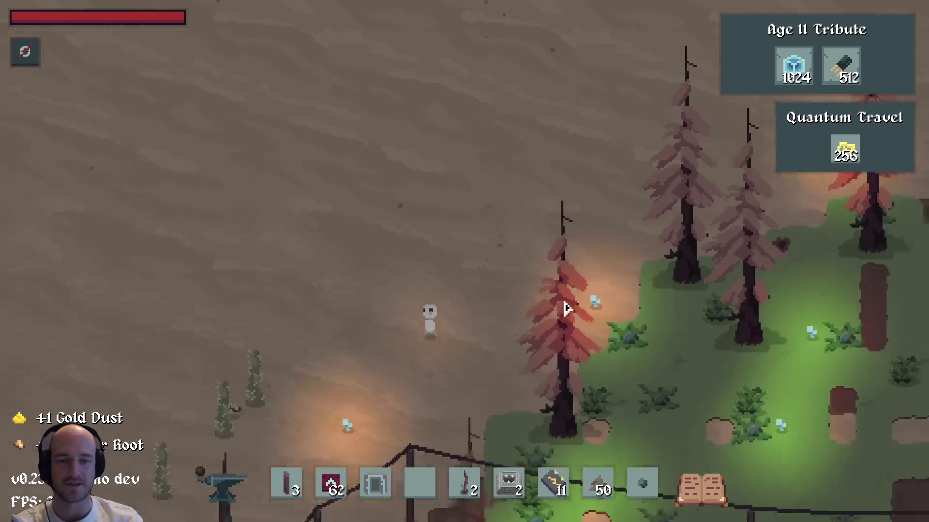
Zoom and pan the Age II tech tree to show Quantum Travel's tribute panel, then exit the game
scroll(460, 303, up, 2)
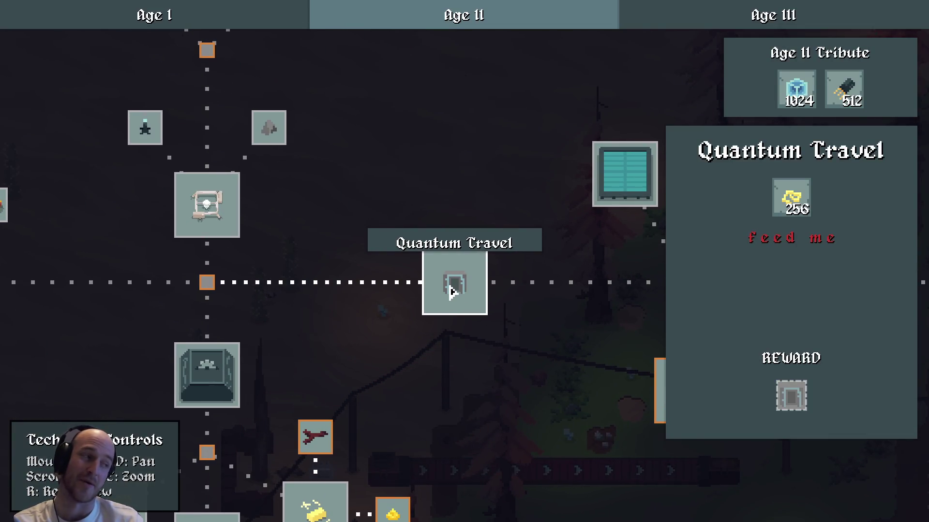
mouse_move(378, 316)
mouse_down()
mouse_move(332, 252)
mouse_move(457, 273)
mouse_move(359, 284)
mouse_move(469, 291)
mouse_up()
scroll(457, 274, down, 2)
scroll(470, 291, up, 2)
scroll(469, 291, down, 3)
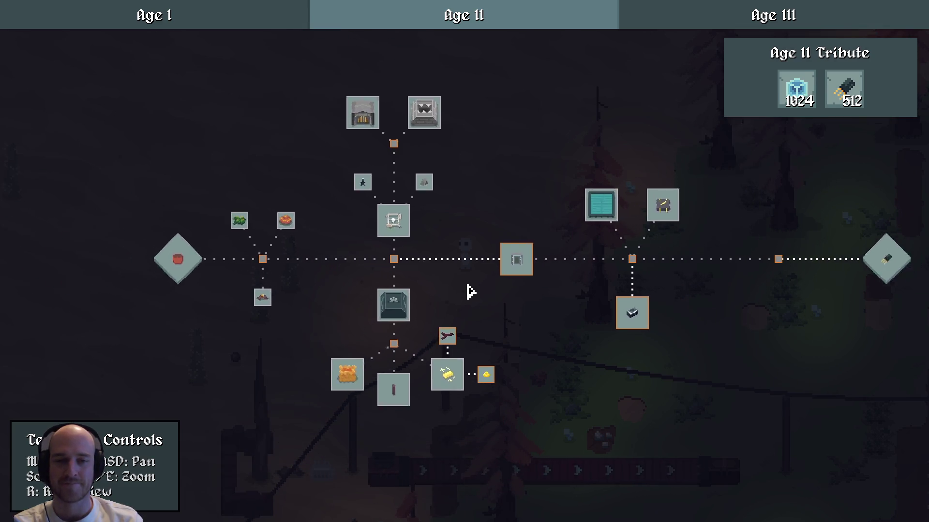
scroll(489, 294, up, 3)
click(542, 261)
key(d)
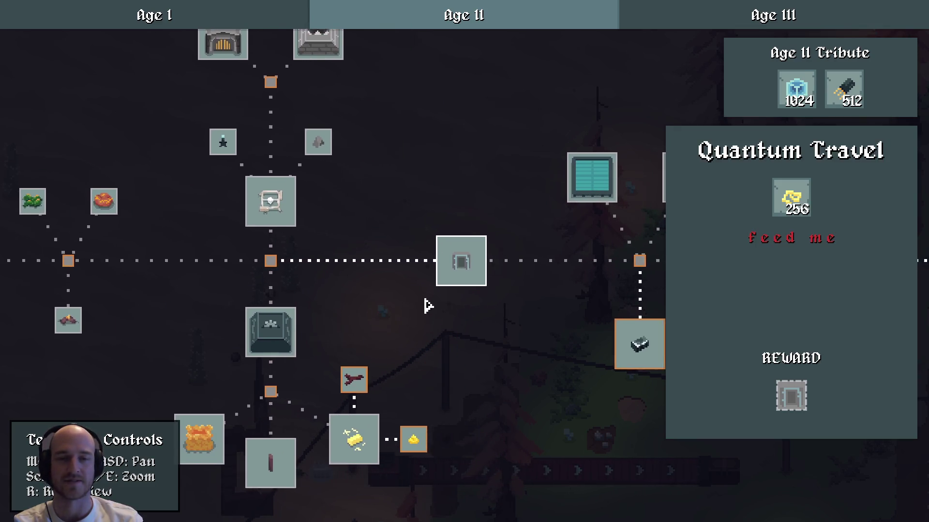
mouse_move(386, 251)
mouse_down()
mouse_move(434, 326)
mouse_move(421, 335)
mouse_up()
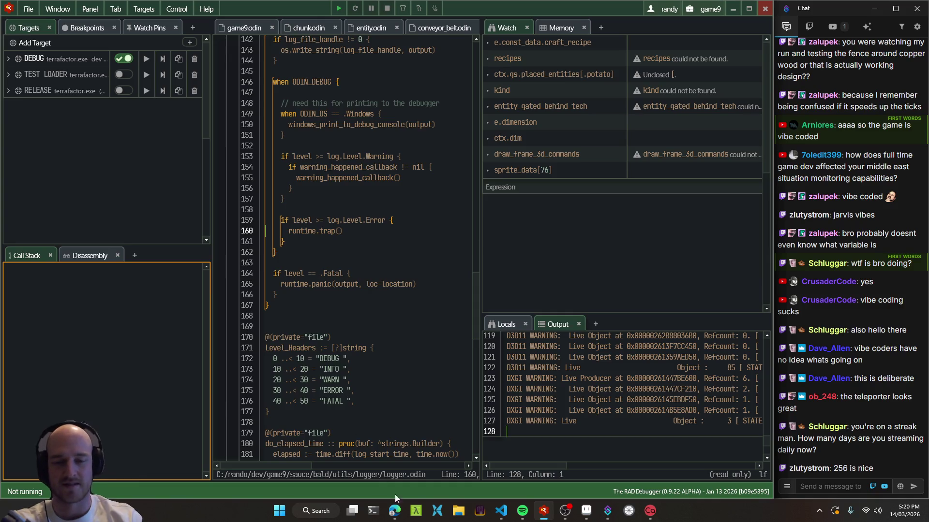
Bring up the browser, expand the live tab group and open the Twitch dashboard's analytics overview
click(395, 511)
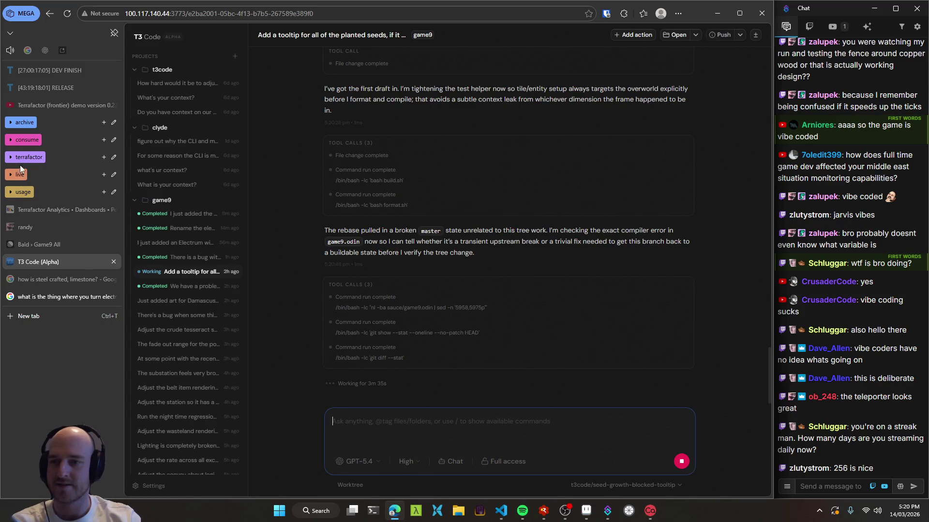
click(41, 319)
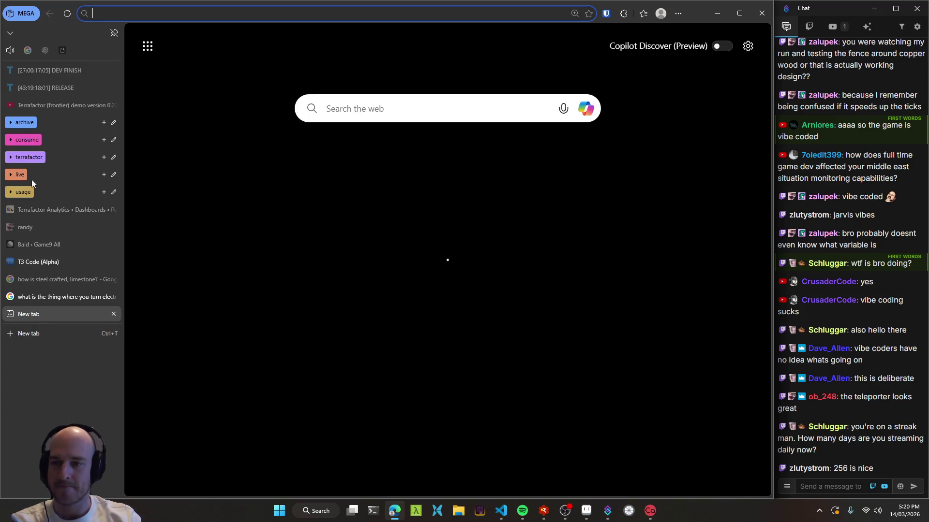
click(19, 176)
click(48, 208)
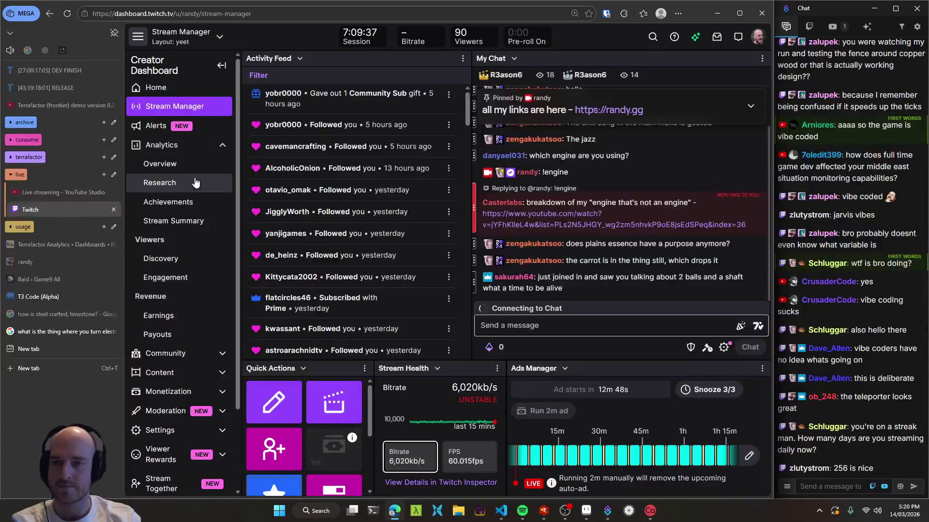
click(162, 164)
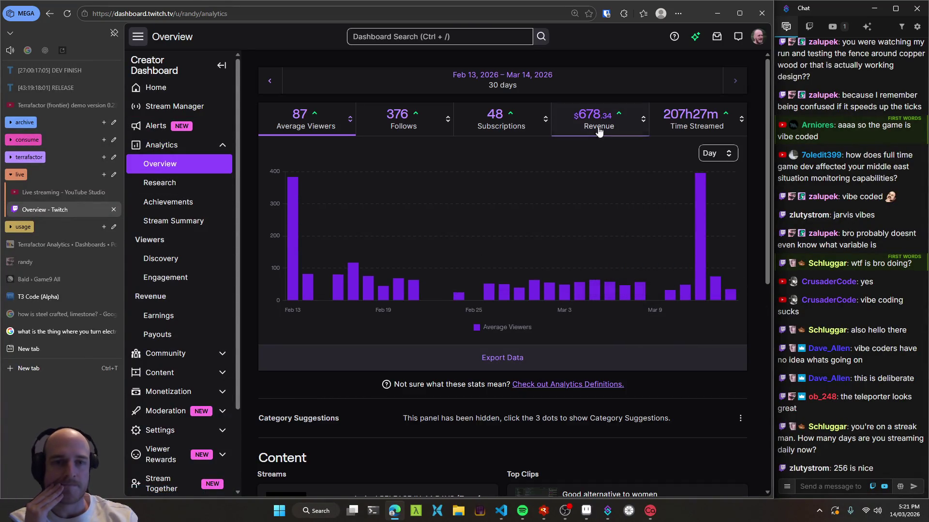
Chart daily time streamed, then switch to the 30-day revenue breakdown totalling $678.34
click(679, 120)
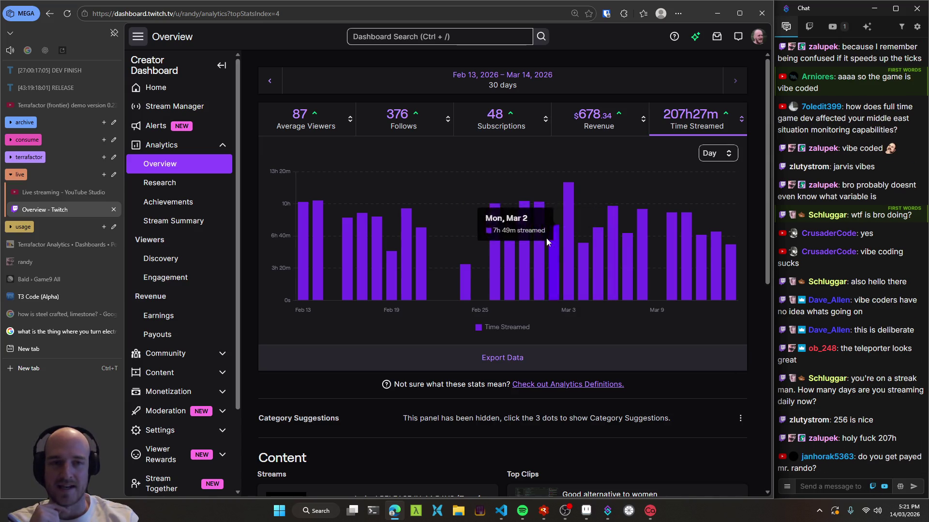
click(596, 128)
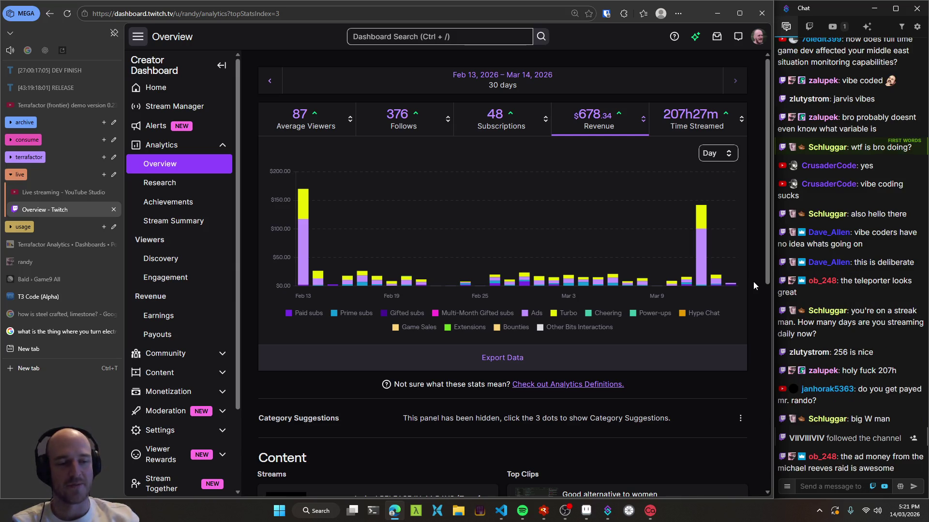
Inspect the daily revenue bar tooltips, then switch the chart to time streamed
mouse_move(295, 252)
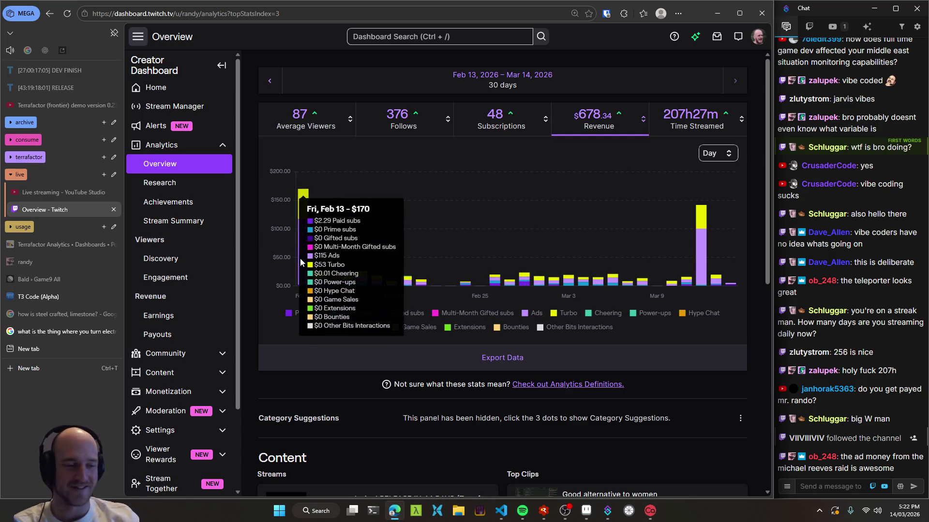
mouse_move(707, 283)
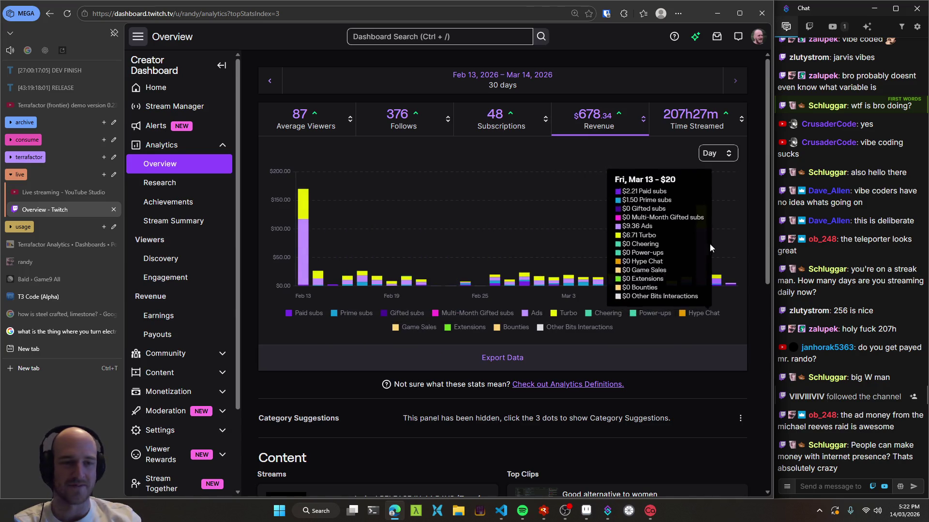
click(683, 127)
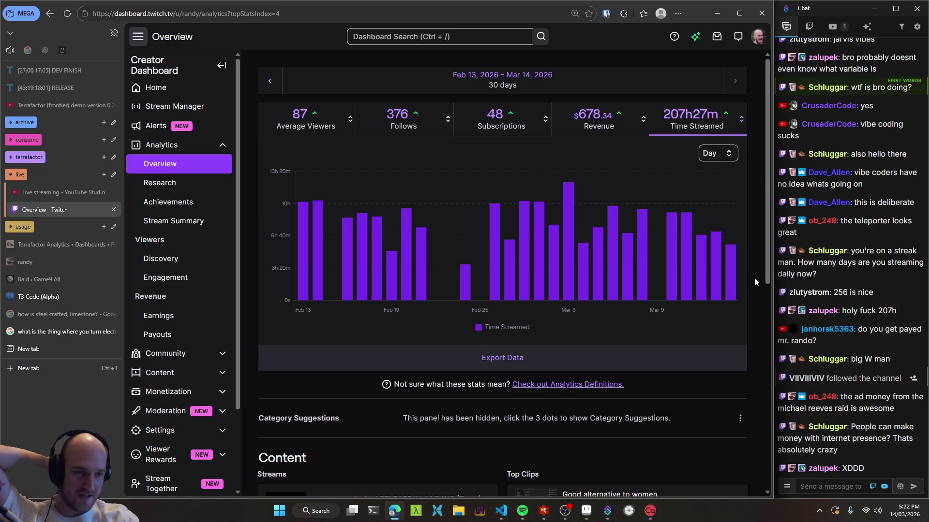
Compare average viewers, return to the 207h27m time-streamed chart, and collapse the live tab group
click(301, 130)
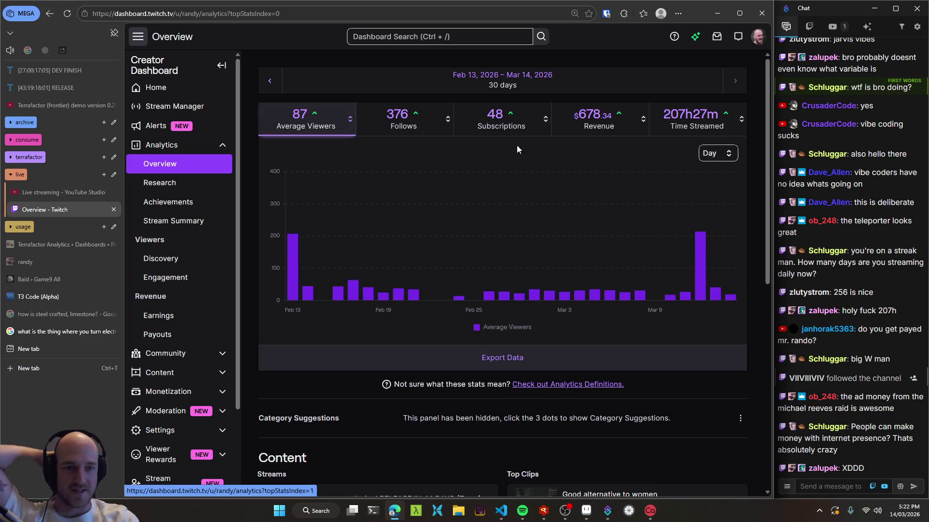
mouse_move(731, 299)
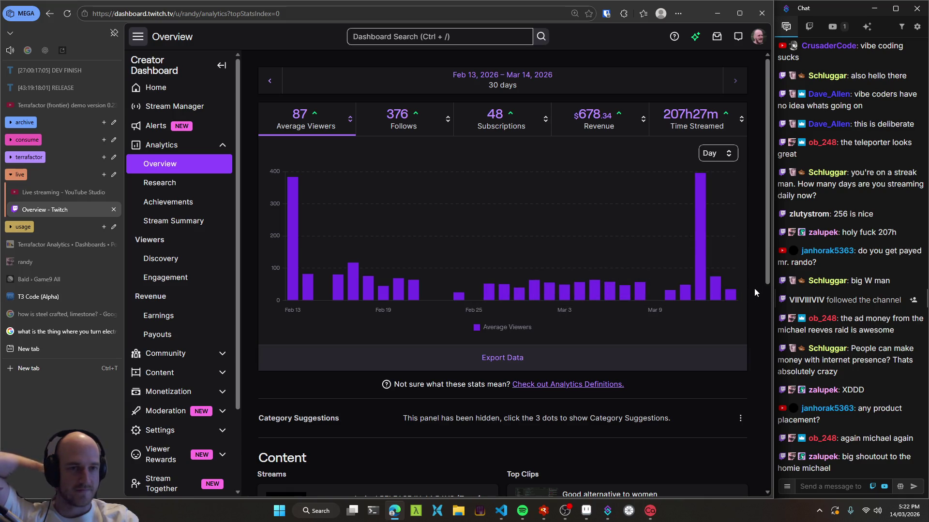
click(716, 123)
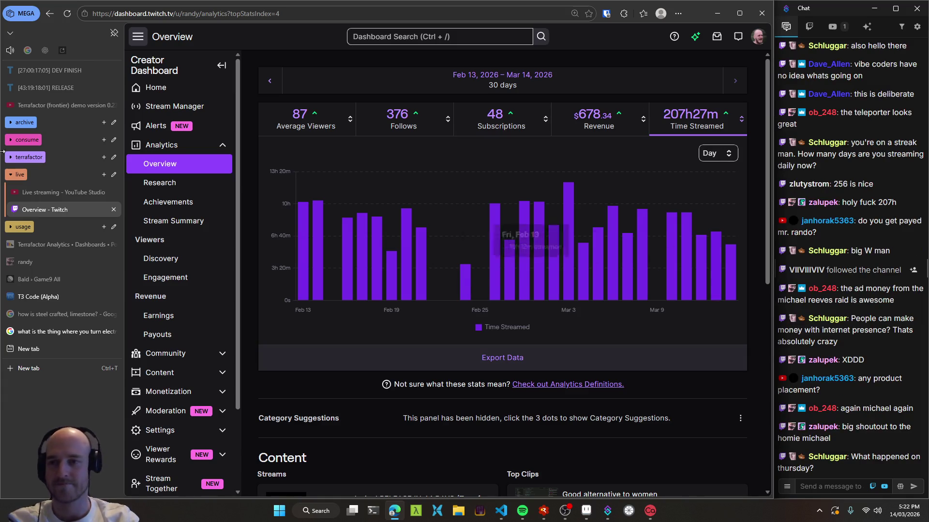
click(14, 174)
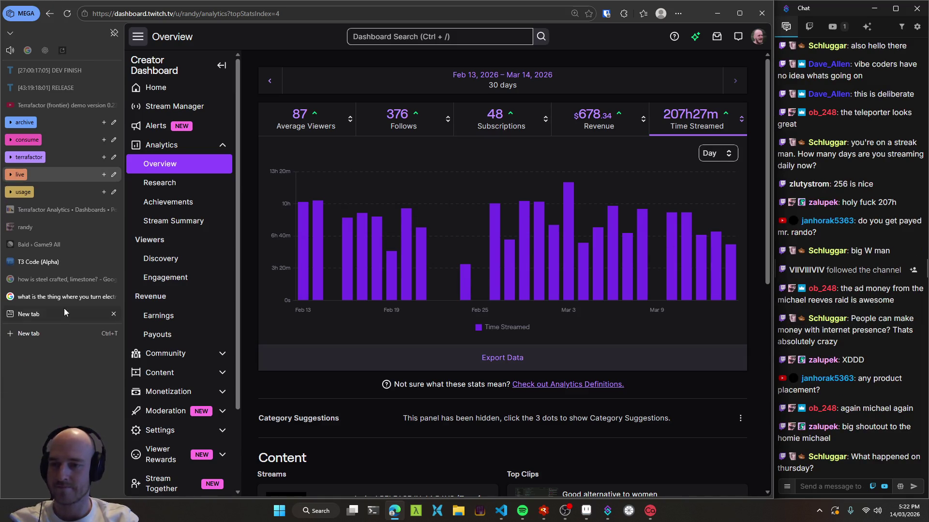
mouse_move(38, 303)
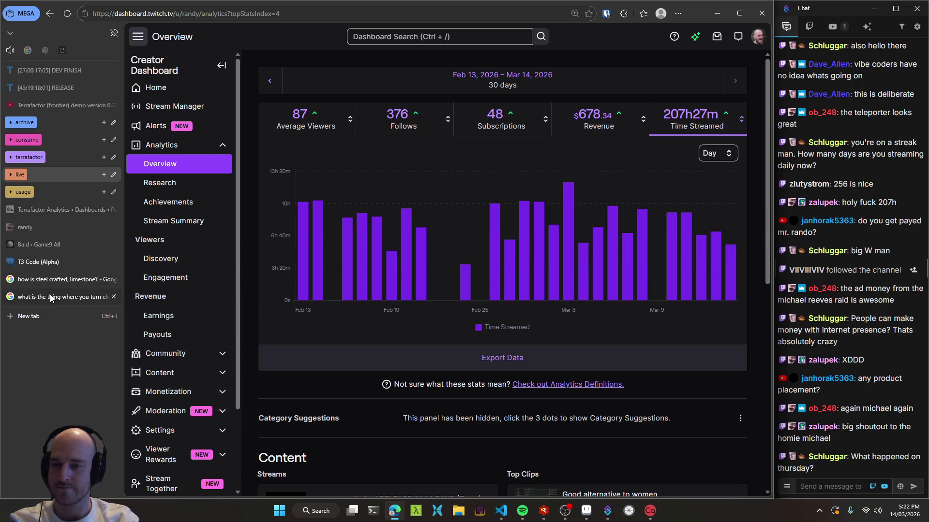
Go to the Google solar-panel answer and select the 'Glass (~76%)' bullet
click(51, 297)
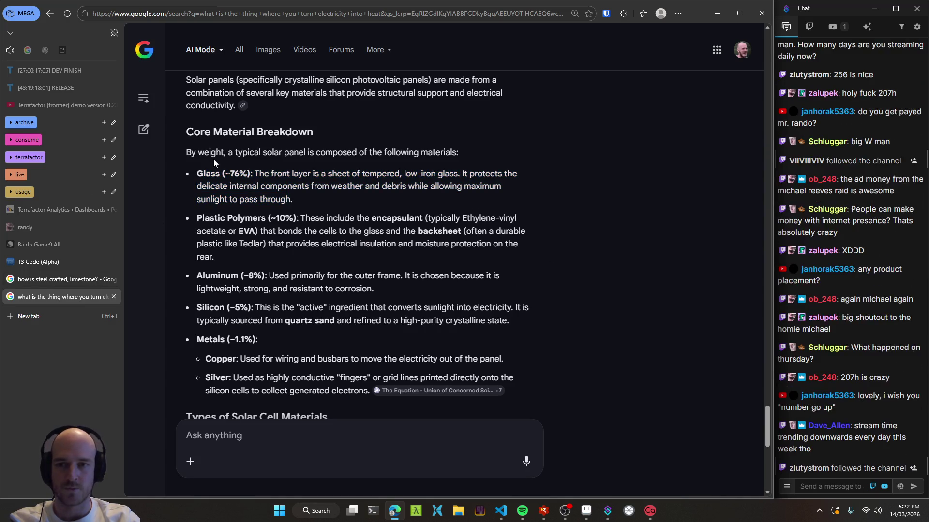
triple_click(324, 198)
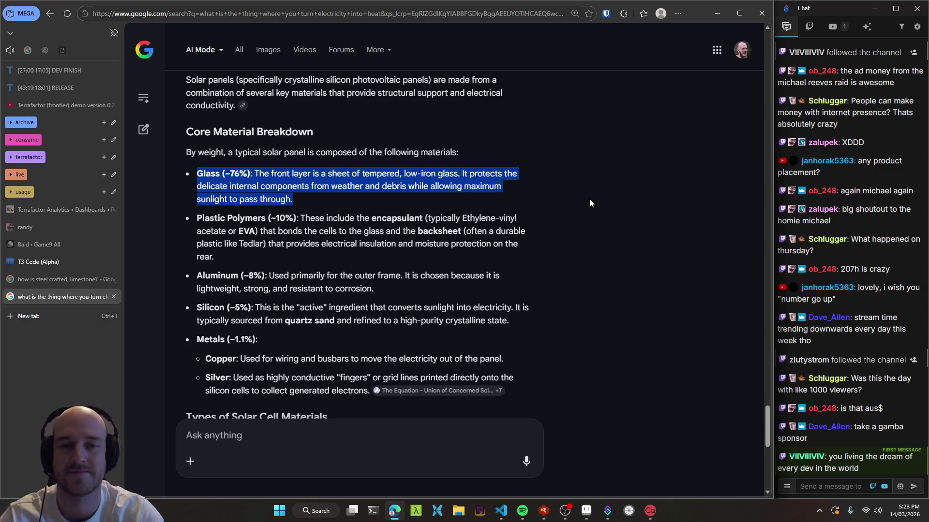
In game9.odin, use Vim motions to move around the setup_plains_lattice block and its e.is_item line
click(501, 511)
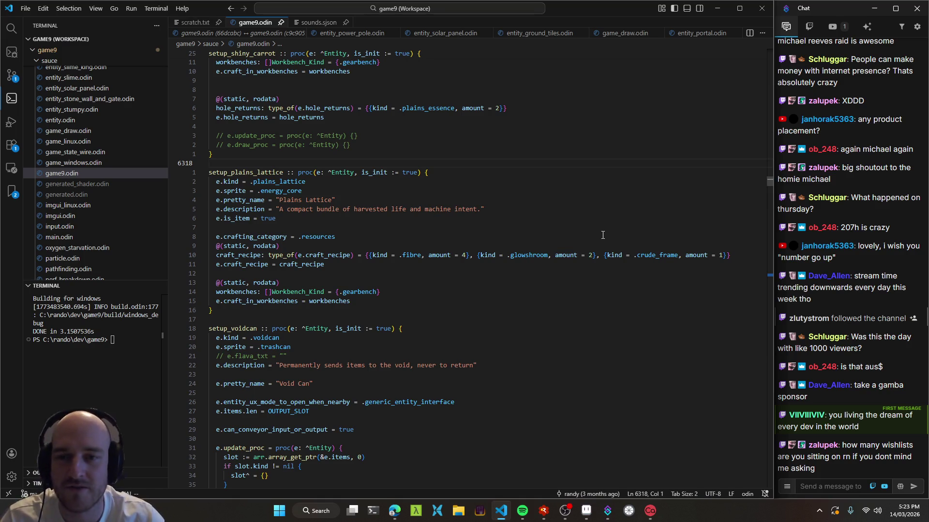
scroll(414, 209, down, 3)
key(1)
key(7)
key(j)
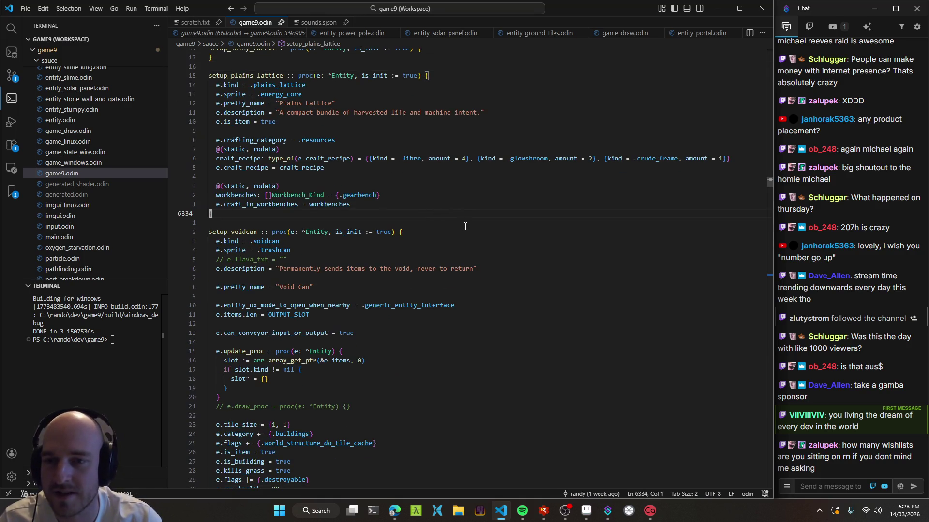
key(z)
key(z)
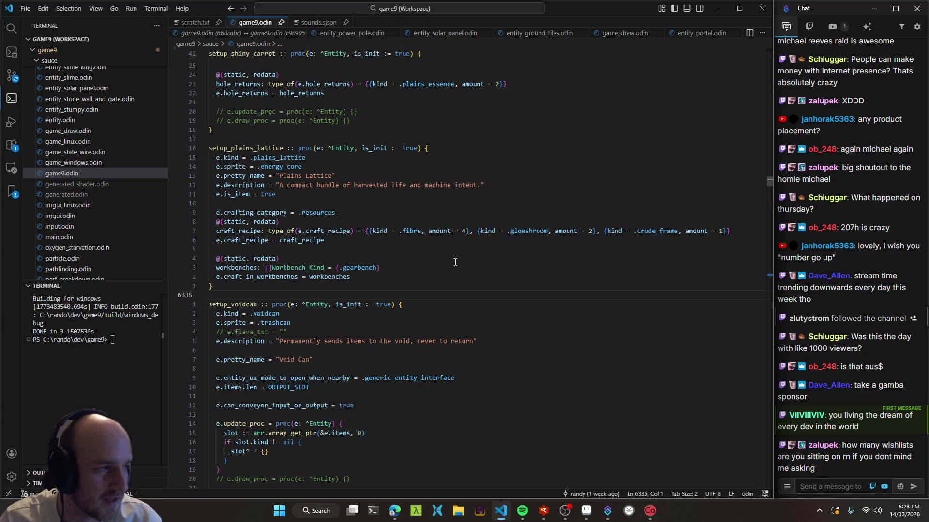
key(1)
key(1)
key(k)
key($)
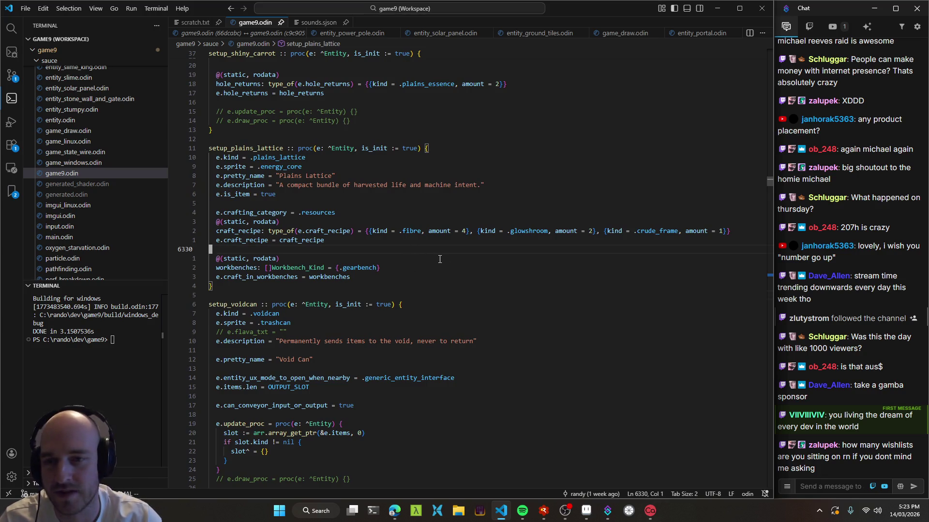
key(z)
key(z)
key(j)
key({)
Scroll through the setup_plains_lattice recipe, then switch back to the RAD Debugger
scroll(459, 232, up, 1)
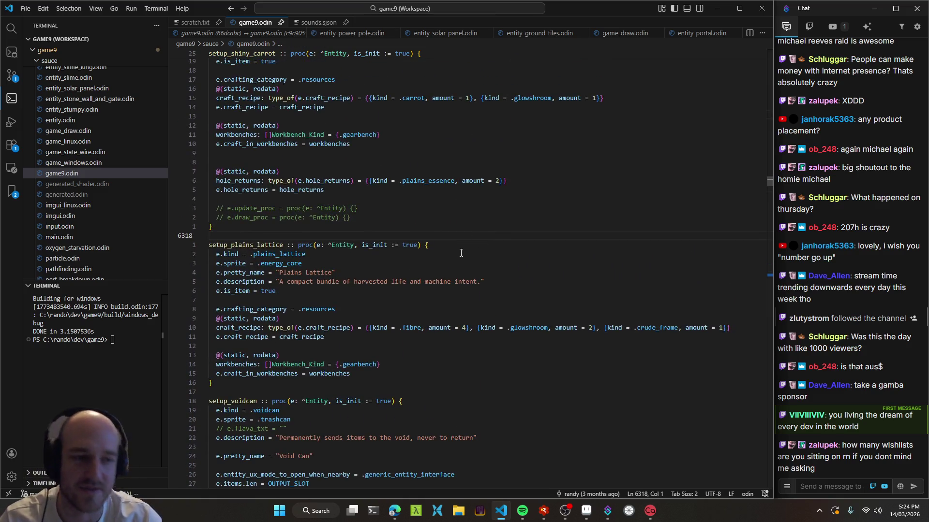
scroll(450, 257, down, 1)
scroll(444, 259, up, 3)
scroll(458, 275, down, 4)
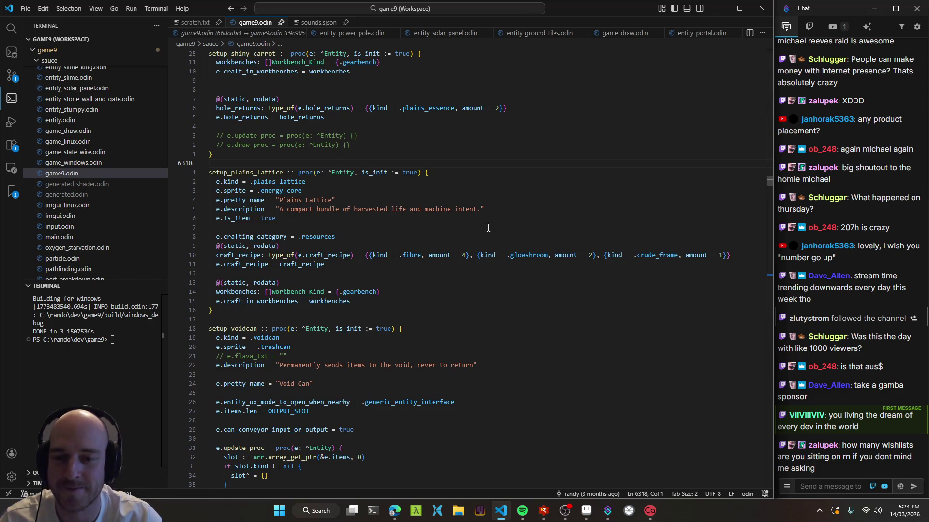
scroll(488, 233, down, 3)
scroll(486, 242, up, 3)
scroll(486, 242, up, 2)
scroll(489, 257, down, 4)
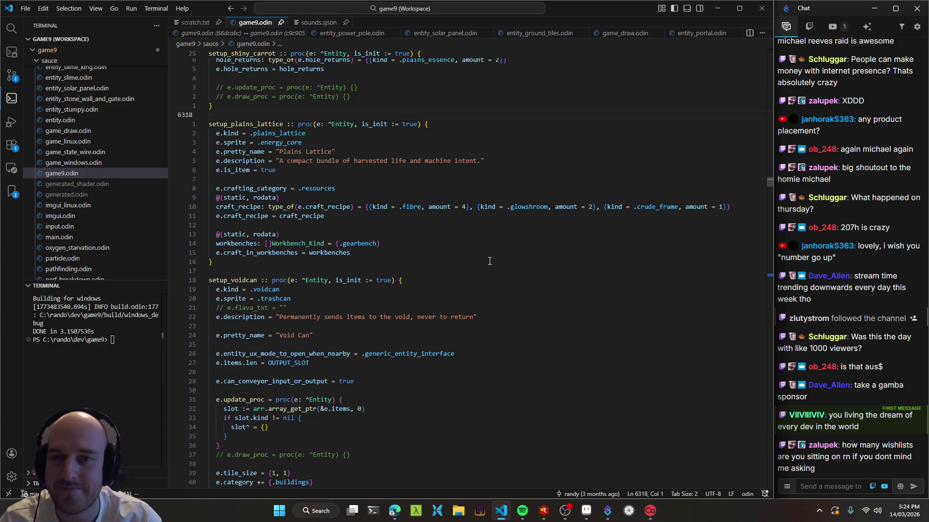
scroll(490, 261, up, 8)
key(alt+Tab)
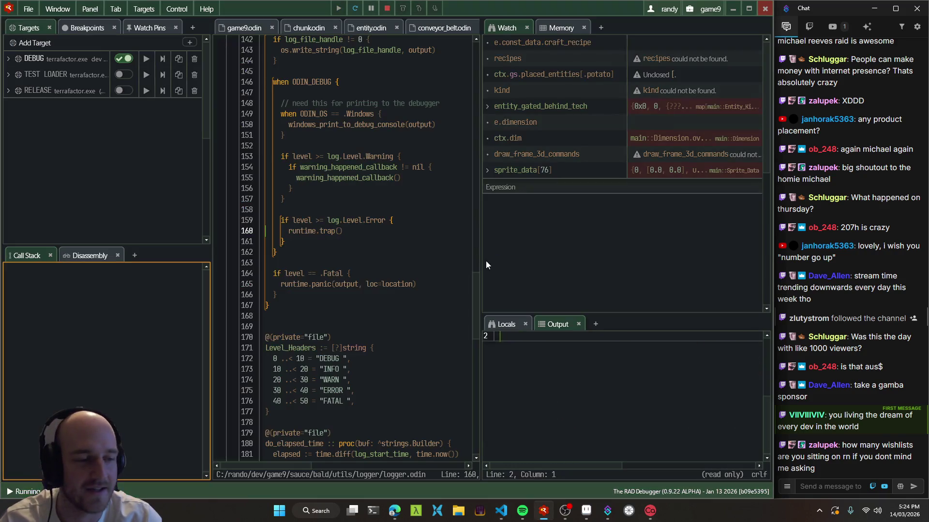
Launch the game, then open Terrafactor's Steamworks page from the terrafactor tab group
key(alt+Tab)
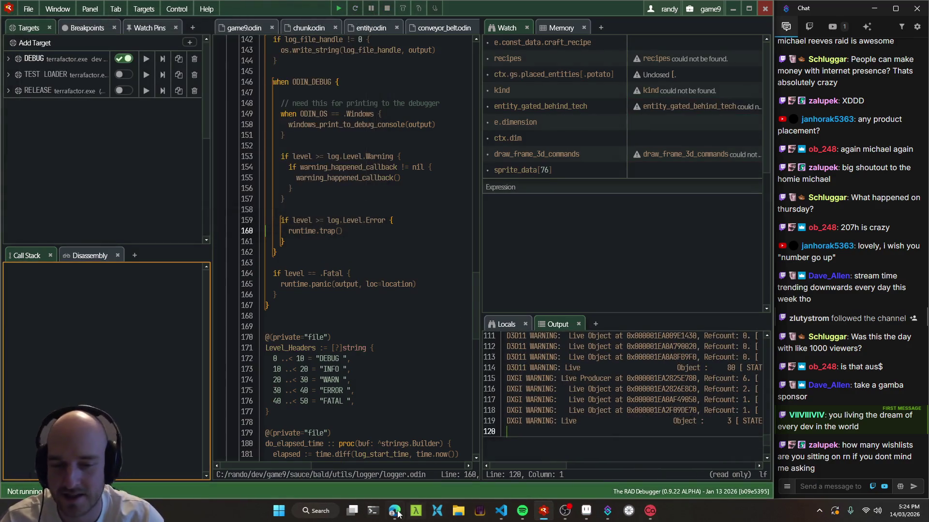
click(395, 512)
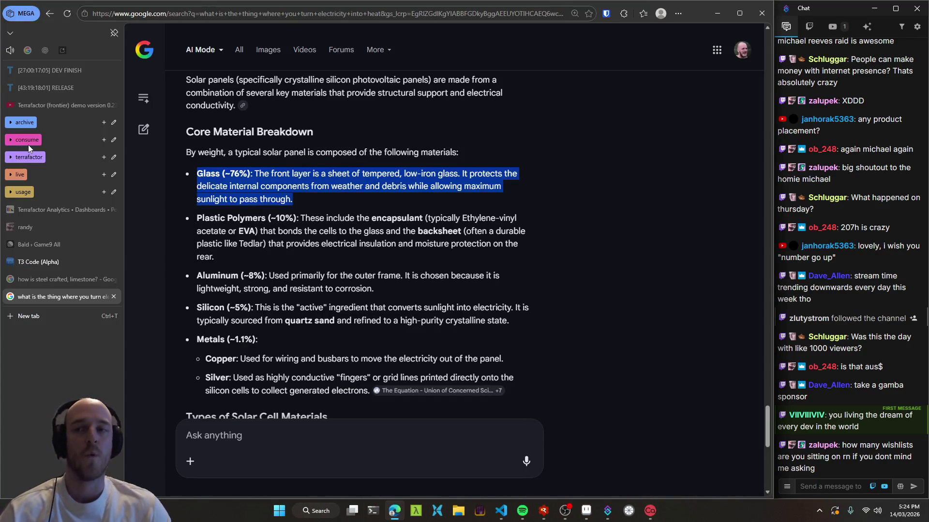
click(35, 158)
click(51, 191)
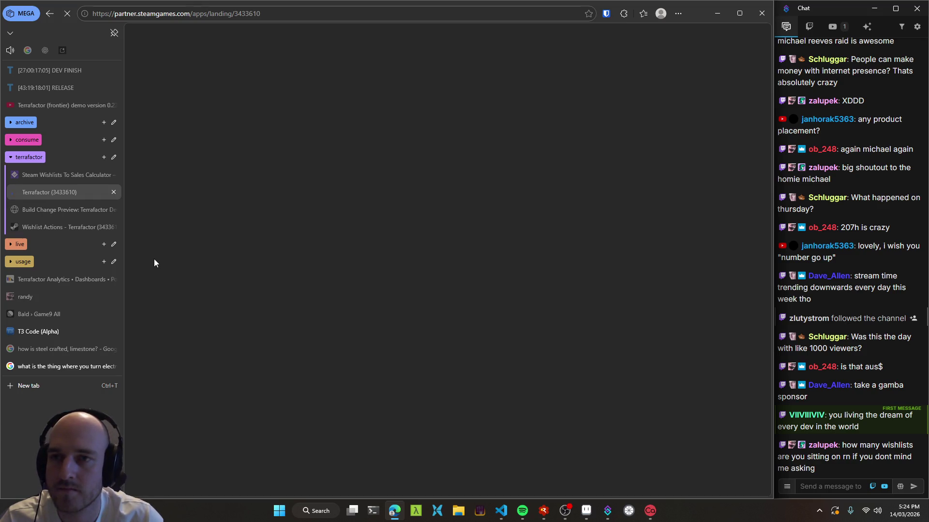
Open Terrafactor's Sales & Activations Reports in a new tab and view it: 4,747 lifetime wishlists
scroll(148, 289, down, 5)
scroll(147, 290, down, 5)
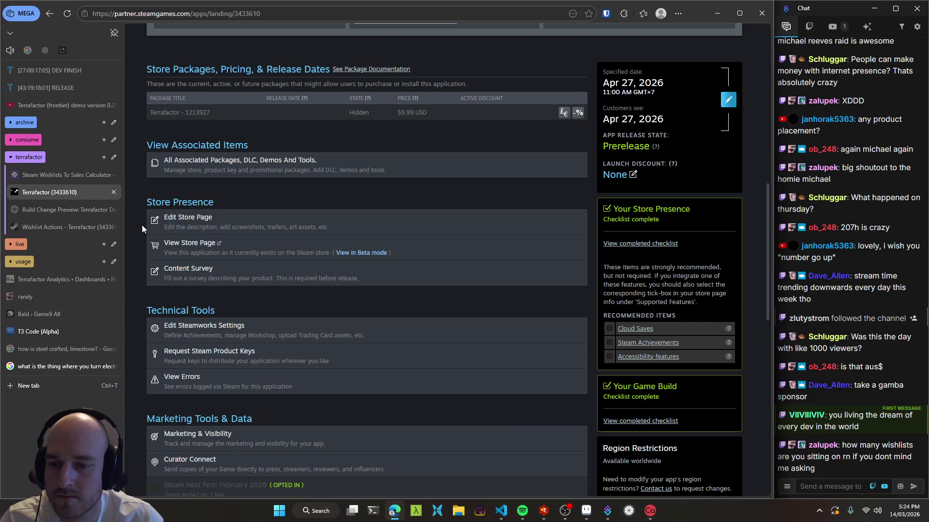
scroll(142, 227, down, 5)
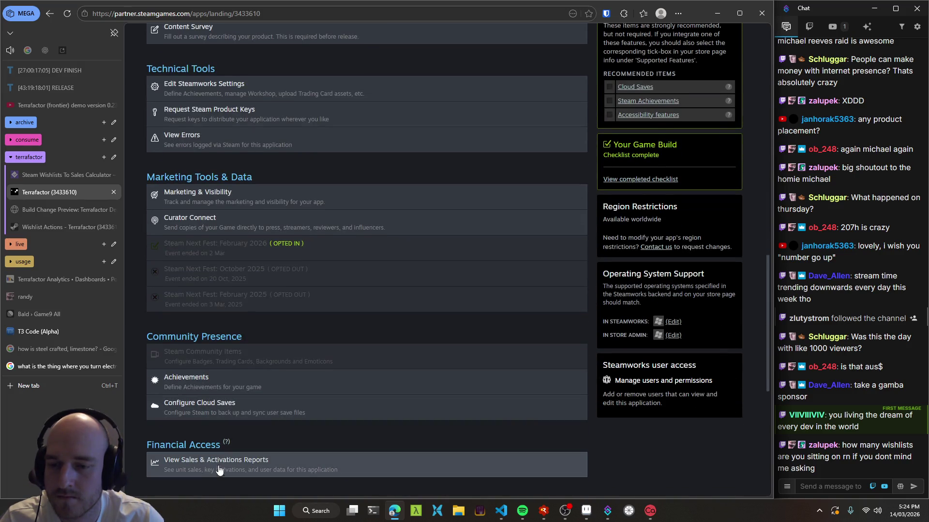
middle_click(216, 464)
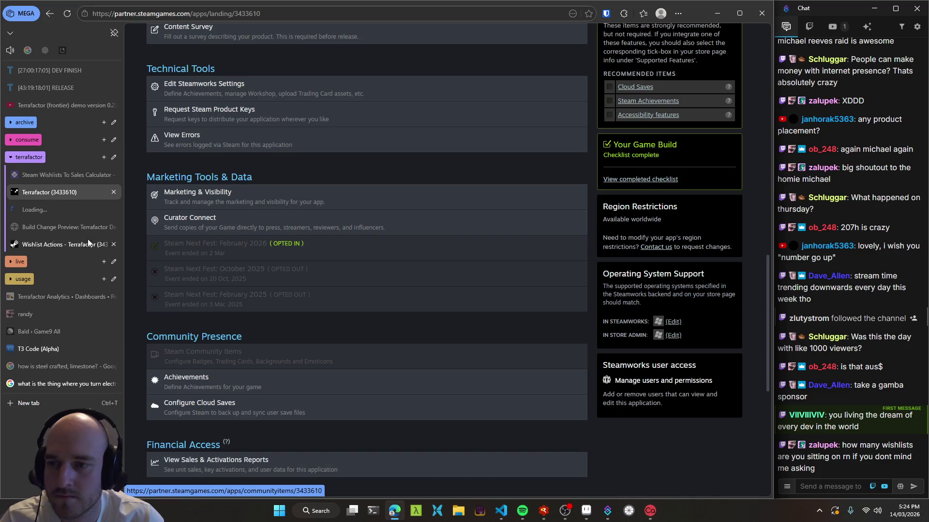
click(56, 209)
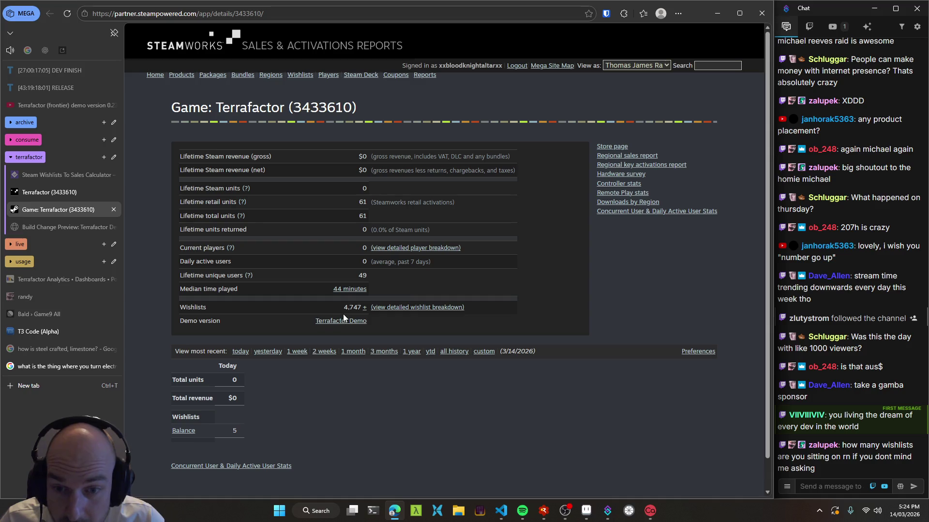
Highlight the 4,747 wishlist count, then view the DEV FINISH countdown at 26 days remaining
drag(344, 309, 360, 308)
click(289, 312)
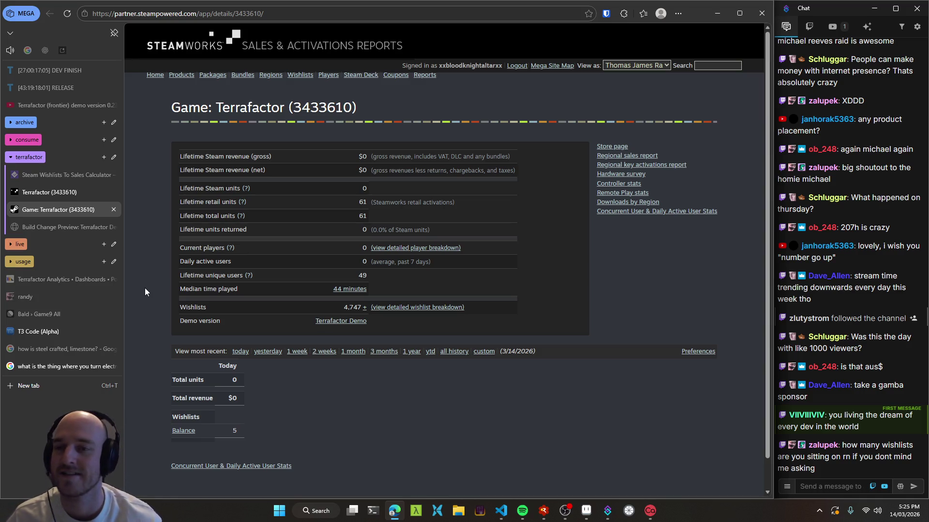
click(48, 71)
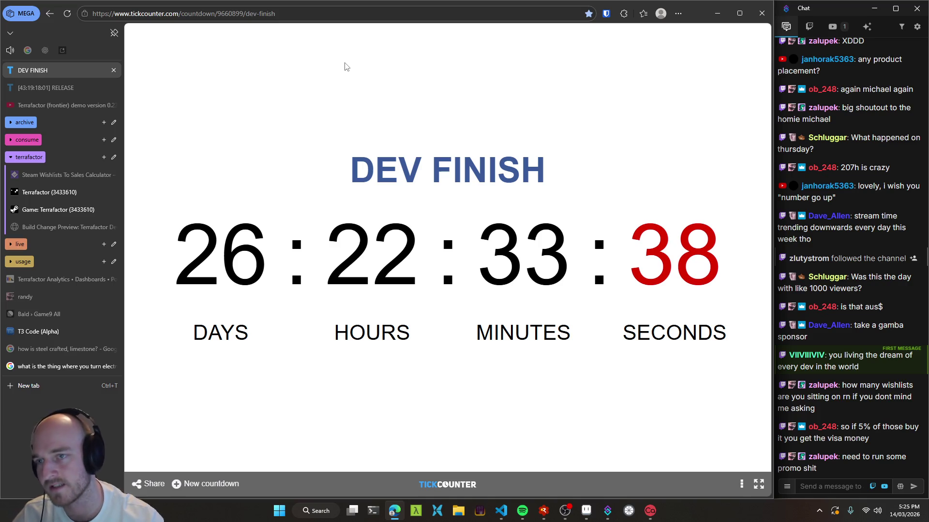
Compare the RELEASE and DEV FINISH countdowns, collapse the terrafactor group, and open the streamer's profile page
click(38, 89)
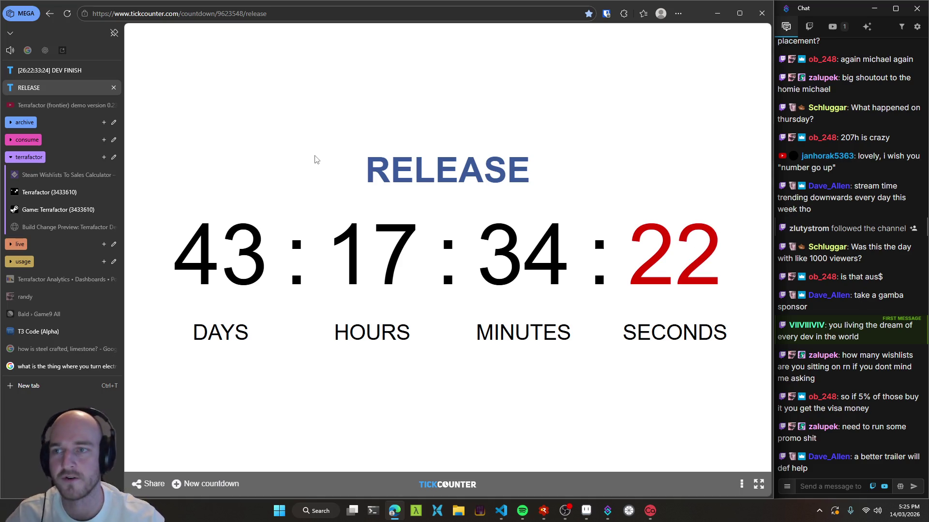
click(53, 72)
click(47, 87)
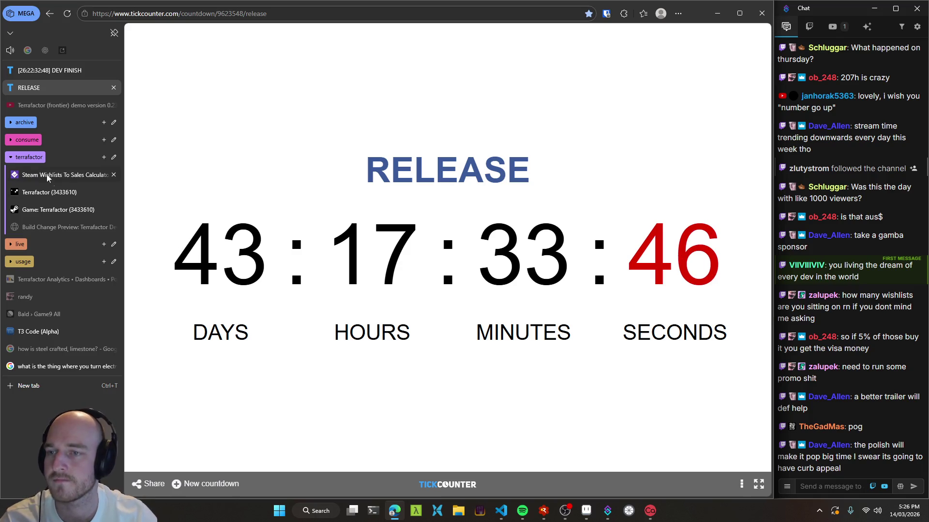
click(31, 159)
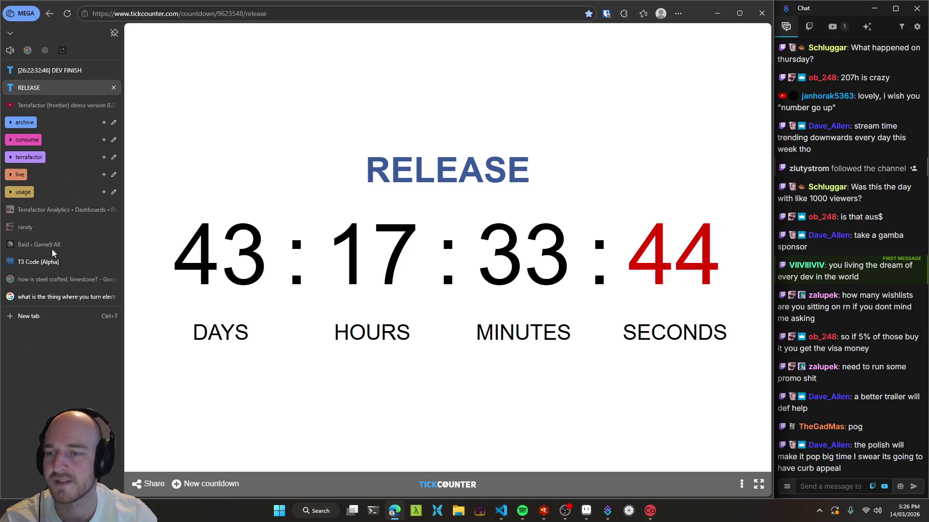
click(46, 232)
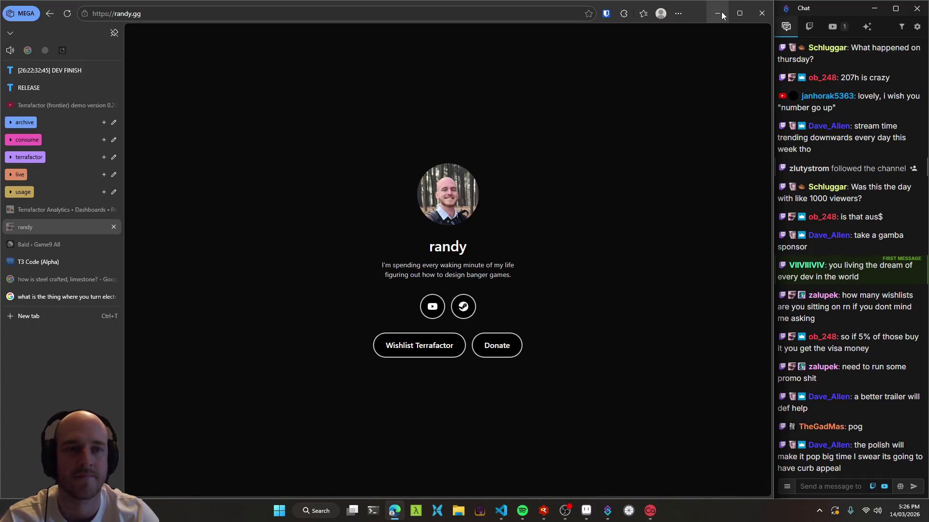
Minimize Edge, bring VS Code with game9.odin forward, and rebuild the game
click(721, 15)
click(501, 511)
key(Up)
scroll(370, 232, up, 4)
key(ctrl+shift+b)
scroll(372, 264, down, 5)
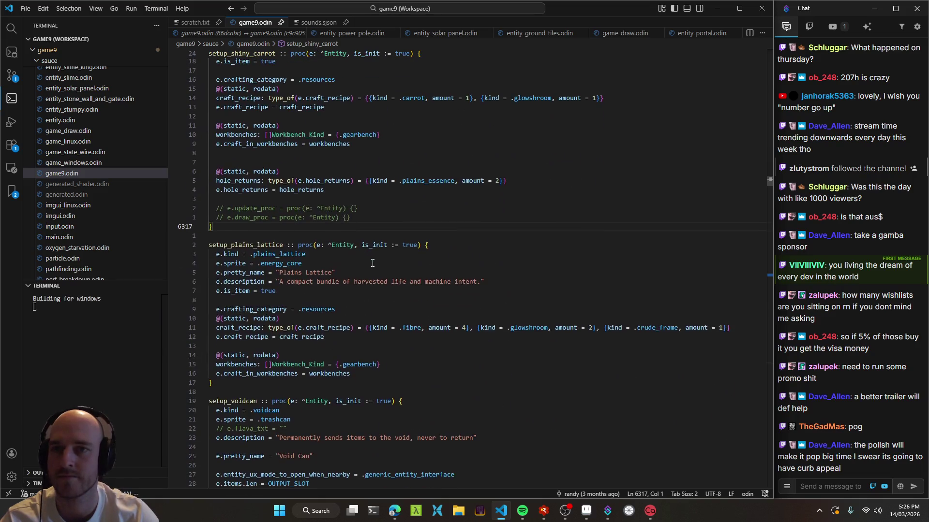
key(ctrl+Tab)
key(ctrl+Tab)
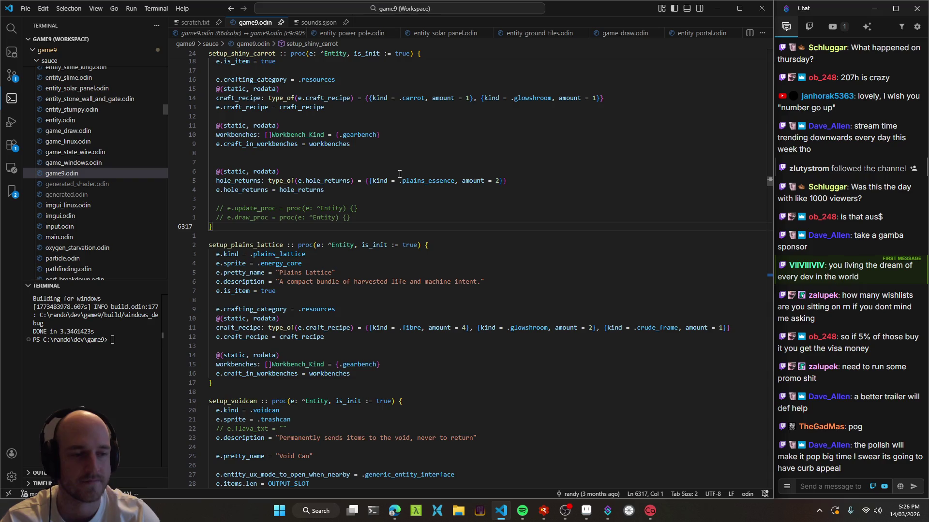
Launch the rebuilt game under the debugger, maximize it, and open Quantum Travel in the tech tree
key(alt+Tab)
key(F5)
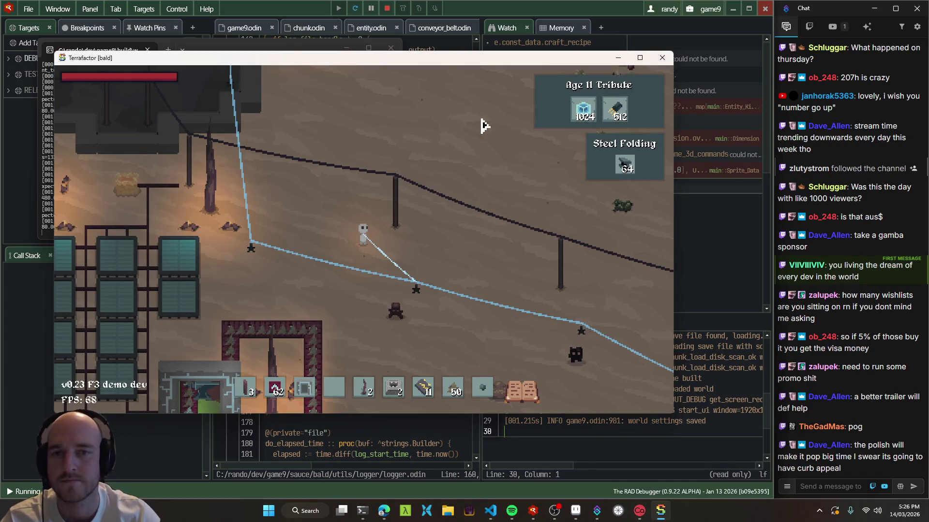
double_click(437, 64)
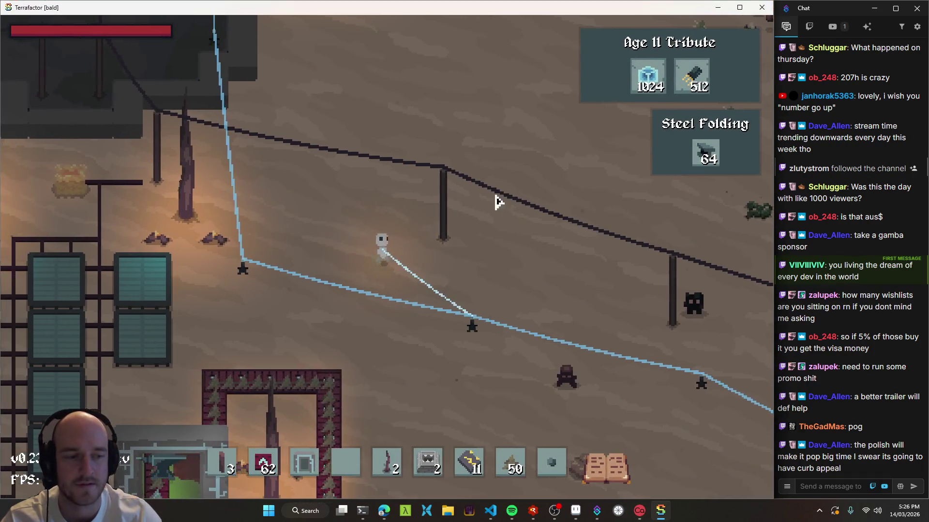
key(t)
click(443, 251)
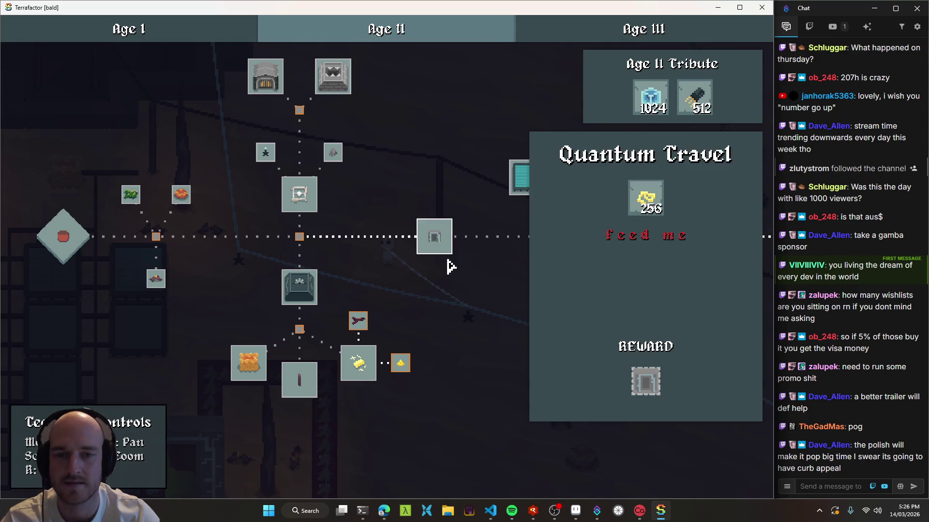
Confirm Quantum Travel's tribute needs 256 Electrum Wire, then close the tech tree
mouse_move(656, 206)
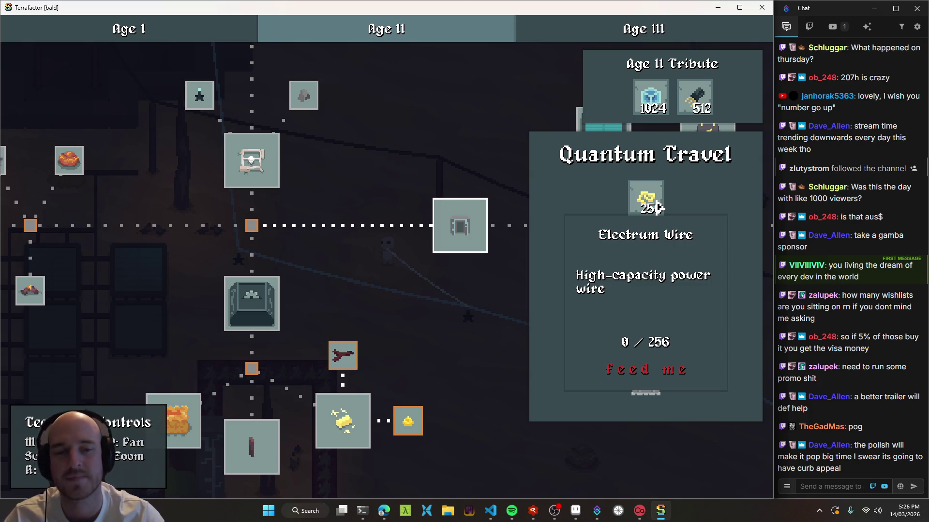
key(t)
key(e)
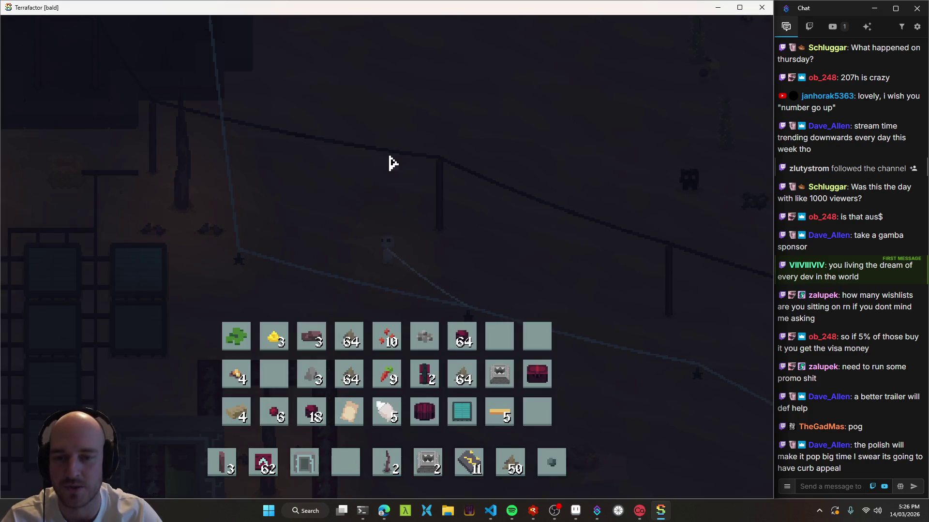
key(e)
Craft Electrum Wire from the Buildings crafting category and equip it from hotbar slot 4
key(c)
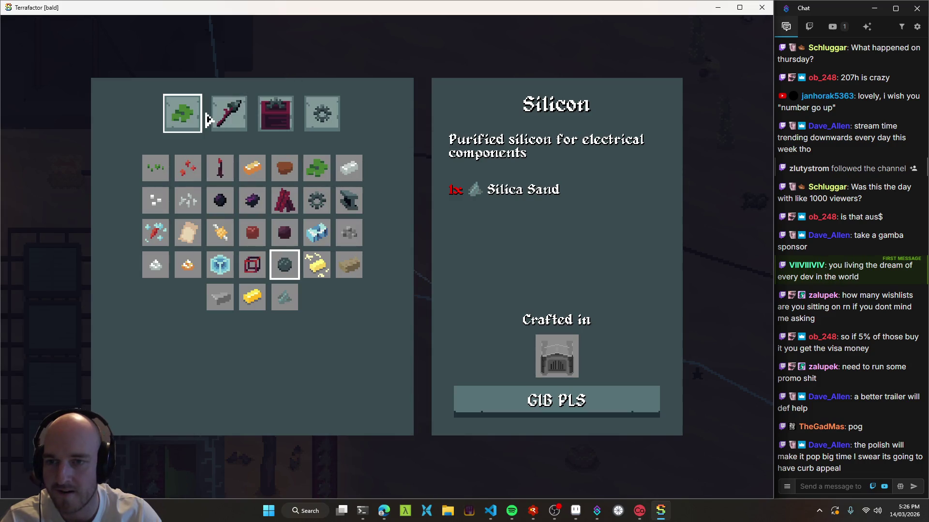
click(242, 117)
click(271, 119)
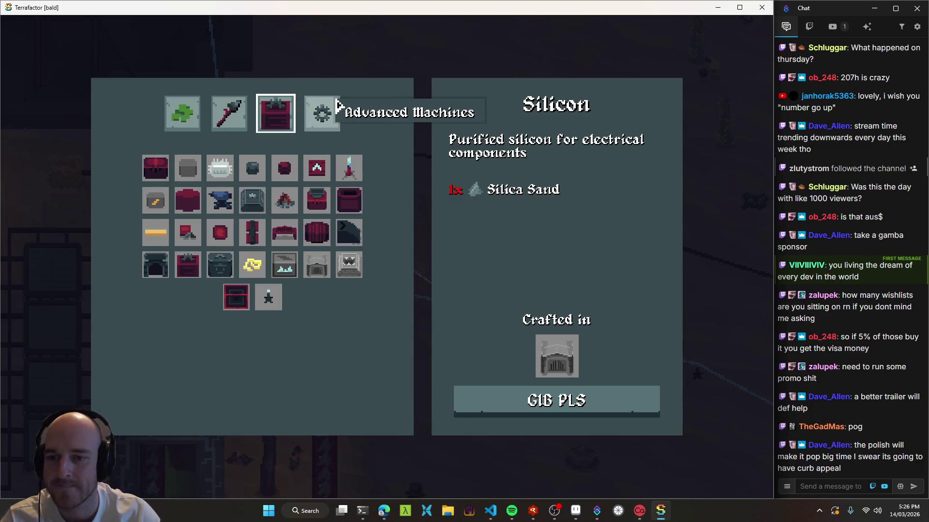
click(323, 111)
click(264, 113)
click(252, 264)
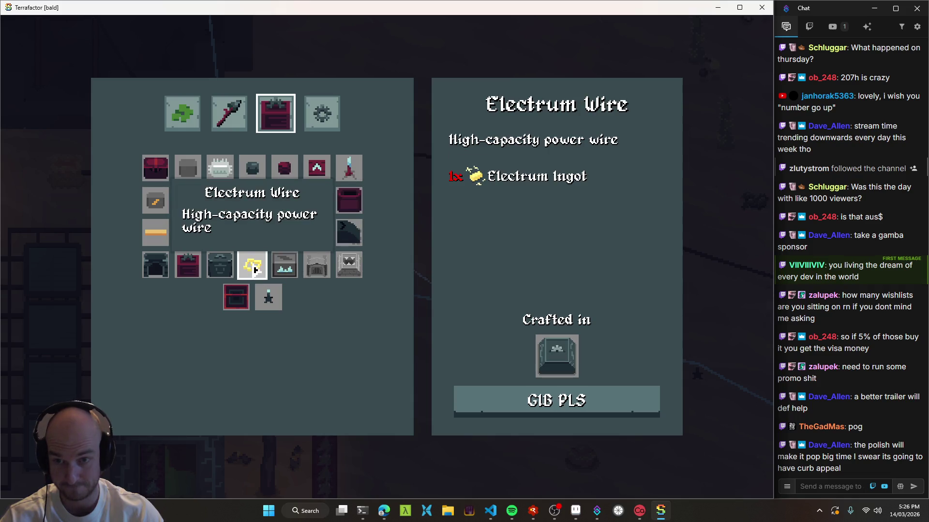
click(580, 408)
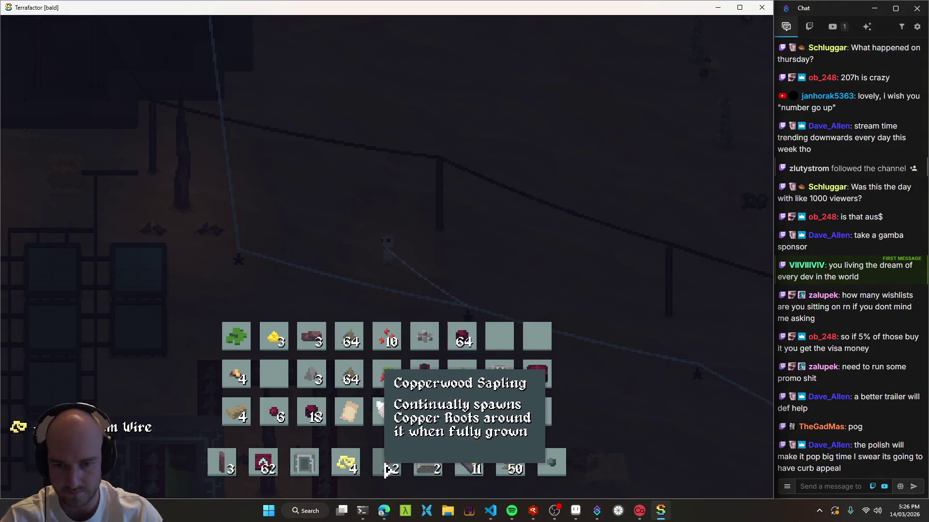
key(4)
key(a)
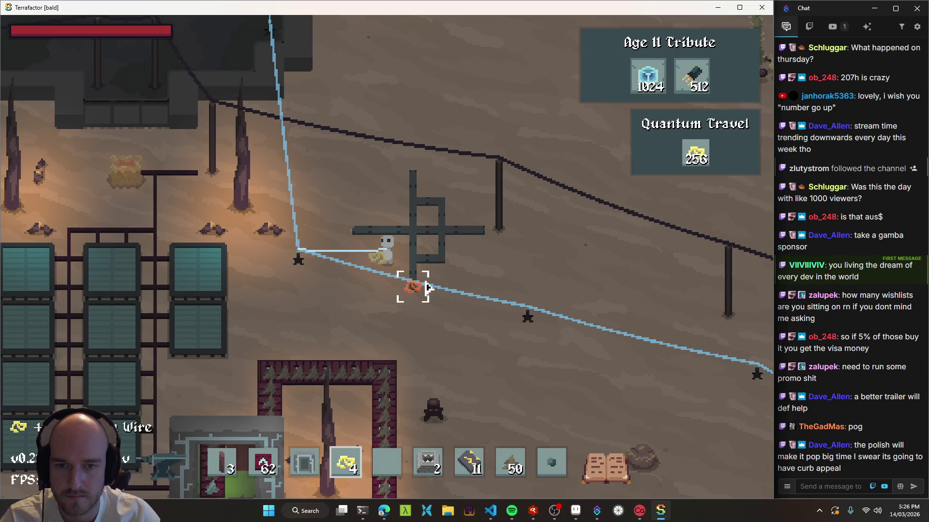
Walk over and dismantle the cross-shaped pole structure into wire
key(s)
key(d)
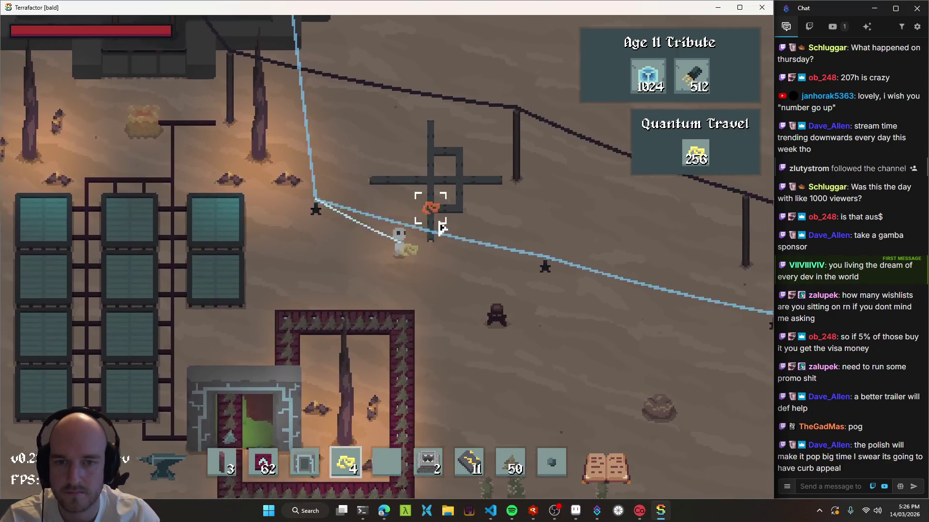
key(a)
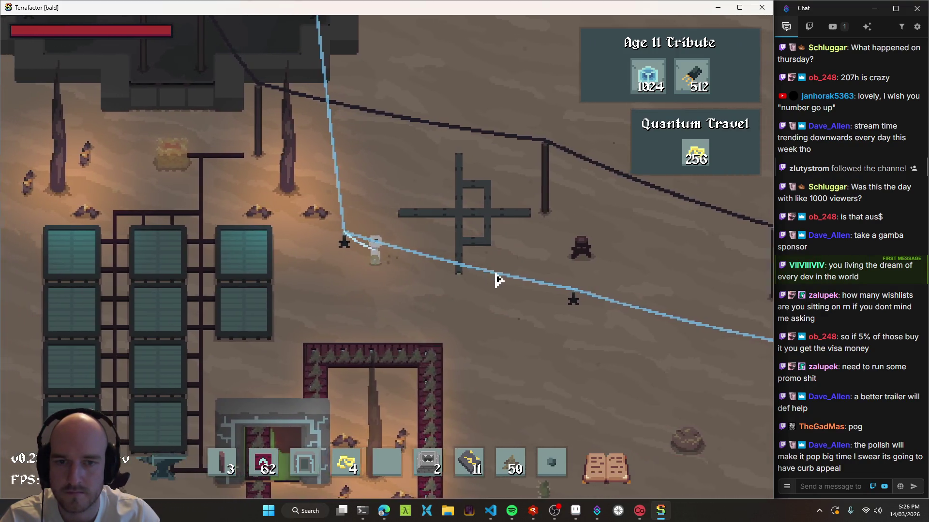
click(450, 273)
key(w)
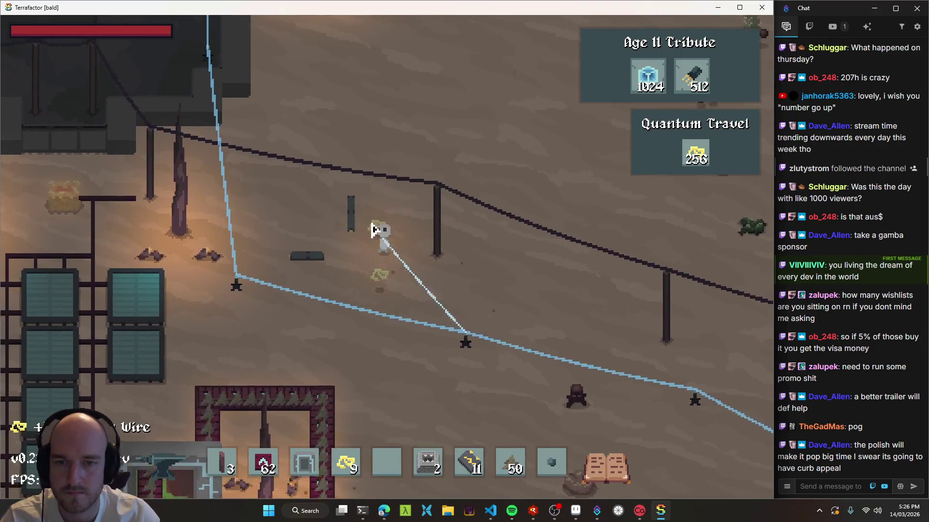
key(a)
key(s)
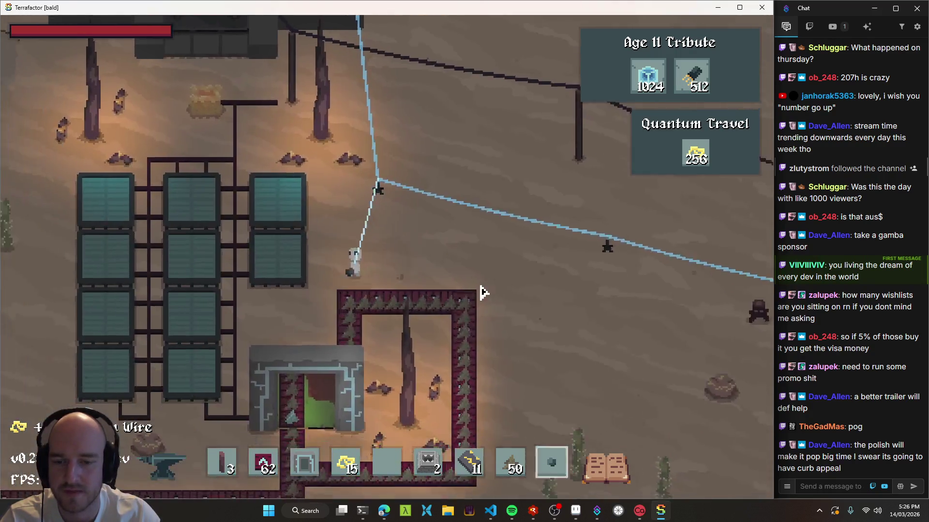
Select the wire in the hotbar and pick the placed electrum wire back up
key(3)
key(4)
key(d)
key(w)
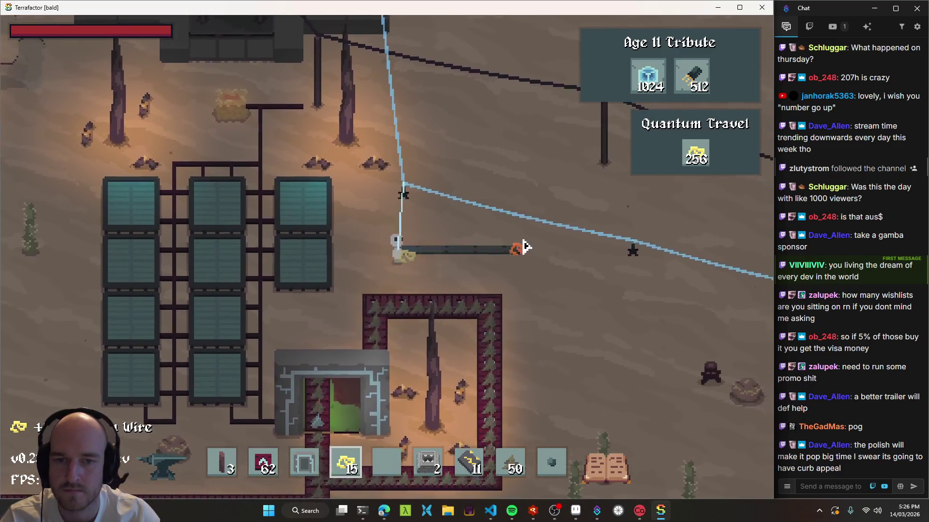
click(421, 276)
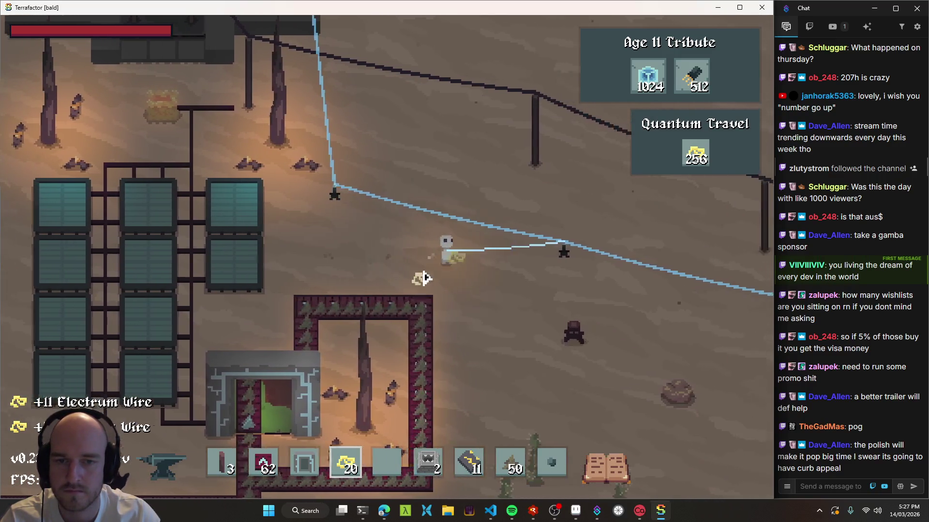
Check the inventory shows 20 electrum wire, walk south, and open the tech tree
key(e)
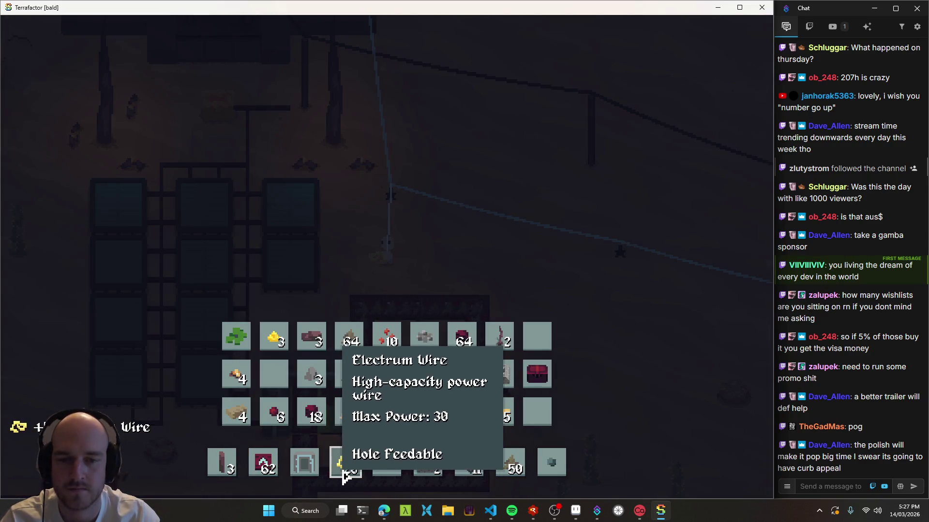
key(e)
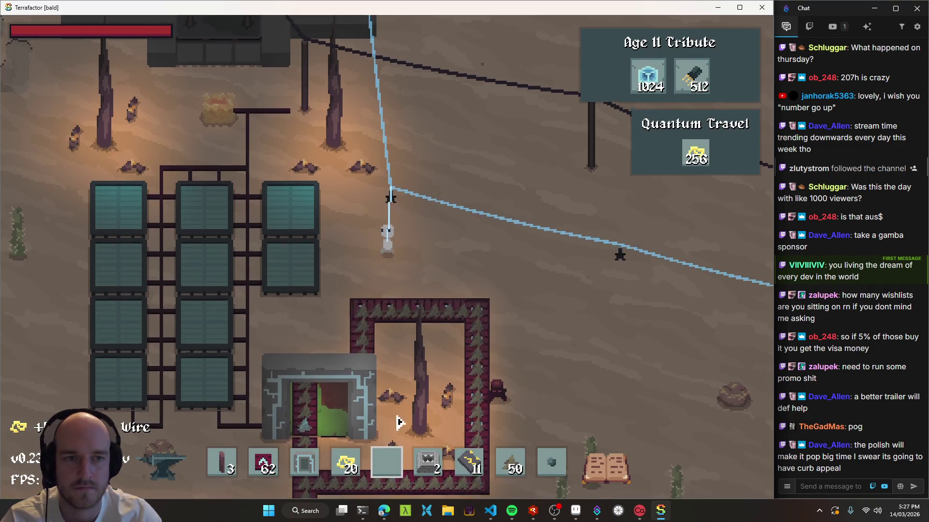
key(s)
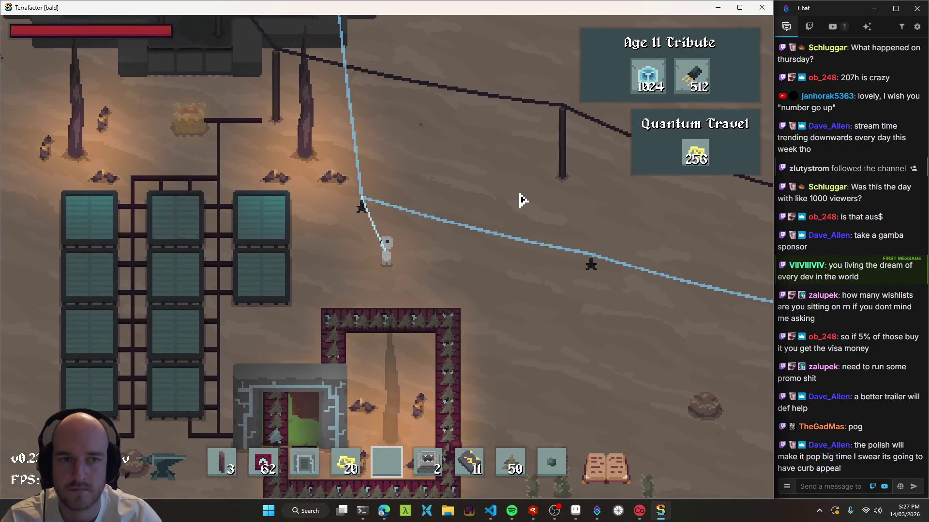
key(t)
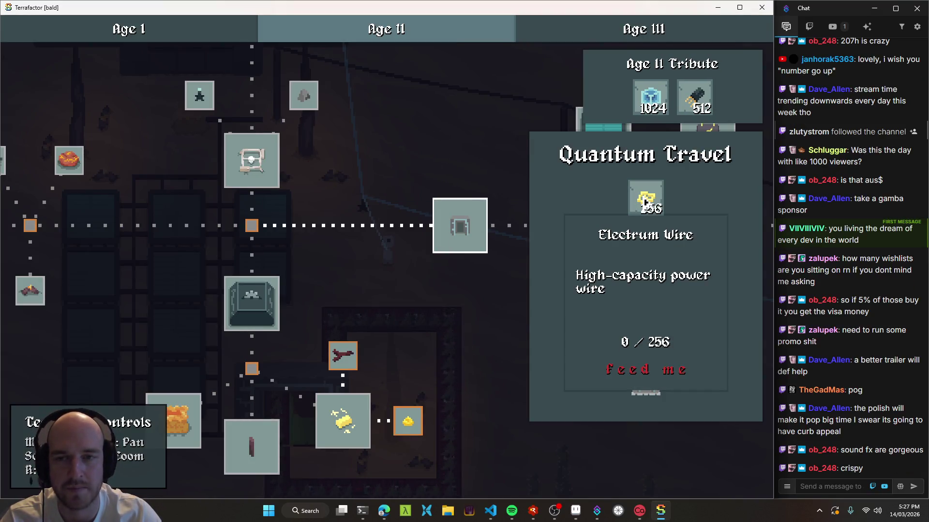
Pan the Age II tech tree and review the Electric Heat and Crushing research details
key(s)
key(a)
mouse_move(414, 259)
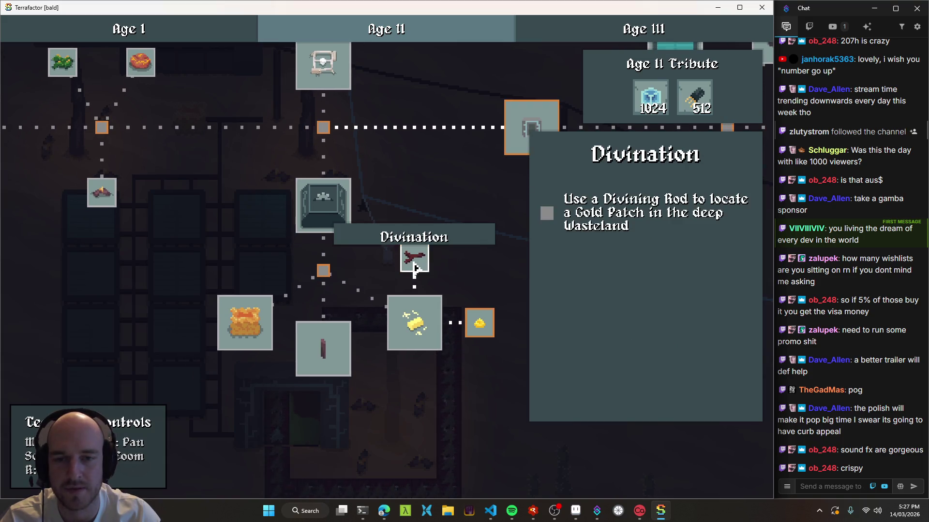
key(d)
key(d)
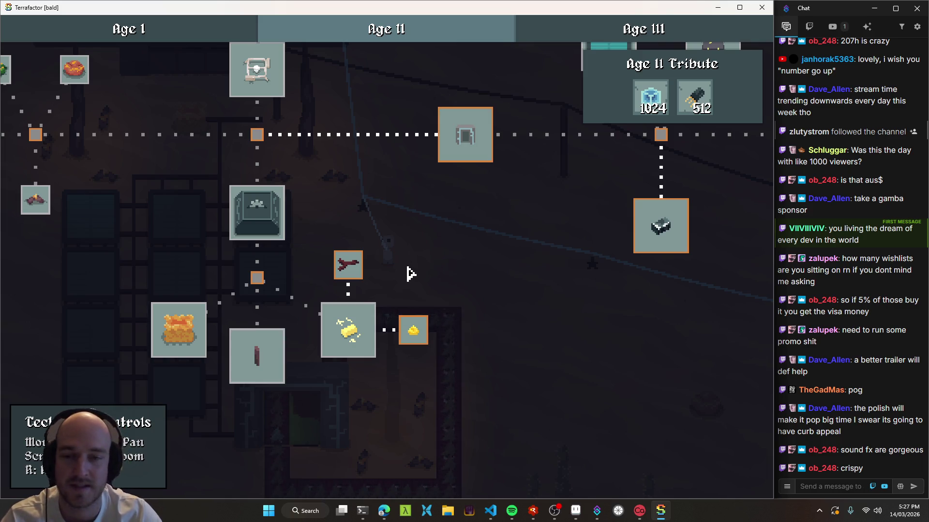
mouse_move(462, 225)
mouse_down()
mouse_move(388, 274)
mouse_move(442, 300)
mouse_move(489, 302)
mouse_move(290, 332)
mouse_move(537, 269)
mouse_move(400, 274)
mouse_move(353, 265)
mouse_up()
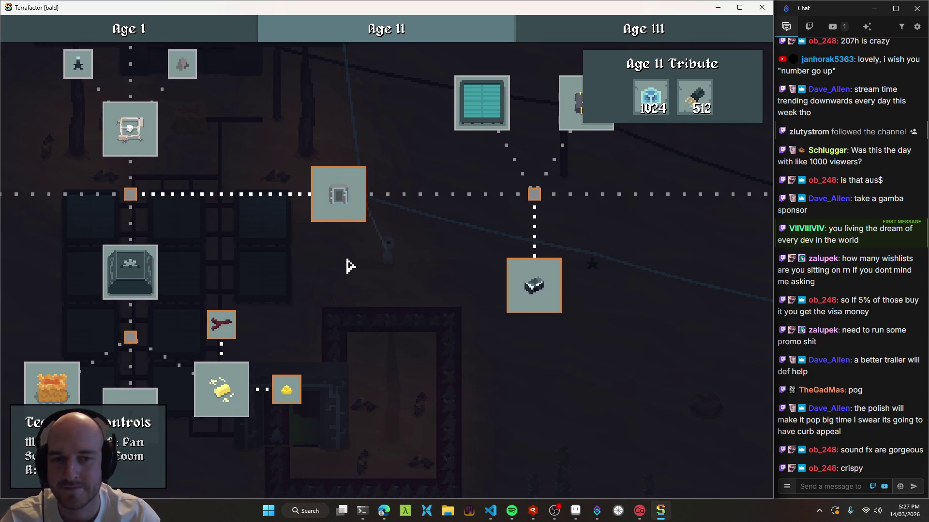
mouse_move(253, 284)
mouse_down()
mouse_move(559, 154)
mouse_move(535, 234)
mouse_up()
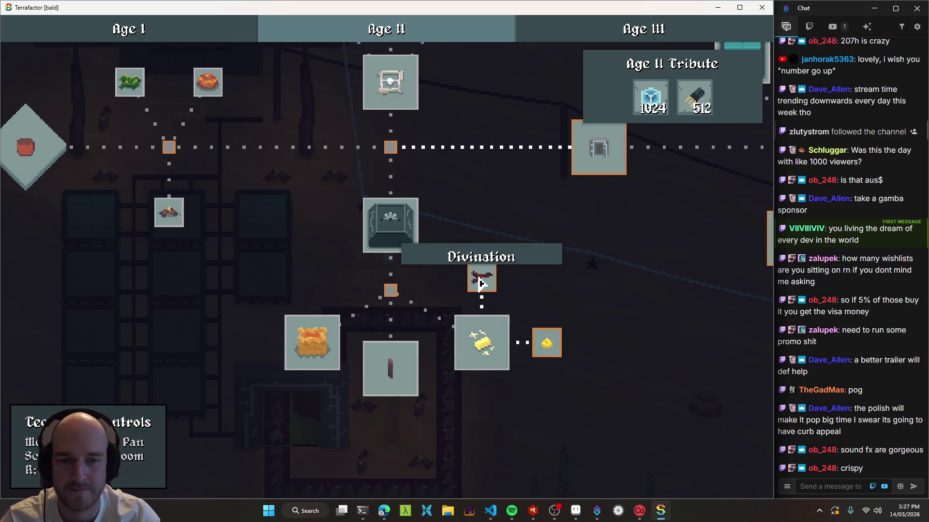
mouse_move(460, 182)
mouse_down()
mouse_move(379, 234)
mouse_move(431, 270)
mouse_move(422, 388)
mouse_up()
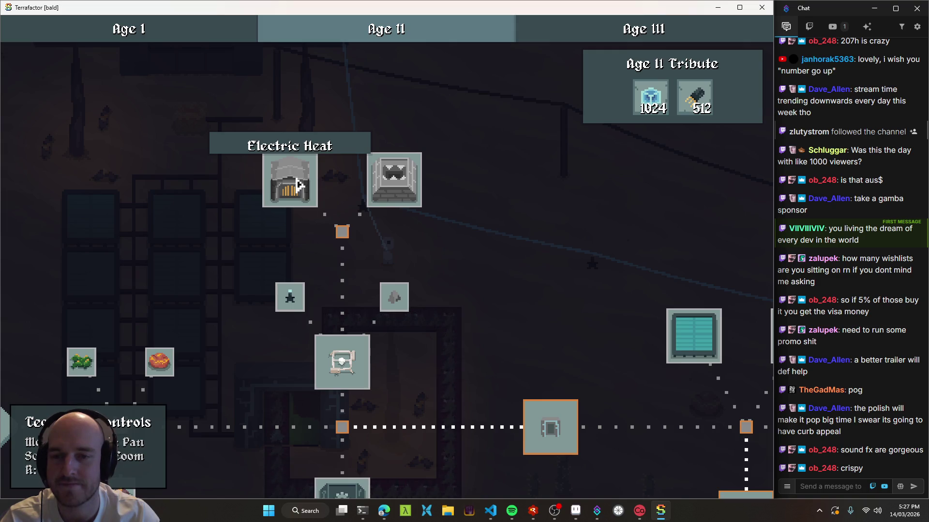
click(298, 184)
click(370, 184)
mouse_move(426, 290)
mouse_down()
mouse_move(394, 208)
mouse_move(408, 230)
mouse_up()
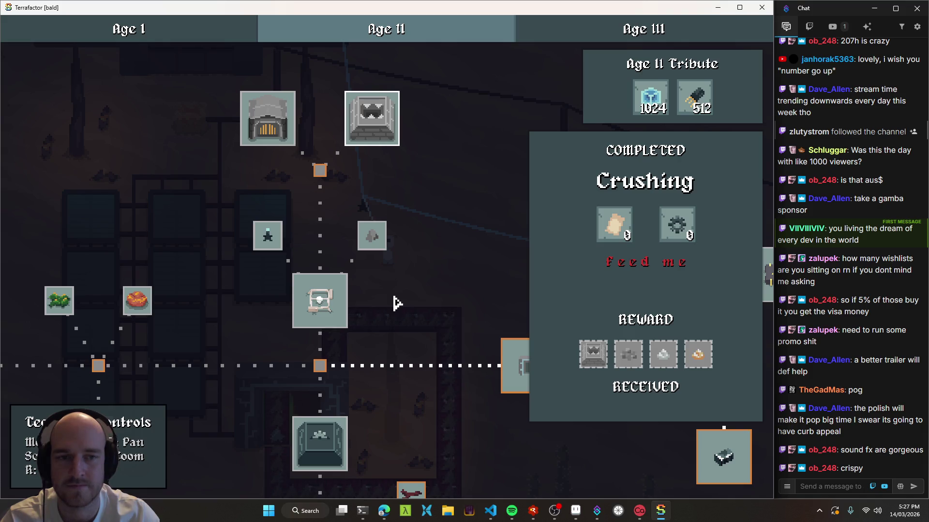
click(257, 137)
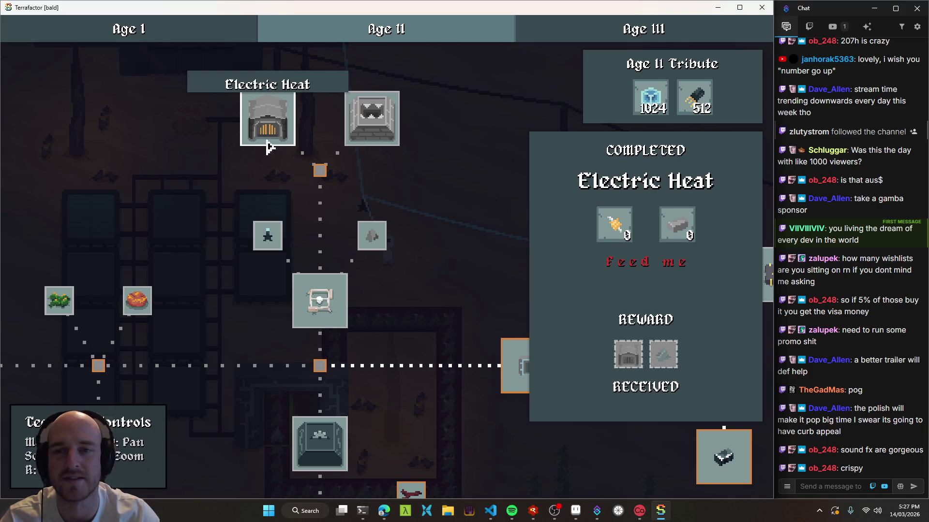
click(416, 201)
Review Wasteland Mining and Crushing, claim the Crushing rewards, and open crafting on Electrum Wire
scroll(408, 221, down, 3)
mouse_move(363, 326)
mouse_down()
mouse_move(514, 222)
mouse_move(450, 325)
mouse_up()
scroll(450, 326, up, 3)
click(444, 293)
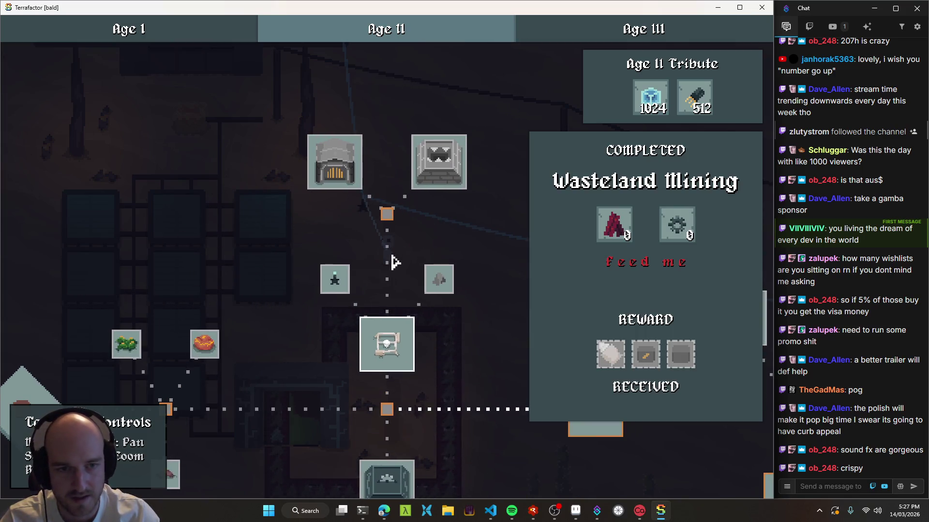
click(448, 165)
drag(410, 245, 409, 248)
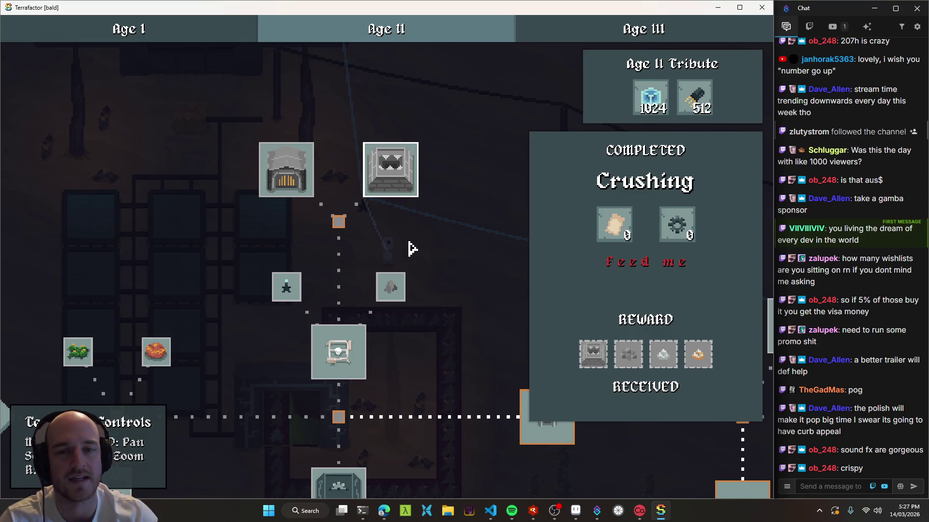
mouse_move(679, 231)
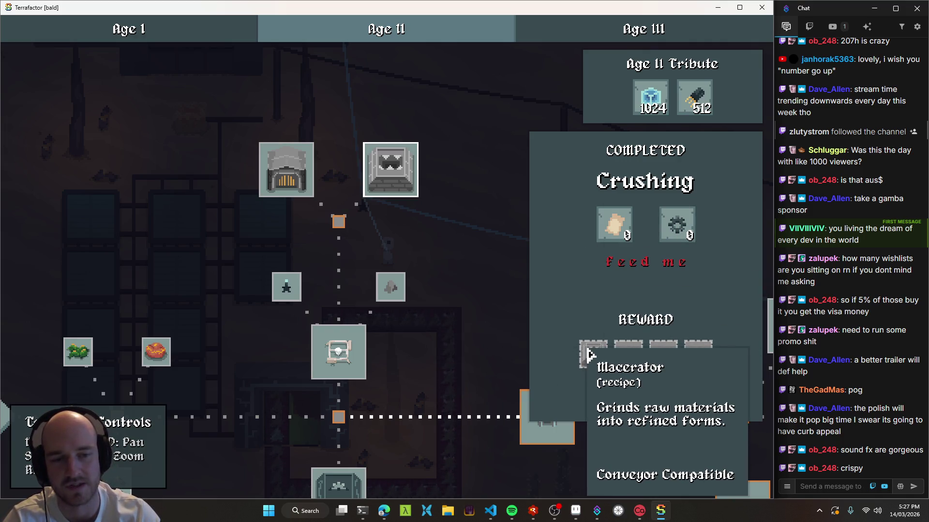
click(590, 354)
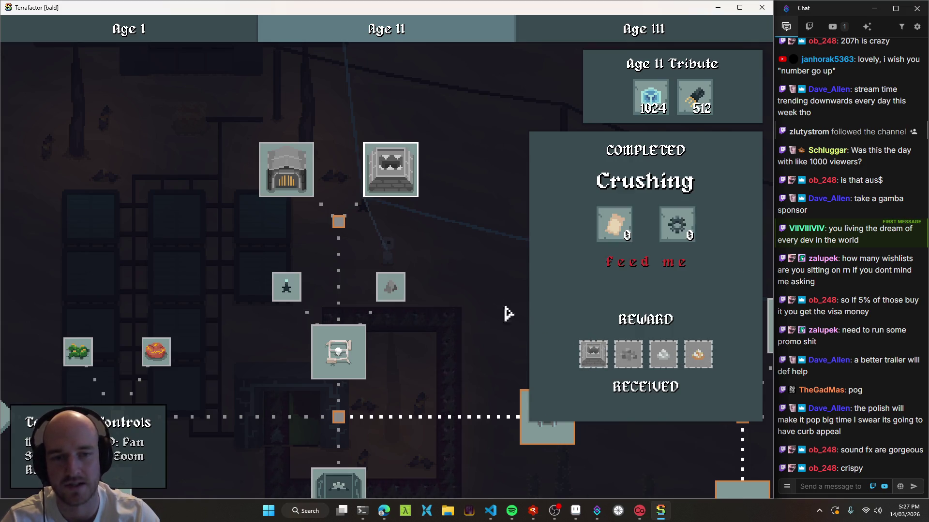
key(Tab)
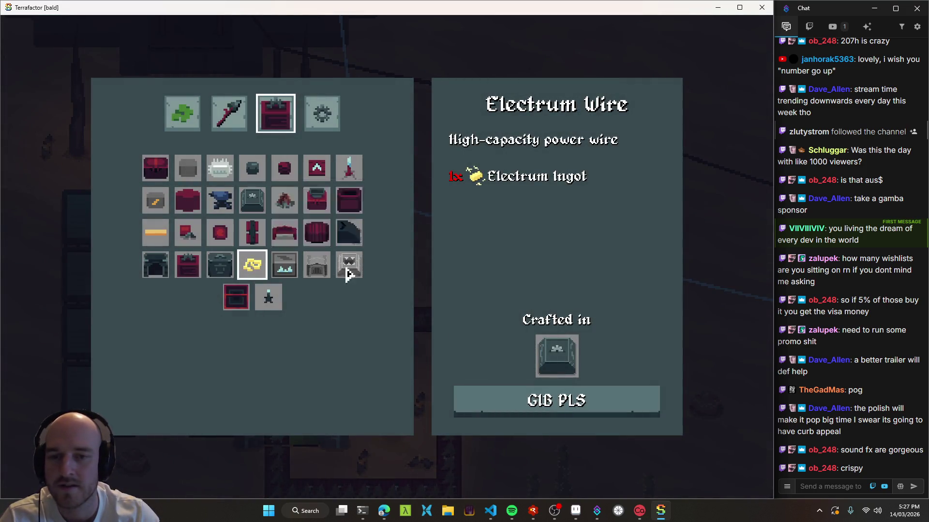
Check the Macerator and Concrete recipes, then browse the Advanced Machines category
click(347, 267)
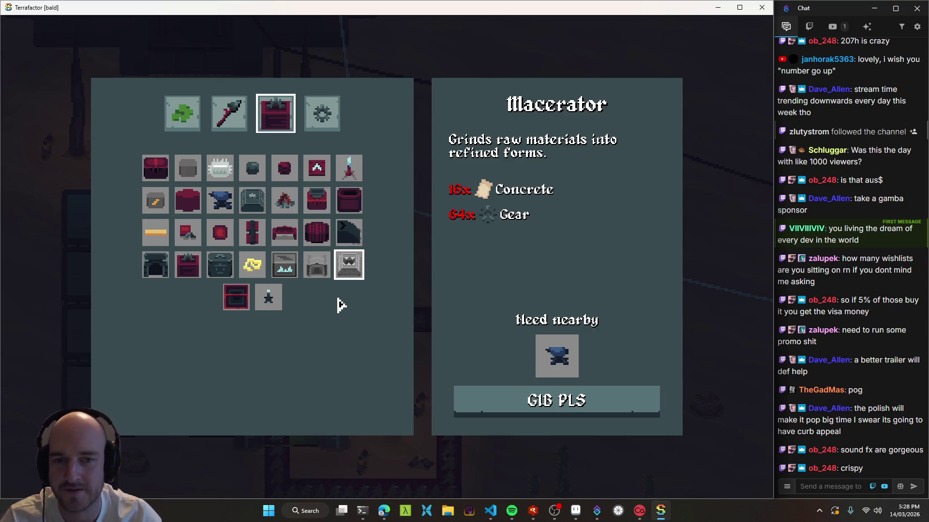
click(192, 99)
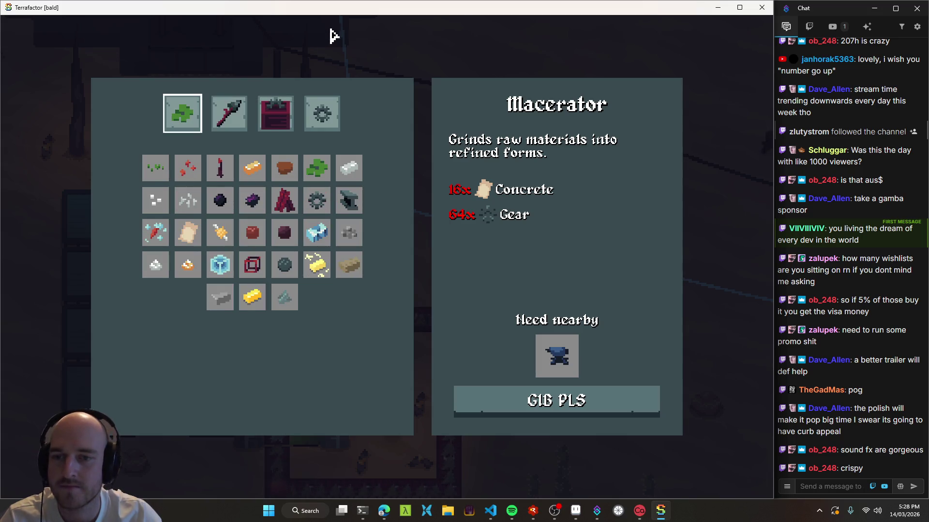
click(200, 235)
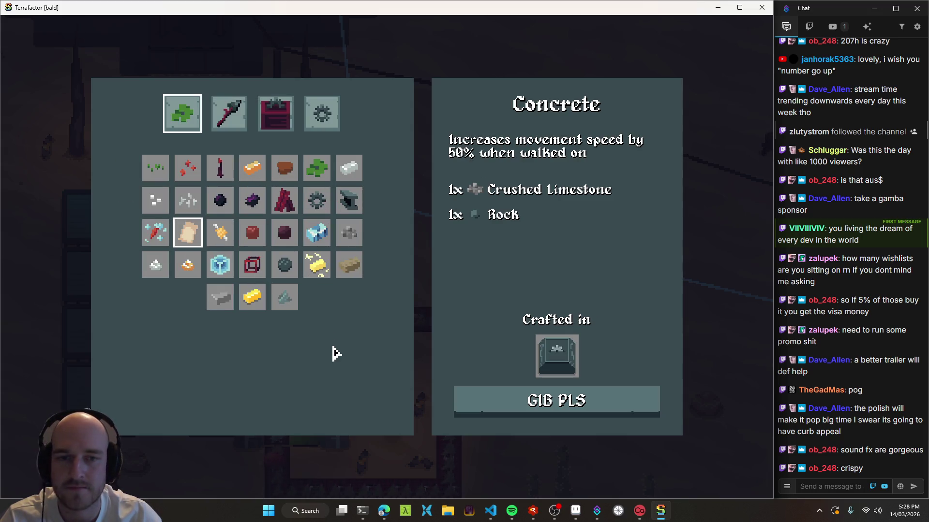
click(327, 115)
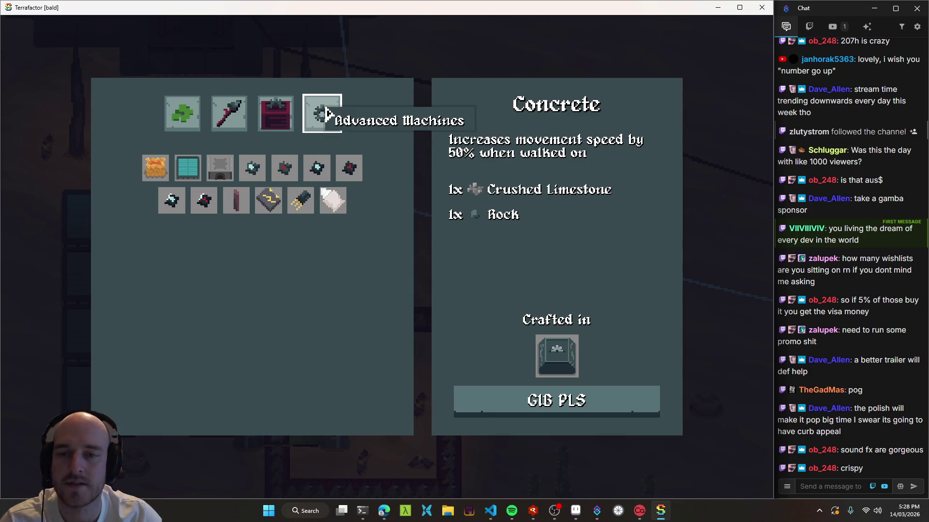
Return to the tech tree and pan to bring Advanced Alloying near Quantum Travel
key(t)
mouse_move(421, 415)
mouse_down()
mouse_move(442, 413)
mouse_move(401, 310)
mouse_move(349, 282)
mouse_move(334, 337)
mouse_up()
scroll(338, 341, down, 2)
drag(304, 421, 346, 280)
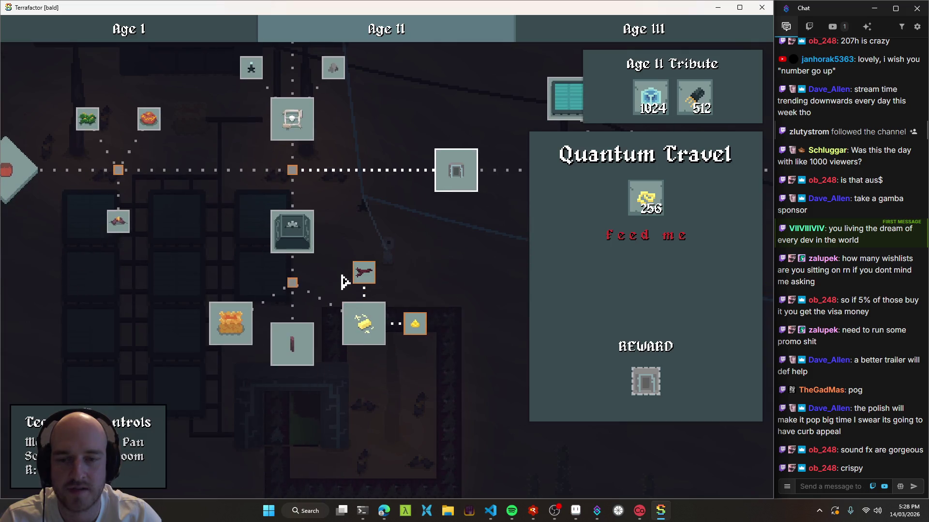
View the Advanced Alloying and Quantum Travel research details
click(359, 329)
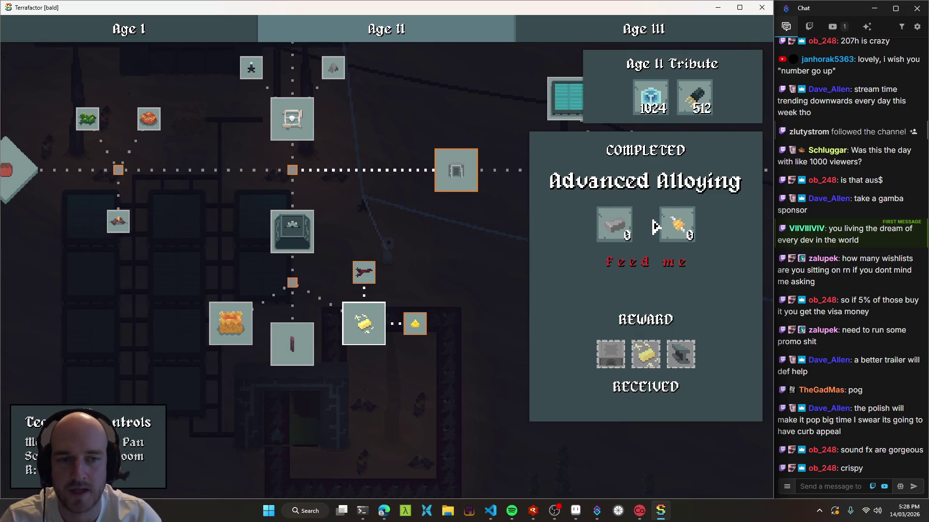
mouse_move(626, 233)
click(438, 214)
click(460, 174)
Pan to Electric Heat, show its details, and open the developer Tech Tree Editor
mouse_move(460, 174)
mouse_down()
mouse_move(404, 260)
mouse_move(424, 284)
mouse_up()
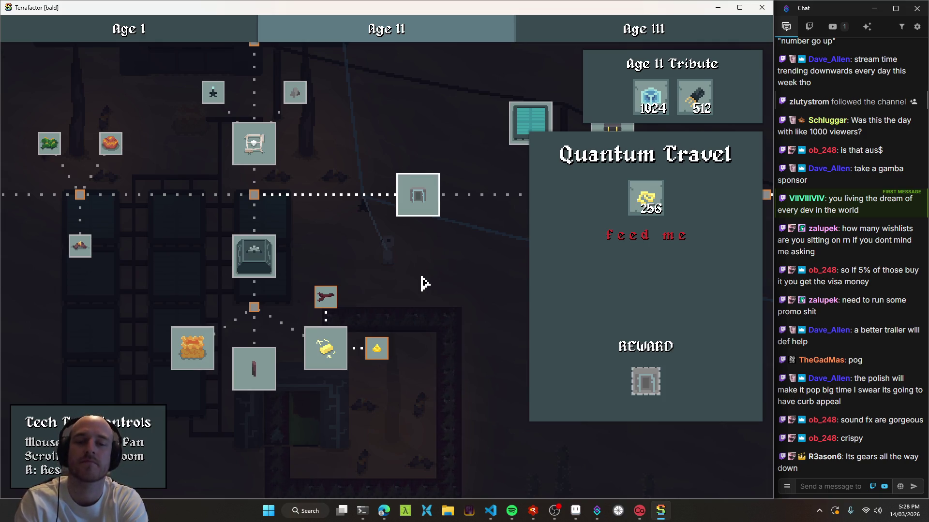
drag(360, 174, 414, 271)
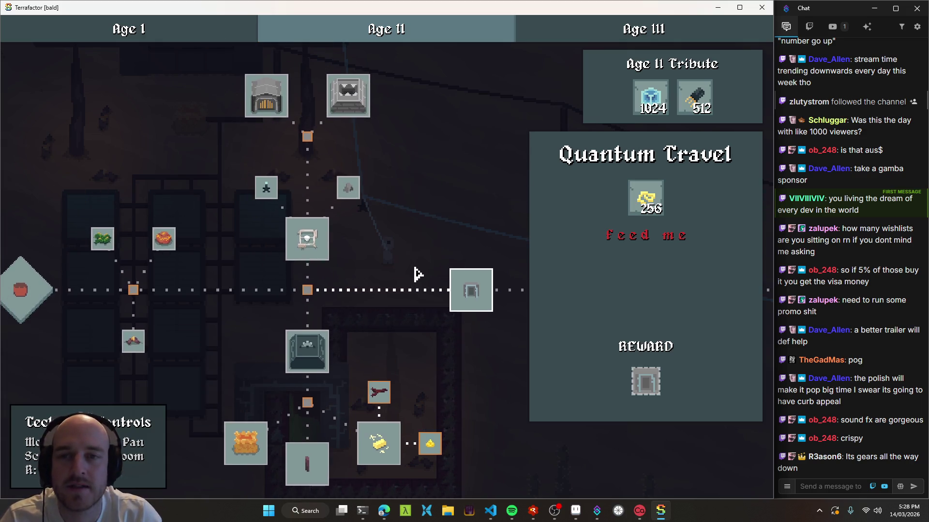
click(276, 95)
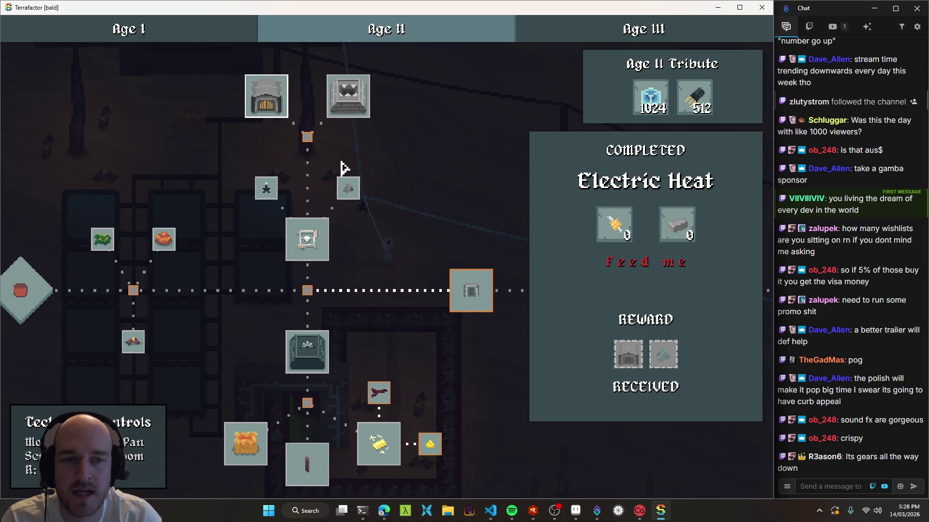
mouse_move(633, 361)
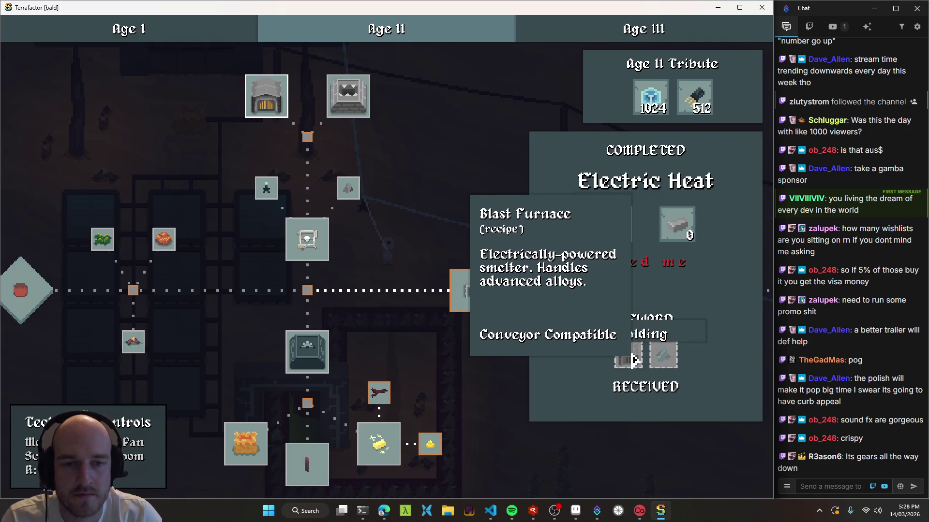
key(grave)
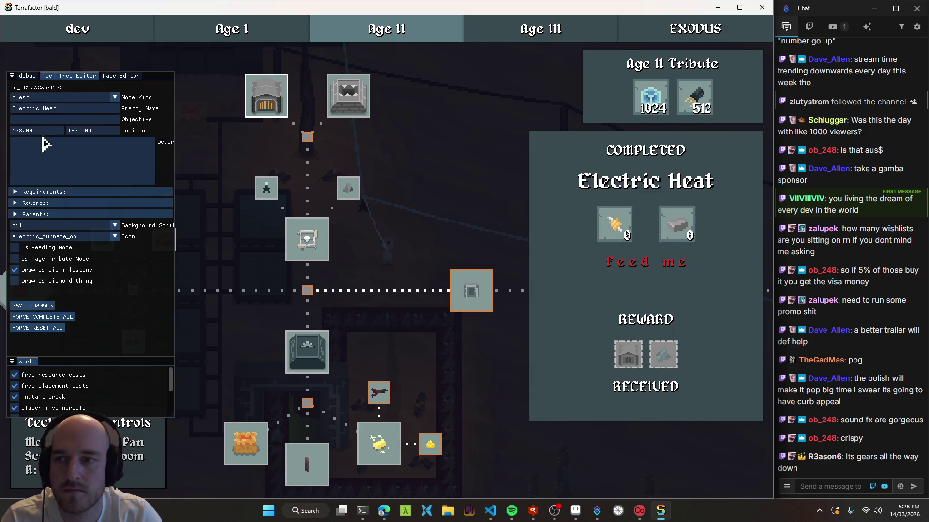
Rename the node's Pretty Name to 'High Power Heat', save the changes, and quit the game
double_click(37, 109)
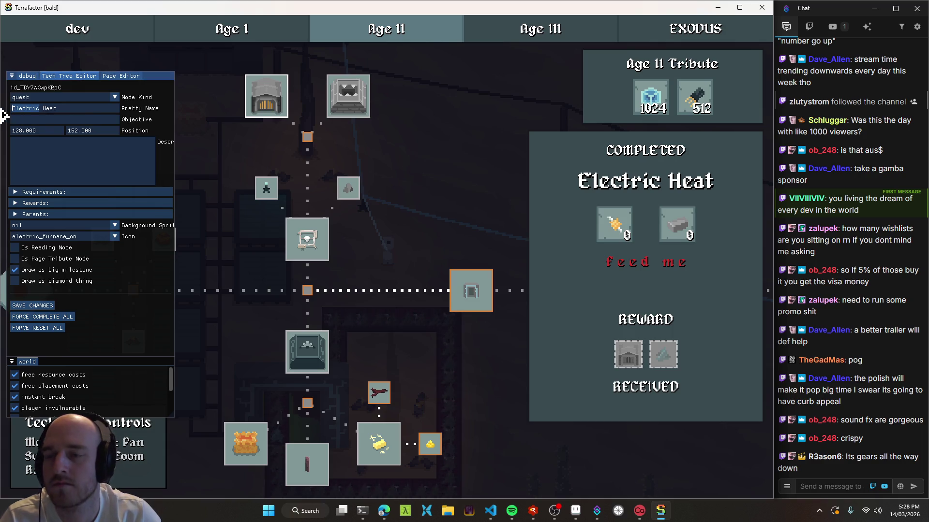
text(High P)
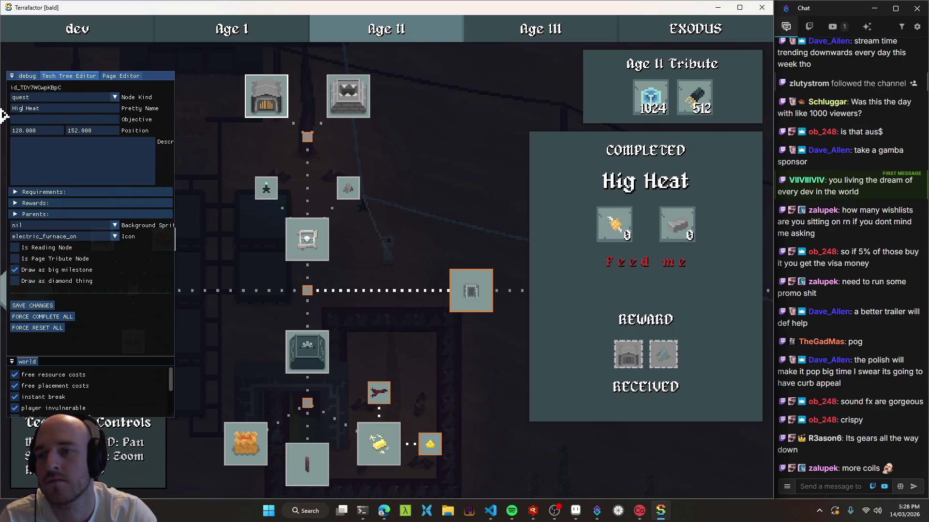
text(ower)
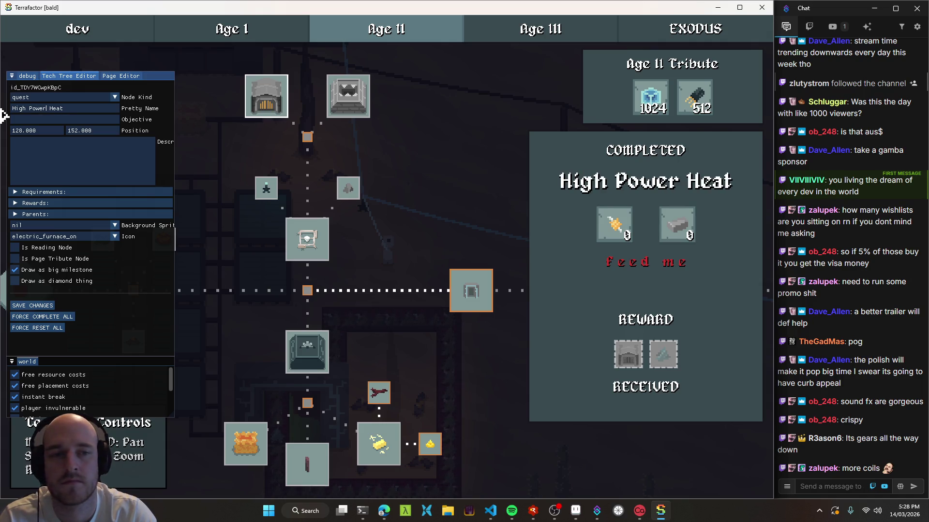
mouse_move(627, 360)
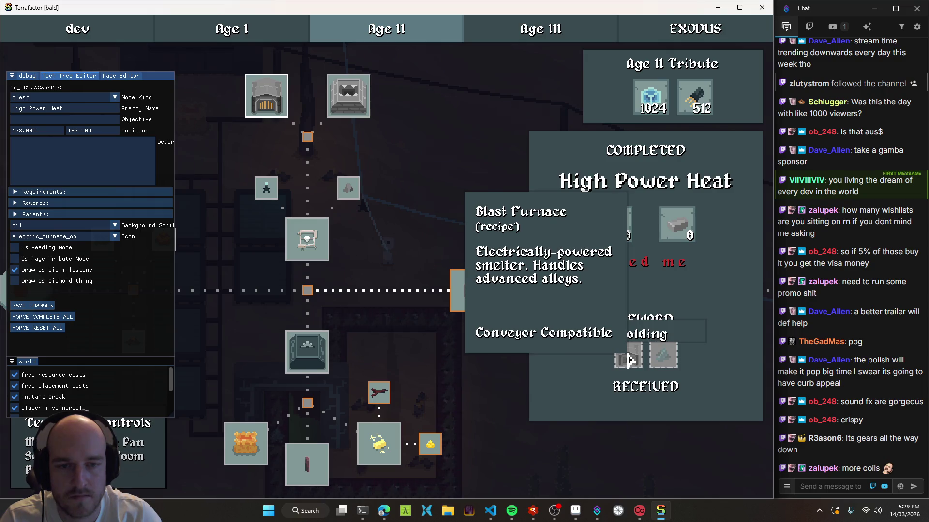
click(47, 306)
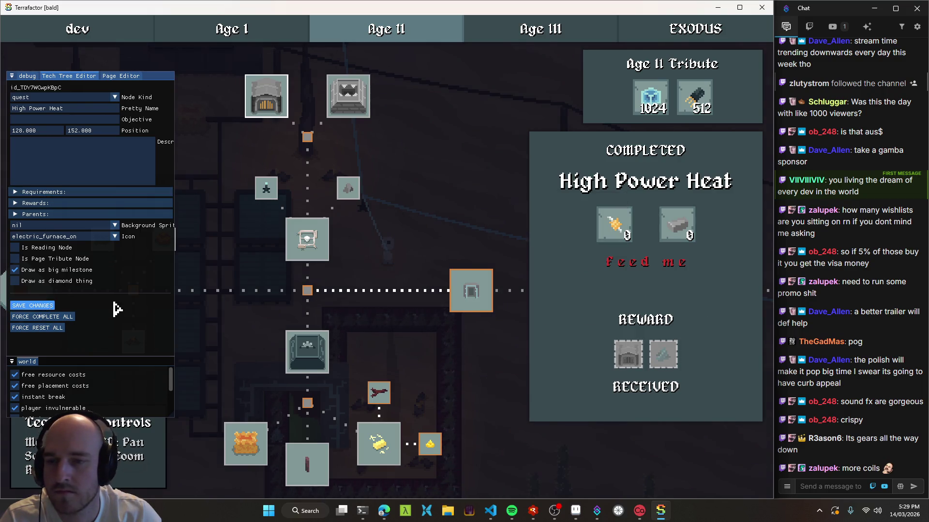
click(412, 265)
key(alt+F4)
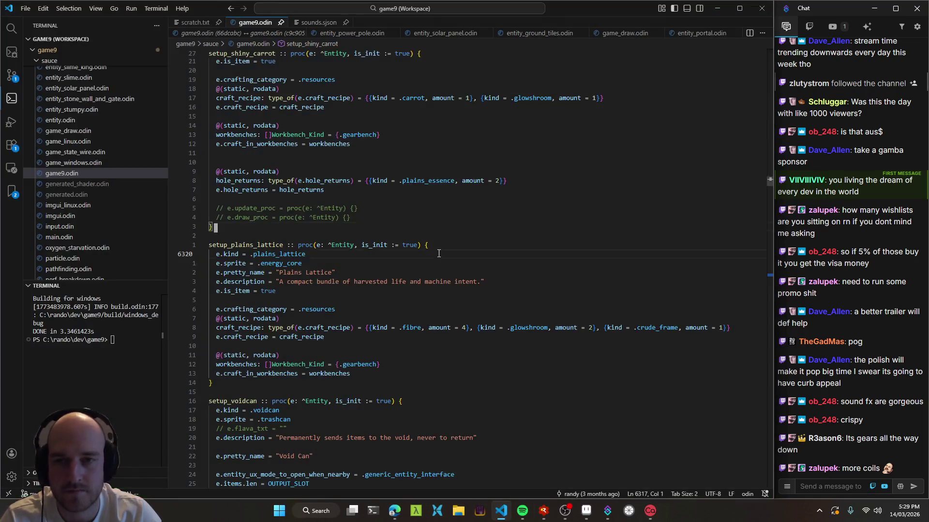
Inspect crafting.odin in the 'rename blast furnace ids' commit, then switch to Aseprite
key(ctrl+shift+g)
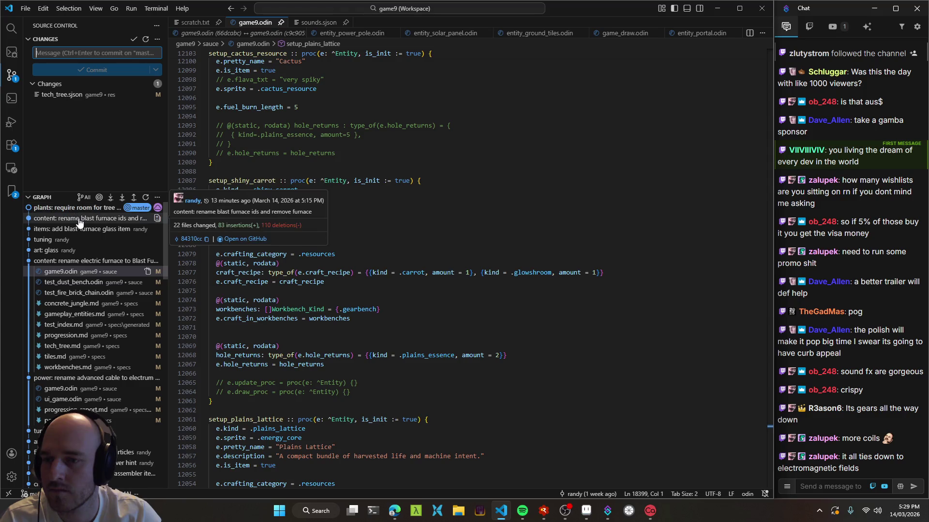
click(86, 218)
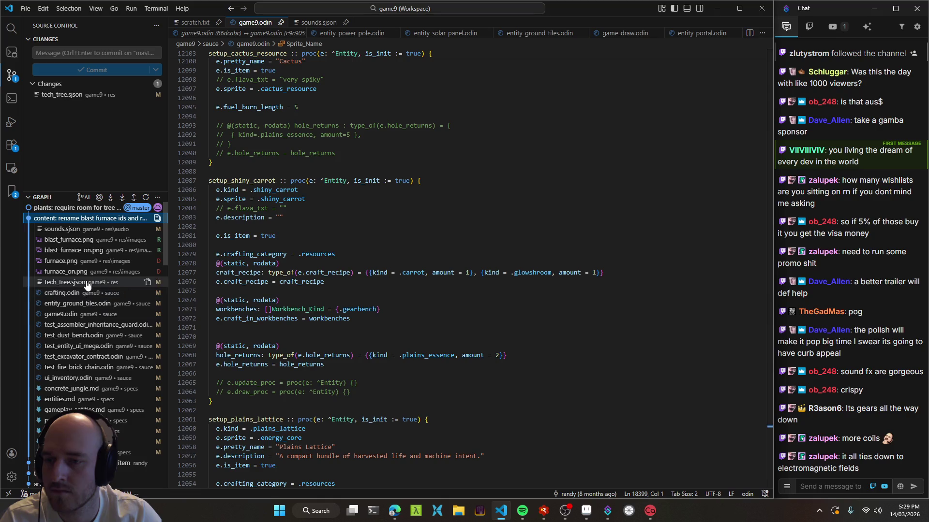
click(96, 294)
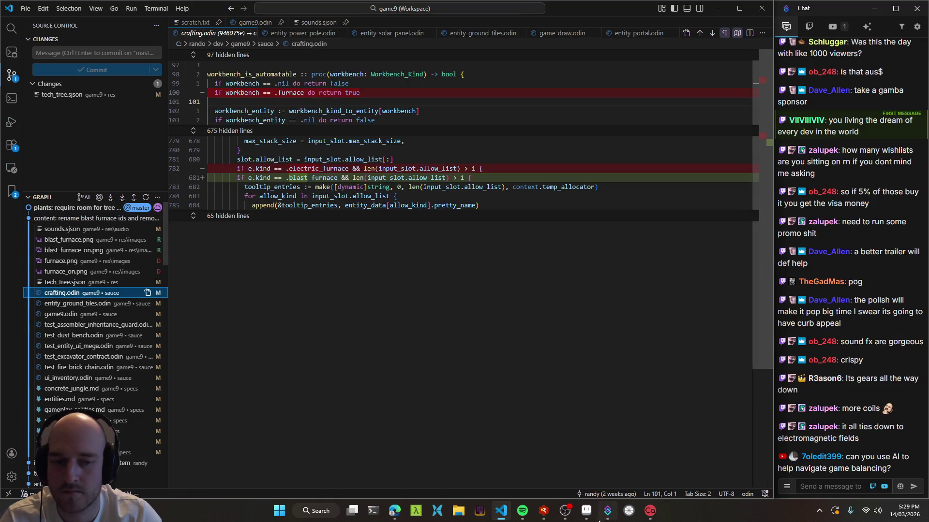
click(586, 511)
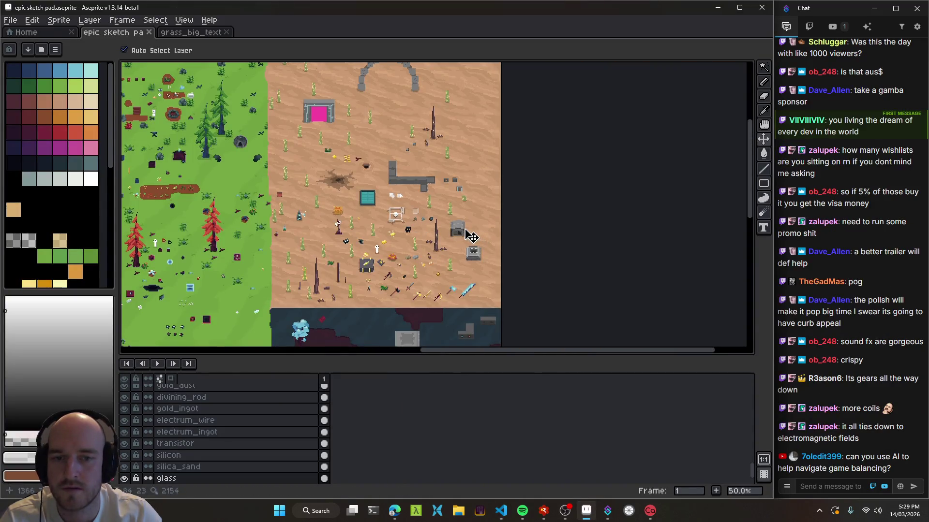
Rename the electric_furnace layer to blast_furnace and save the sketch pad
click(477, 241)
scroll(481, 237, up, 4)
key(shift+p)
key(Right)
key(ctrl+Left)
key(BackSpace)
key(ctrl+BackSpace)
text(blast)
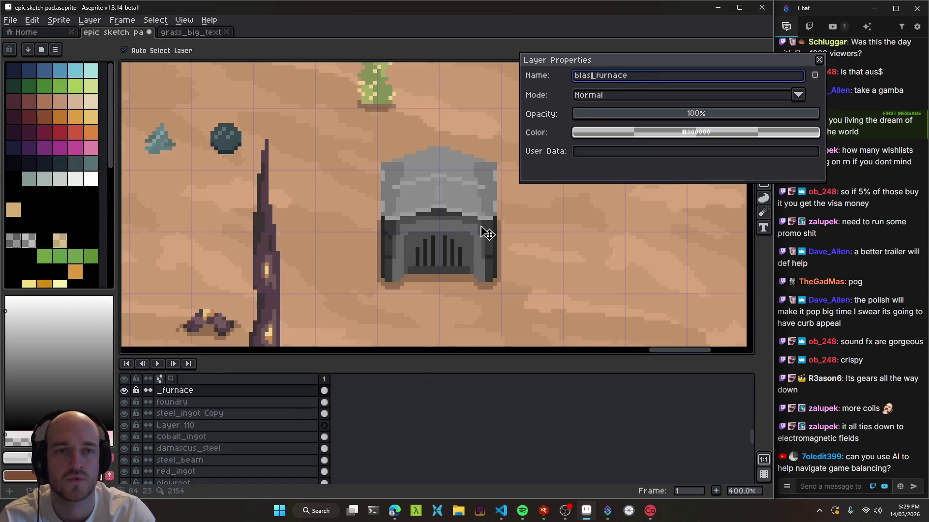
key(Return)
key(ctrl+s)
scroll(460, 233, down, 4)
scroll(459, 233, down, 5)
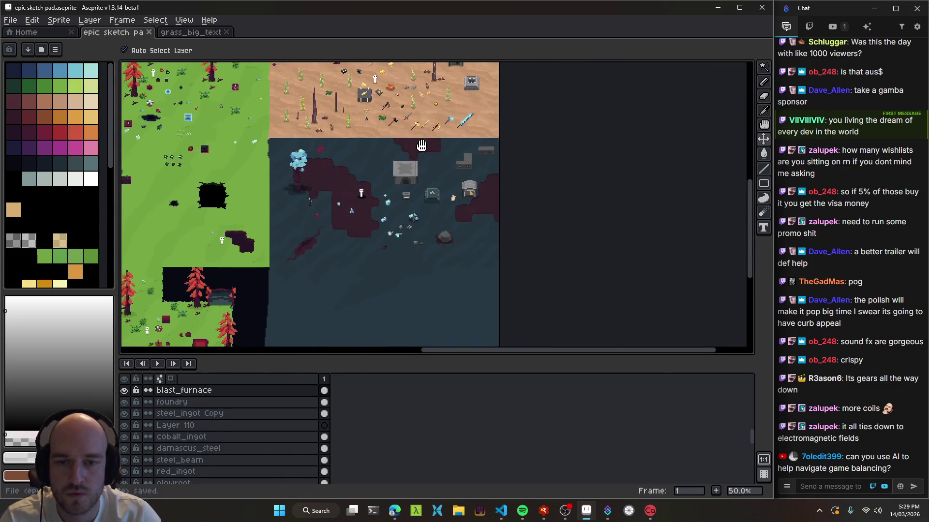
scroll(472, 208, up, 4)
Rename electric_furnace_on to blast_furnace_on, save, and return to VS Code
click(464, 213)
key(shift+p)
drag(612, 77, 516, 91)
text(blast)
key(Return)
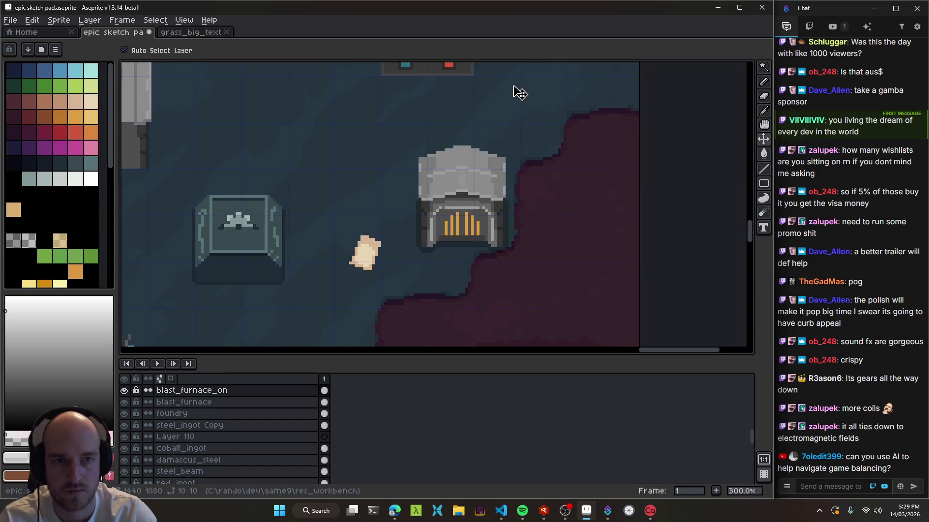
key(ctrl+s)
scroll(418, 189, down, 3)
scroll(425, 208, up, 1)
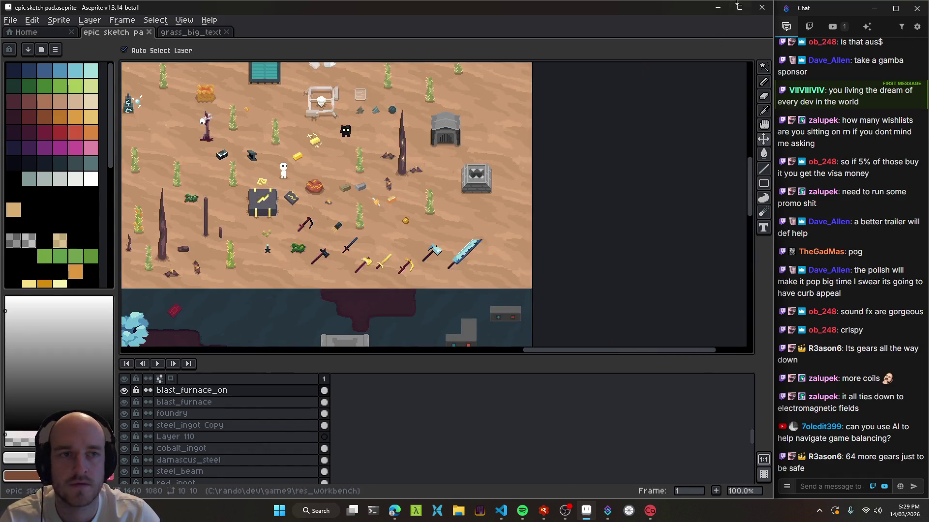
key(alt+Tab)
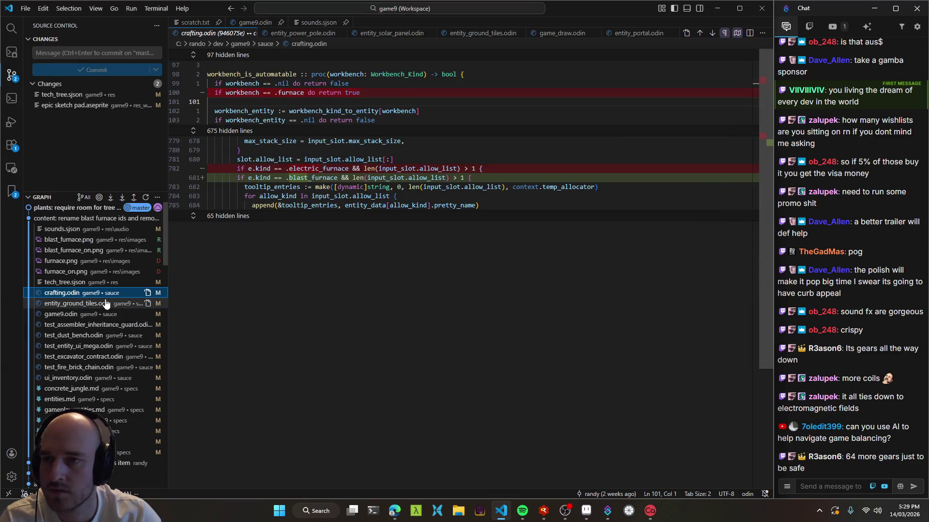
Close the diff, jump to setup_blast_furnace via symbol search 'blastf', and rebuild
click(252, 33)
key(ctrl+t)
text(#setup)
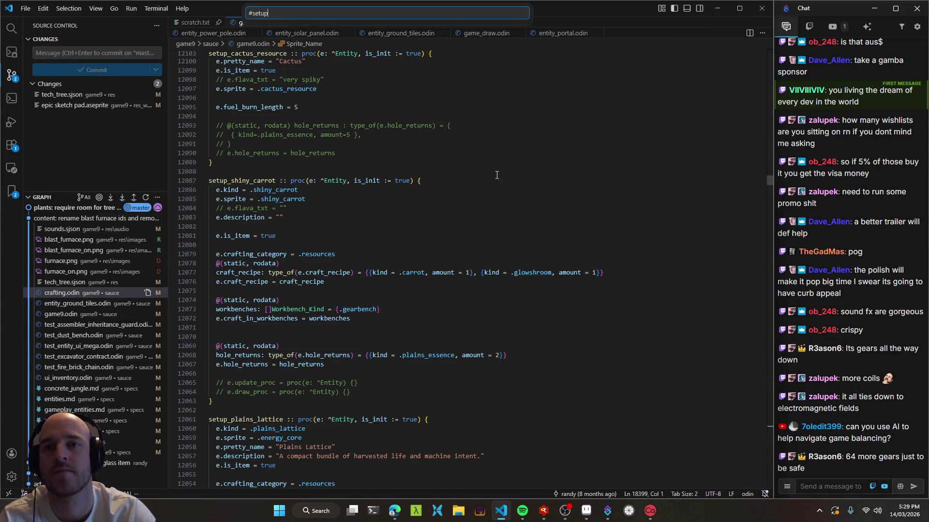
text(blastf)
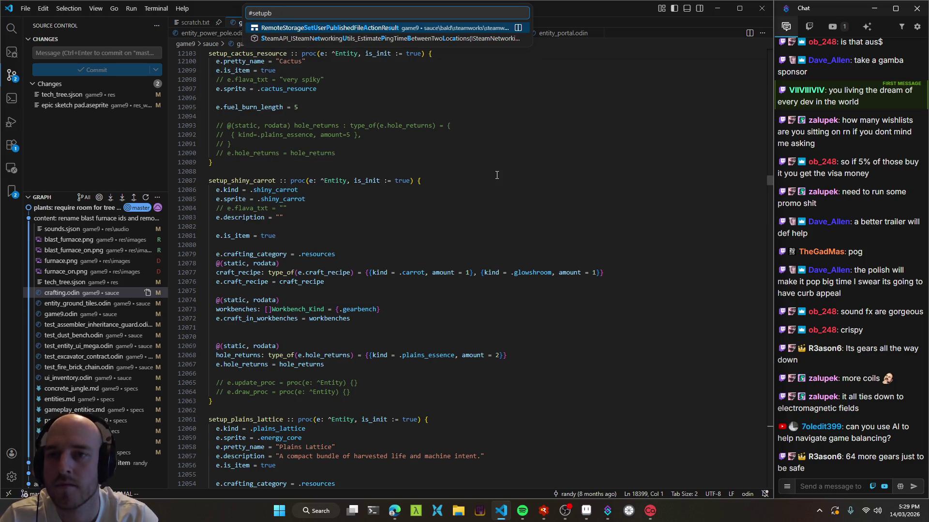
key(Return)
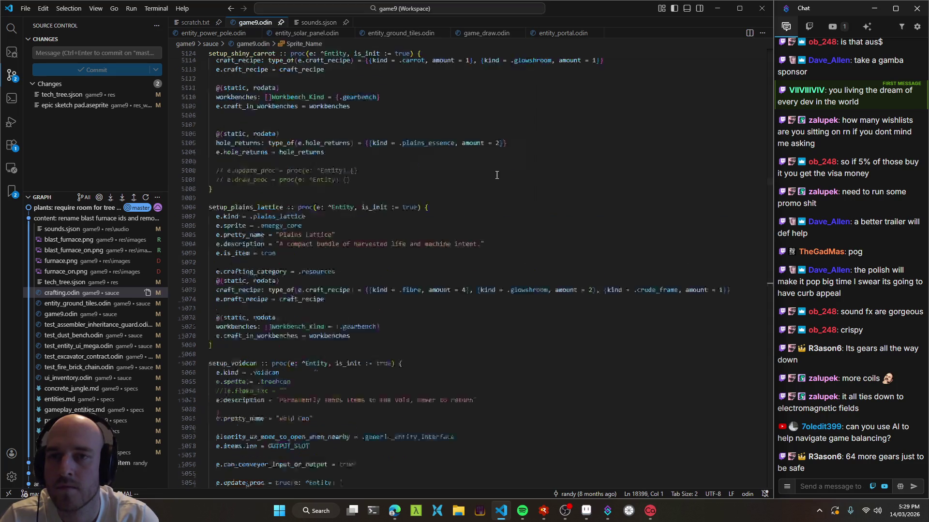
scroll(360, 182, down, 3)
key(ctrl+shift+b)
Edit the description to 'Electrically-powered industrial furance. Handles high temperatures.' and save game9.odin
click(281, 205)
click(328, 213)
double_click(293, 205)
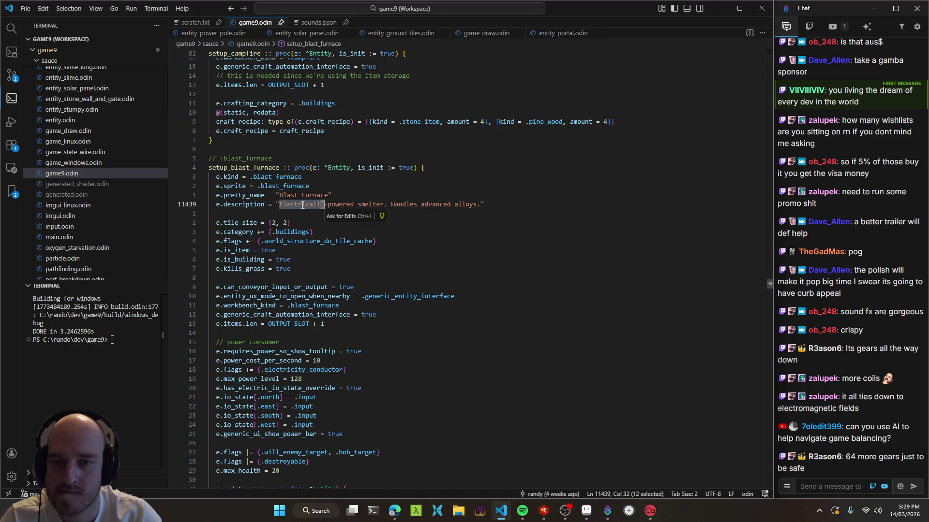
key(Up)
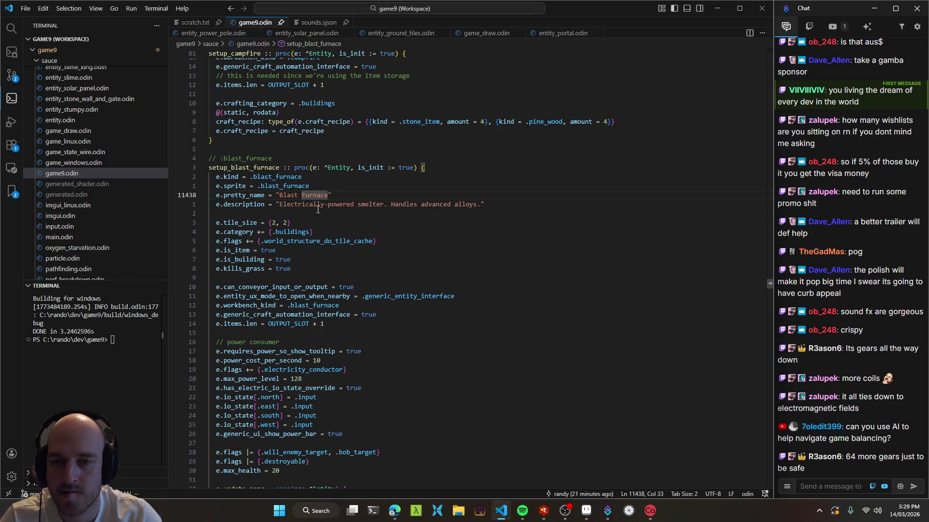
double_click(372, 205)
text(indus)
text(trial furance)
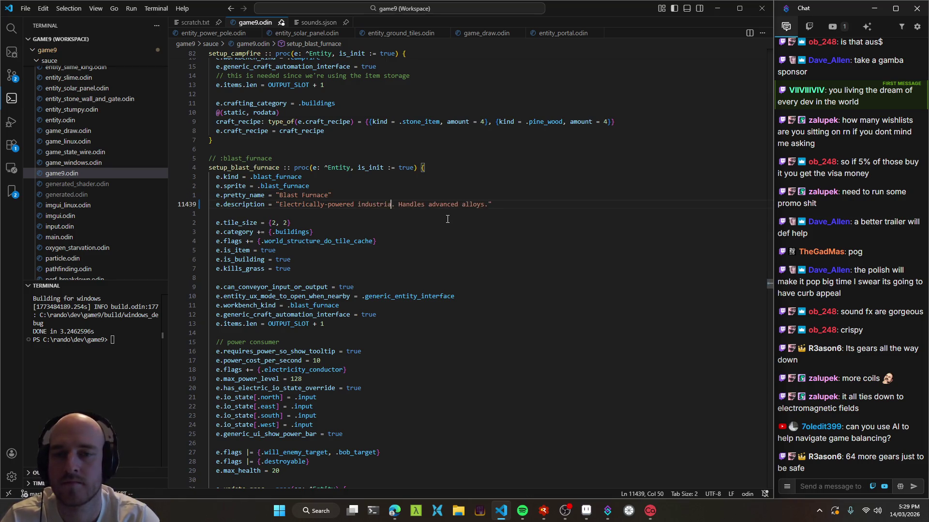
key(Right)
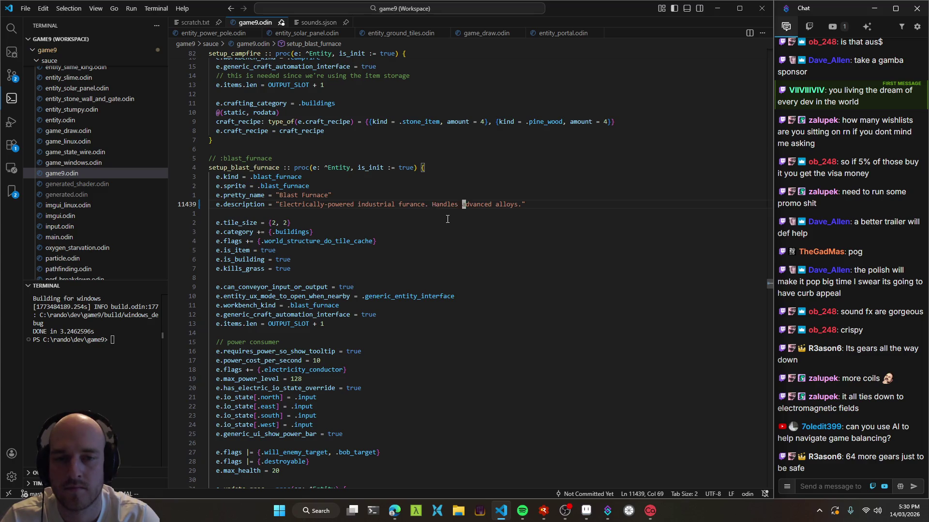
key(ctrl+shift+Right)
key(ctrl+shift+Right)
key(BackSpace)
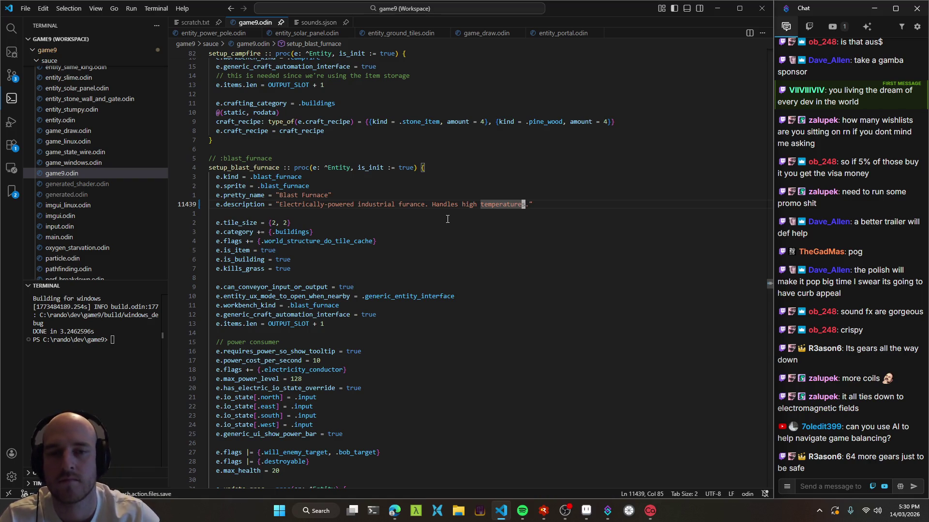
key(ctrl+s)
click(466, 188)
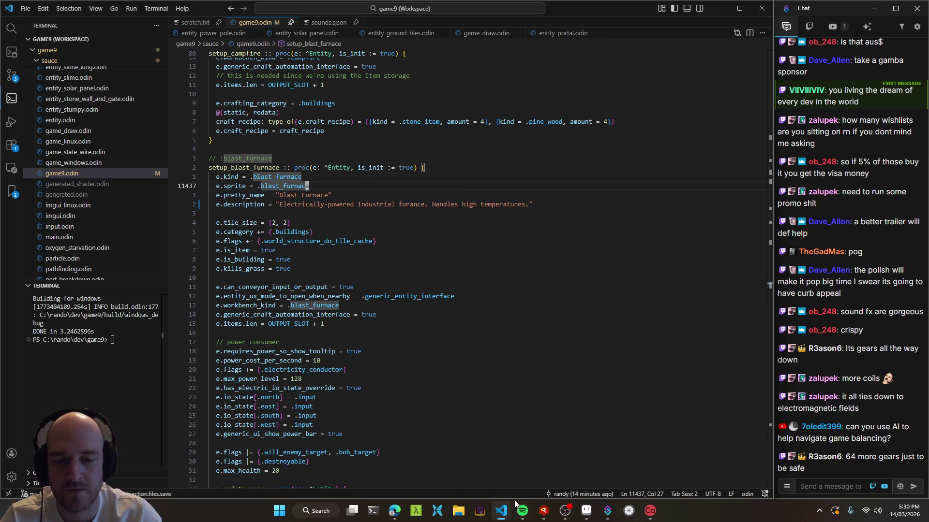
key(ctrl+shift+g)
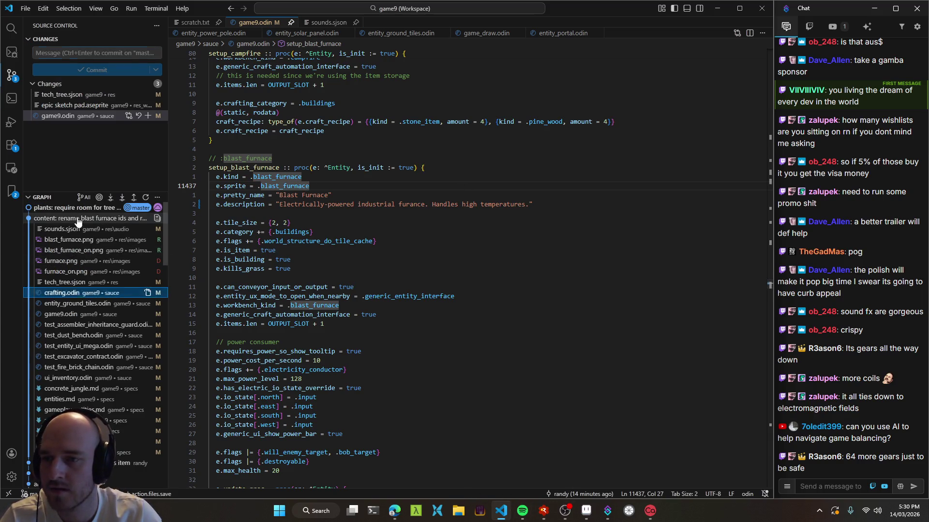
View the game9.odin diff of the 'items: add blast-furnace glass item' commit
click(78, 219)
click(85, 229)
click(89, 239)
Run the build and search workspace symbols for 'setup'
key(ctrl+shift+b)
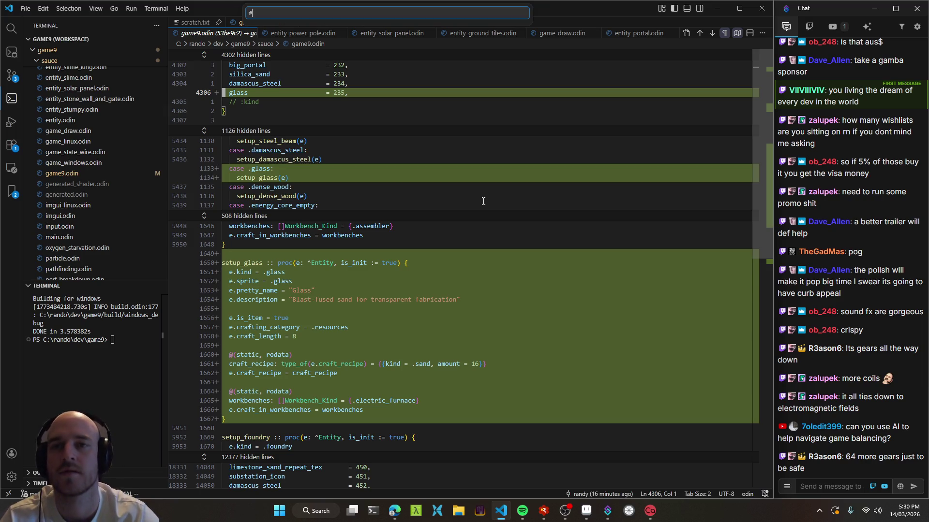
key(ctrl+t)
text(setupsol)
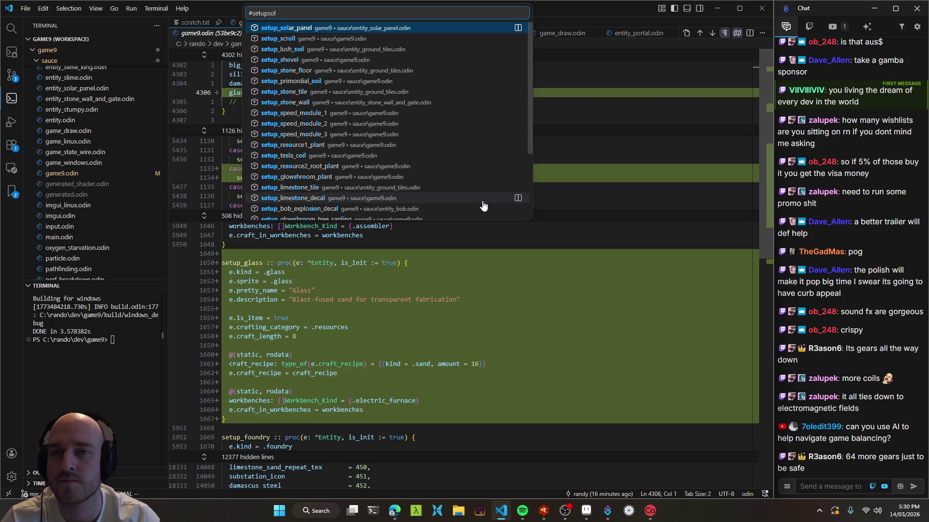
Jump to setup_solar_panel and step through its copper_coil, silicon and steel_beam ingredients
key(Return)
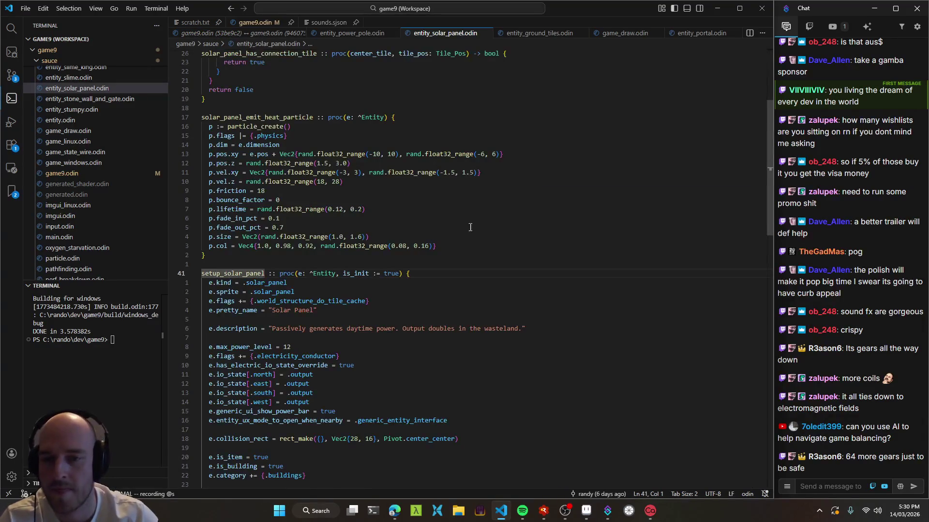
key(braceright)
key(braceright)
key(braceright)
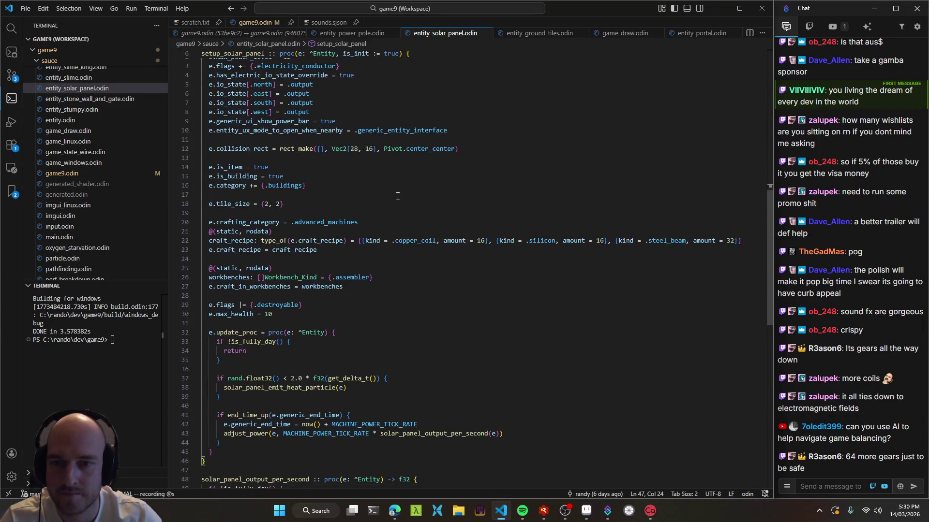
key(braceright)
key(braceright)
key(k)
key(k)
key(v)
key(i)
key(w)
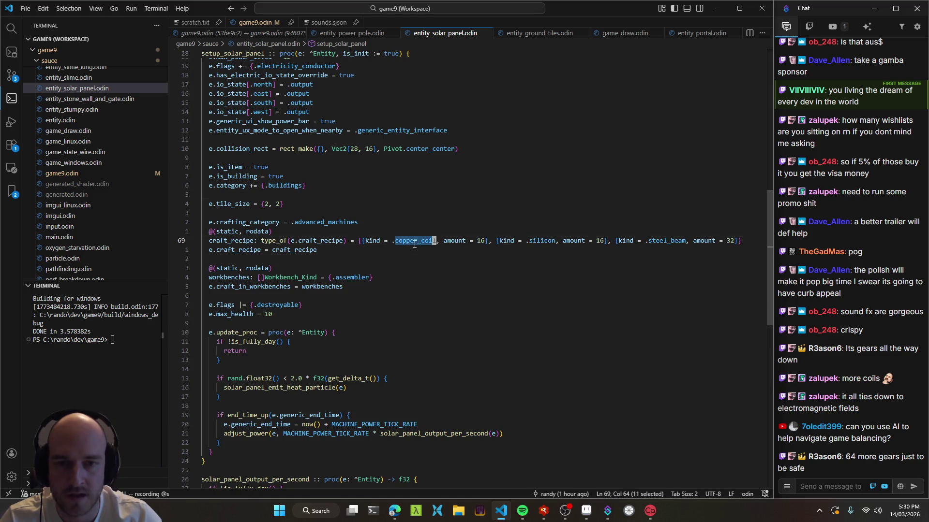
key(Escape)
key(f)
key(s)
key(v)
key(i)
key(w)
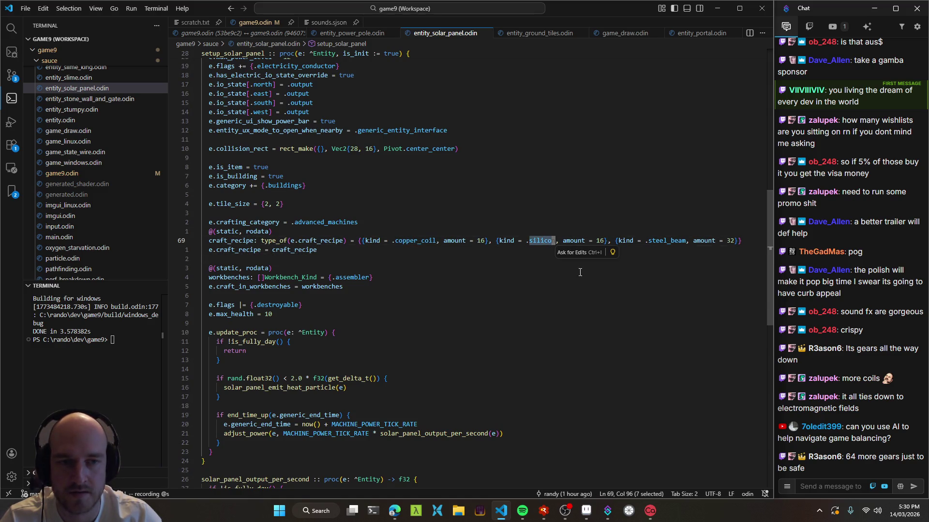
key(Escape)
key(k)
key(k)
key(k)
key(v)
key(i)
key(w)
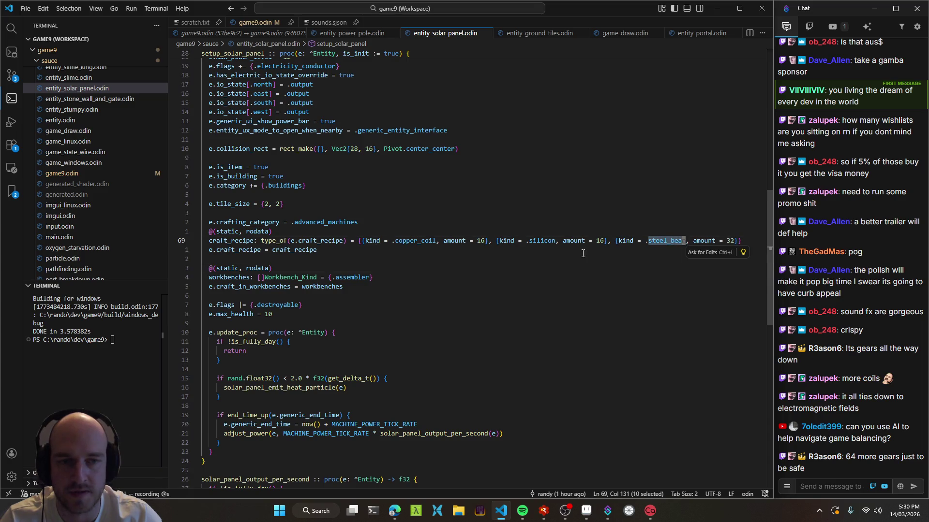
Copy the copper_coil entry to the recipe list start, rename it to glass, and save
click(504, 258)
drag(362, 241, 488, 243)
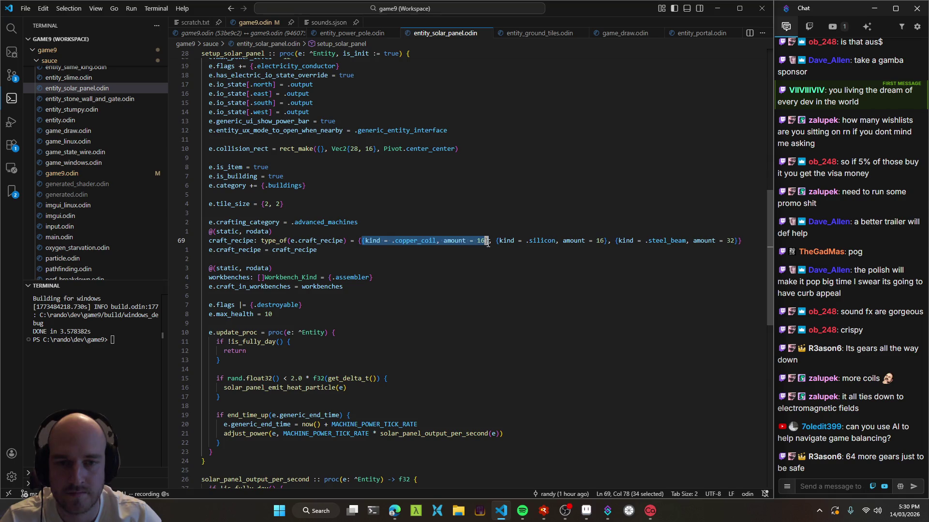
scroll(430, 388, up, 3)
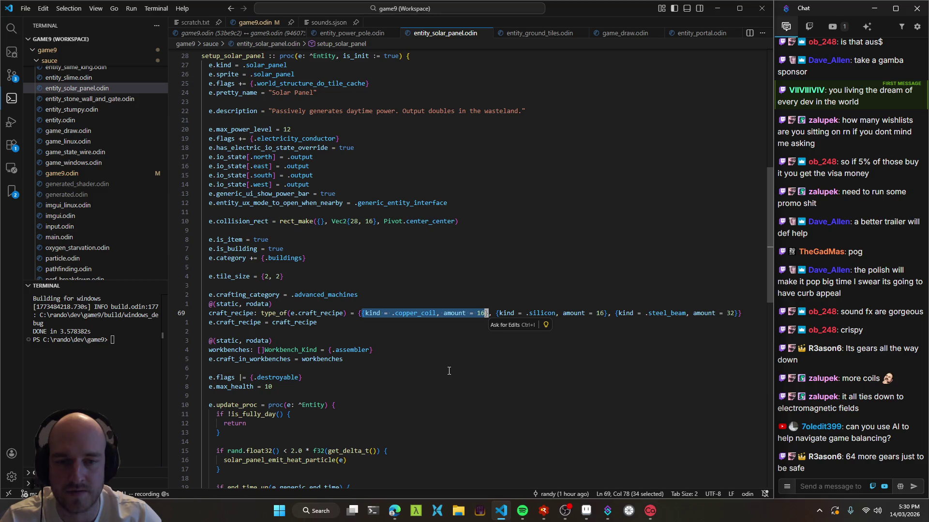
click(364, 313)
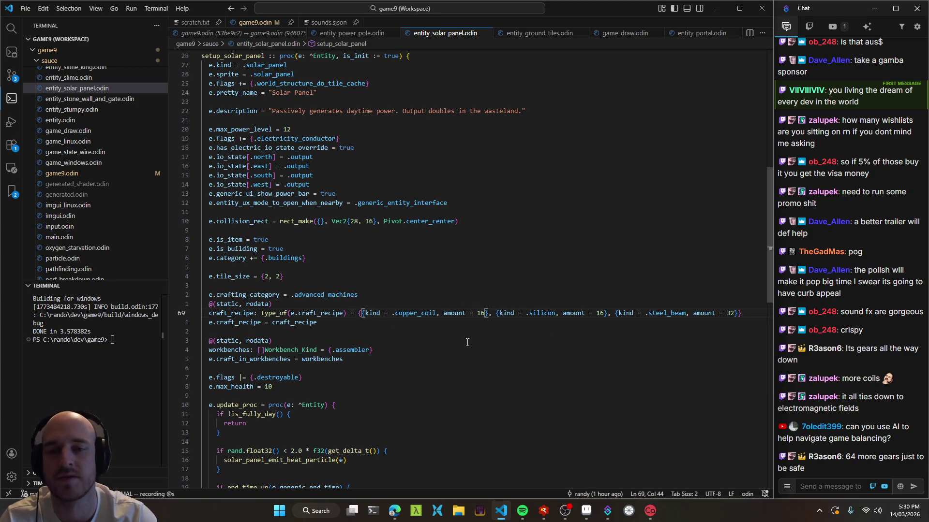
text({kind = .copper_coil, amount = 16},)
key(ctrl+Left)
key(ctrl+Left)
key(ctrl+Left)
key(ctrl+Delete)
text(glass)
key(Escape)
key(W)
key(W)
key(W)
key(ctrl+s)
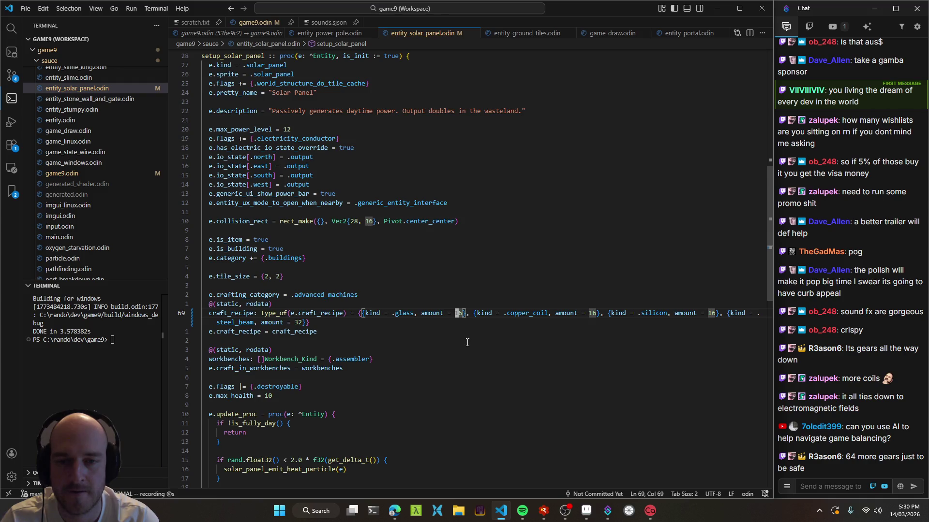
Change the glass amount to 4, save, and relaunch the rebuilt game
text(ciw4)
key(Escape)
key(ctrl+s)
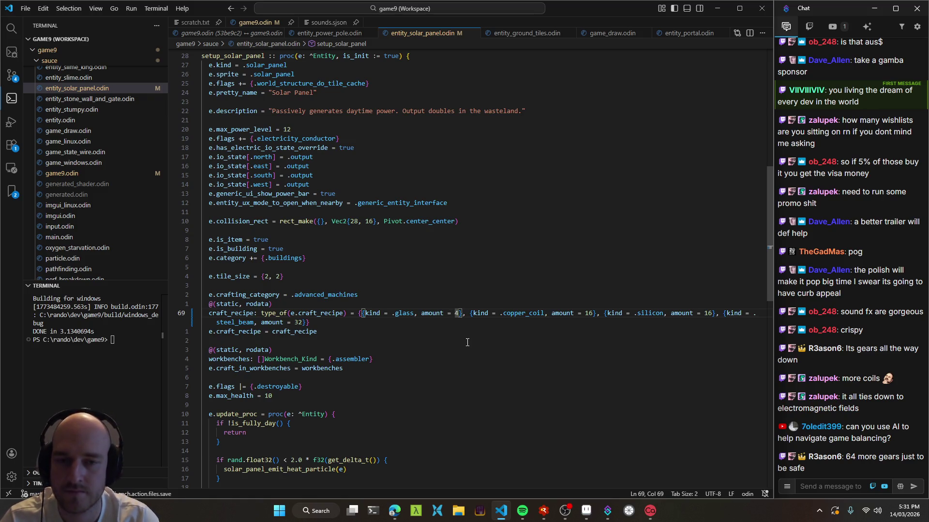
key(alt+Tab)
key(F5)
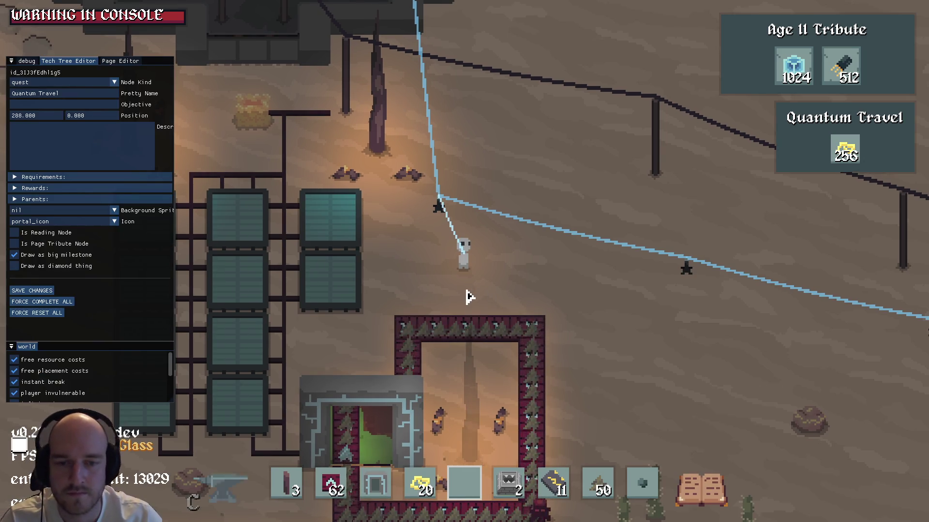
Check the Solar Panel recipe in the Advanced Machines crafting category
key(c)
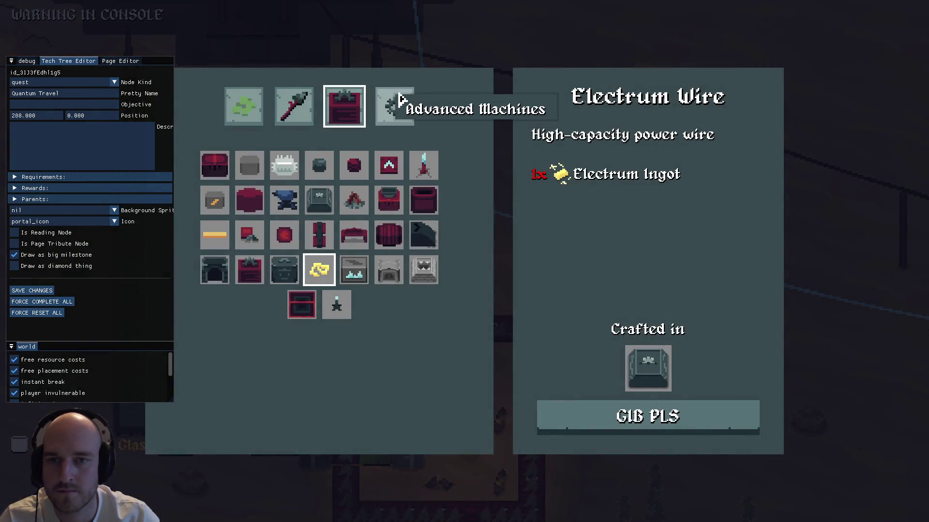
click(394, 106)
click(249, 165)
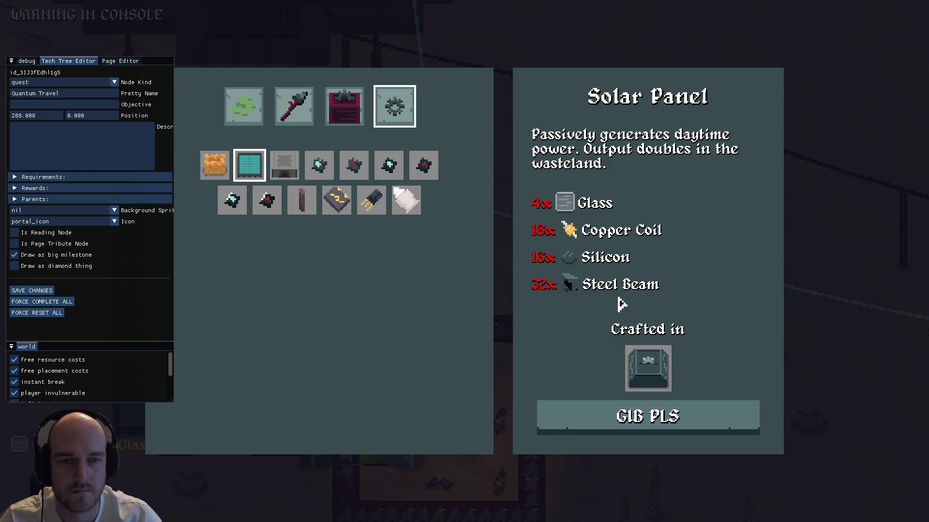
key(c)
Walk around, then check the Glass and Silicon recipes under Resources
key(w)
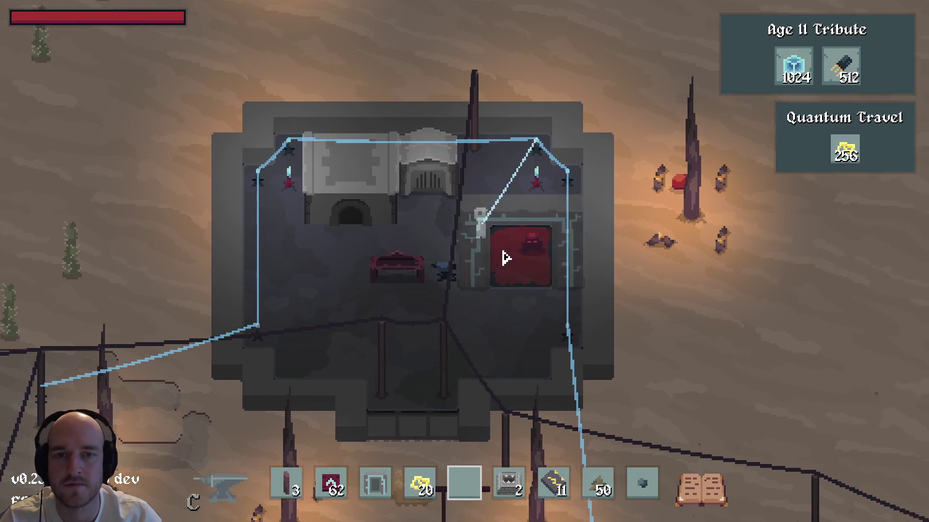
key(a)
key(s)
key(c)
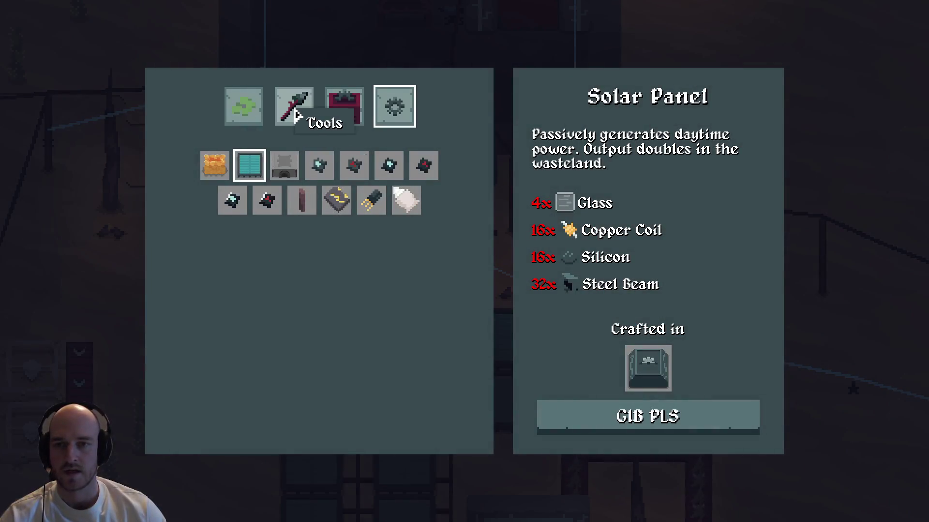
click(260, 112)
mouse_move(369, 158)
click(372, 303)
click(358, 271)
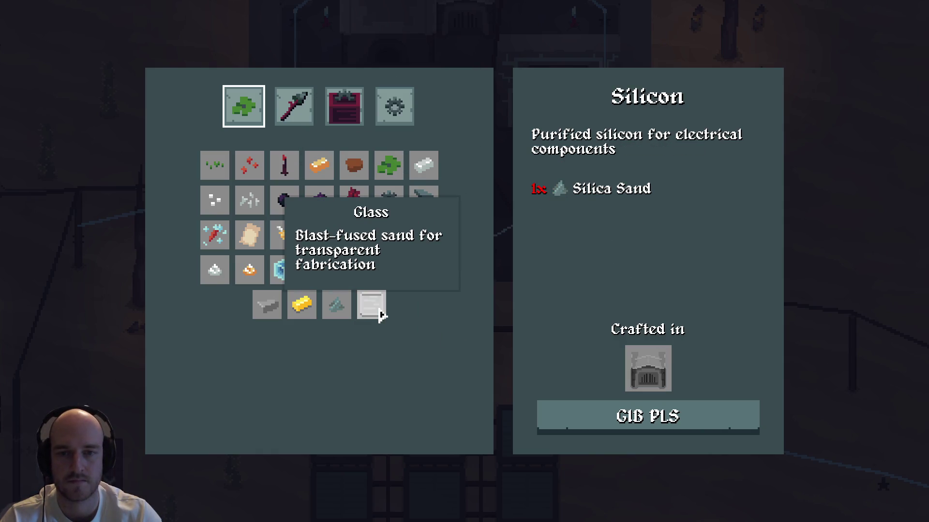
click(380, 315)
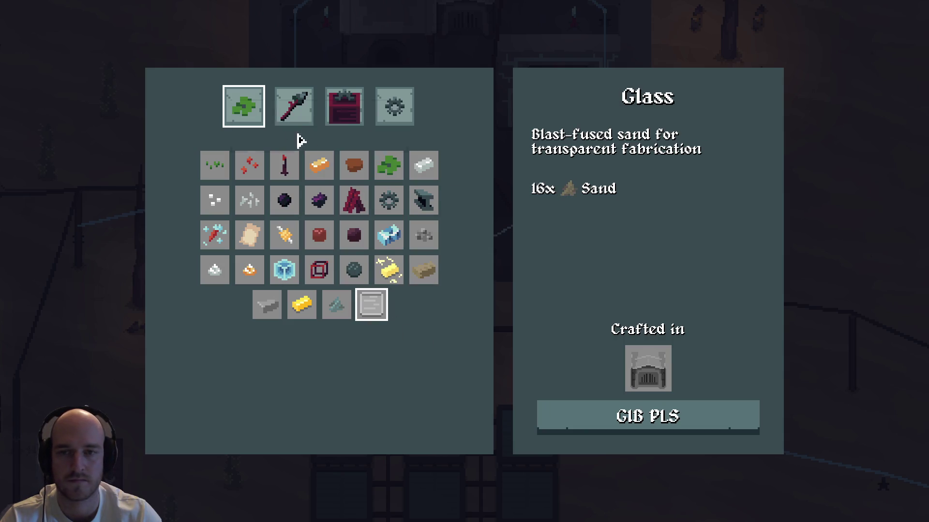
Take an Assembler from Buildings, place it inside the building, and open its recipes
click(294, 101)
click(344, 102)
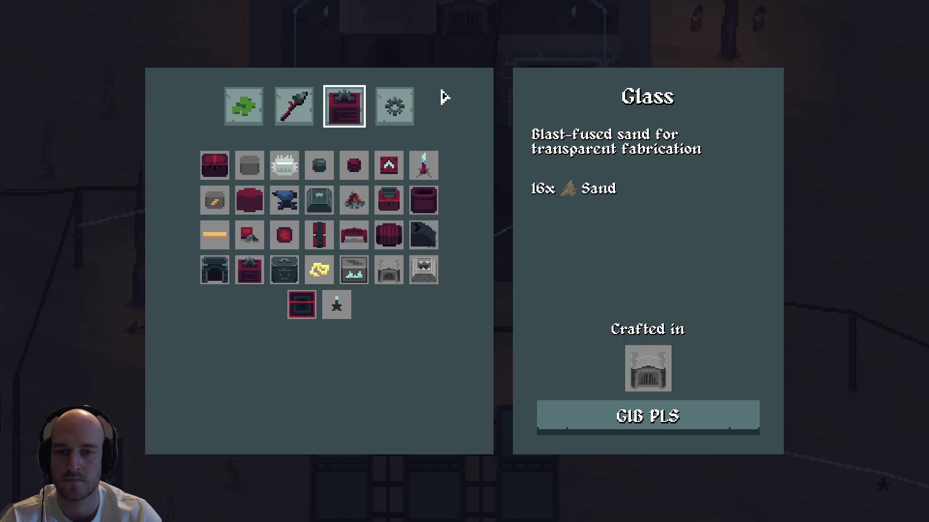
click(319, 200)
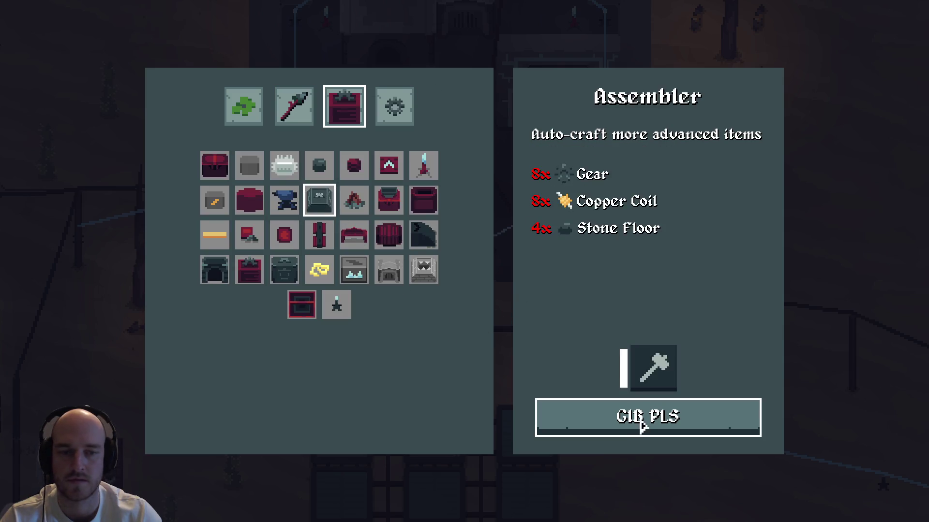
click(638, 417)
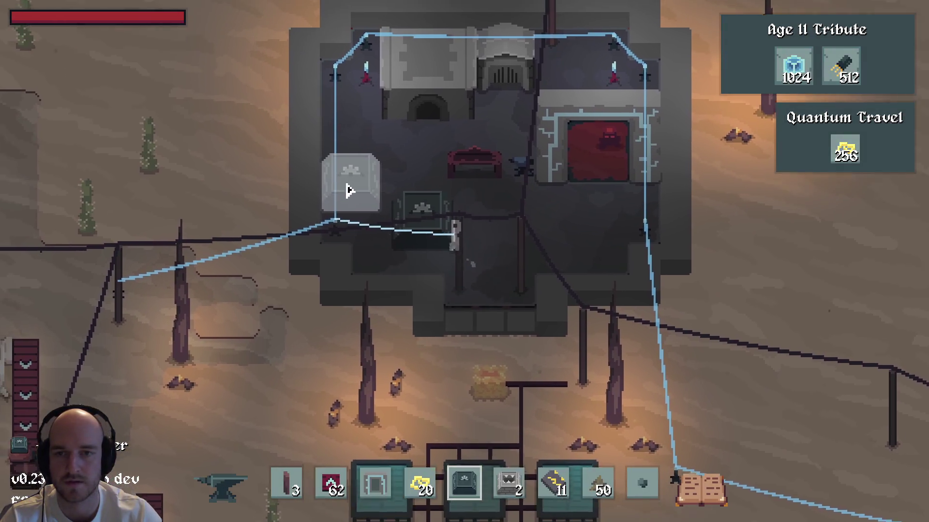
click(348, 184)
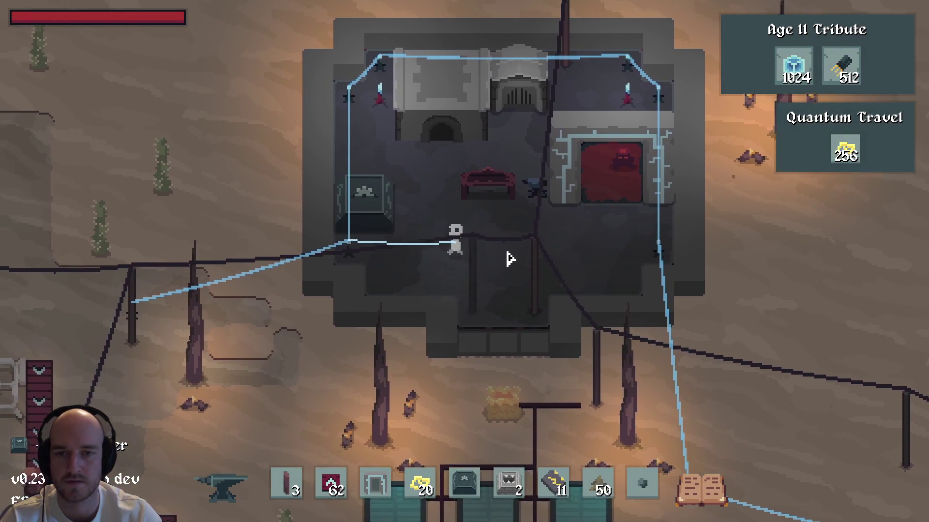
click(441, 165)
click(498, 150)
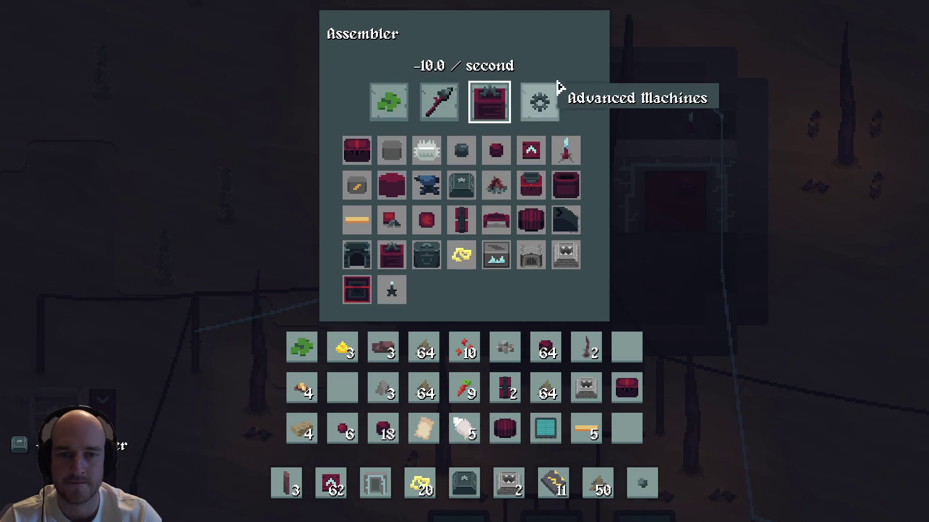
Assign the Solar Panel recipe to the Assembler and switch the game to windowed 1280x720
click(536, 94)
click(391, 202)
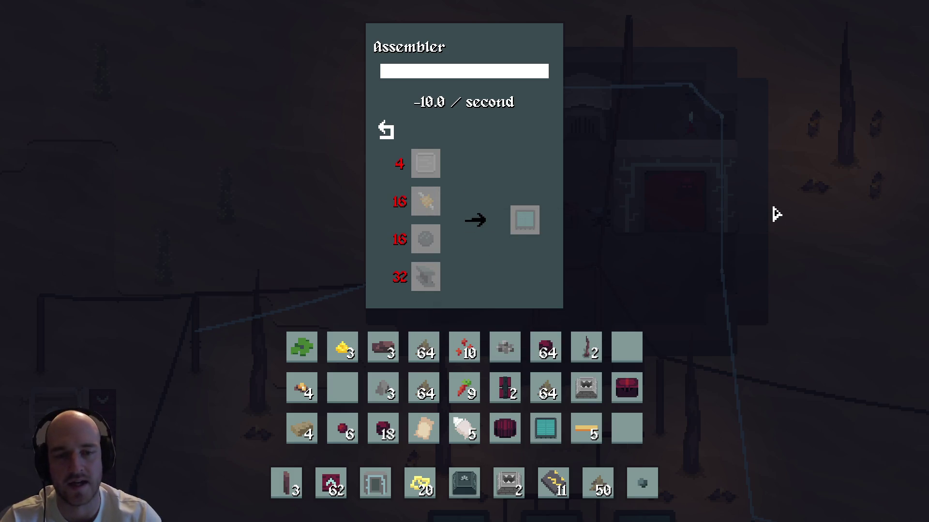
key(F11)
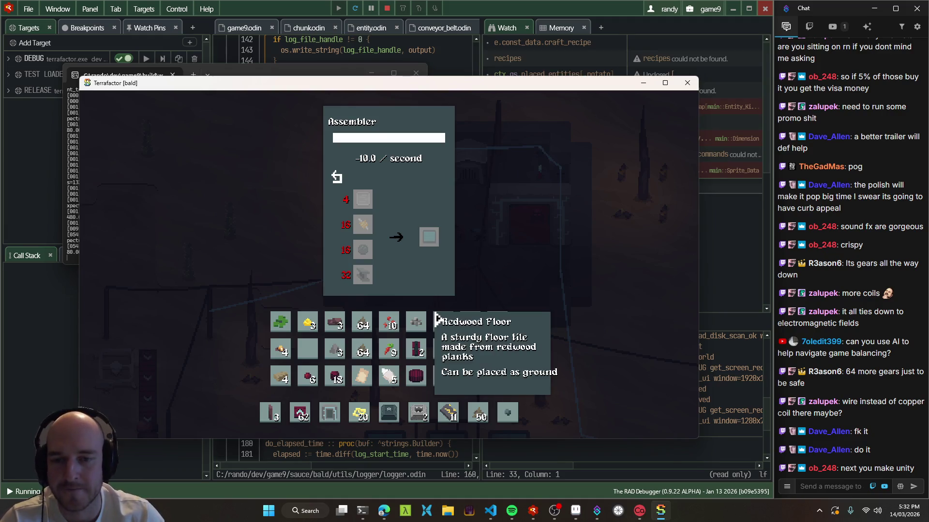
mouse_move(367, 223)
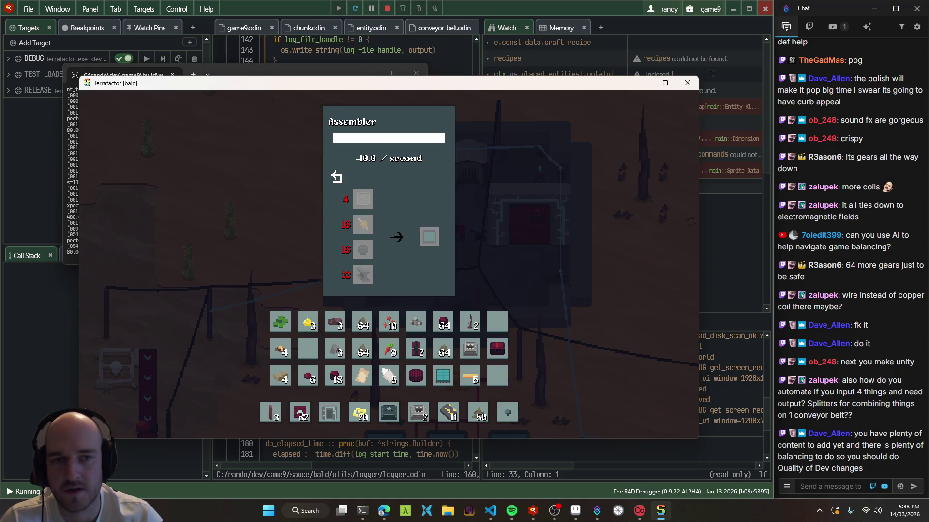
click(687, 83)
Delete the copper_coil entry on line 69 of the solar panel recipe, rebuild, and relaunch
key(alt+Tab)
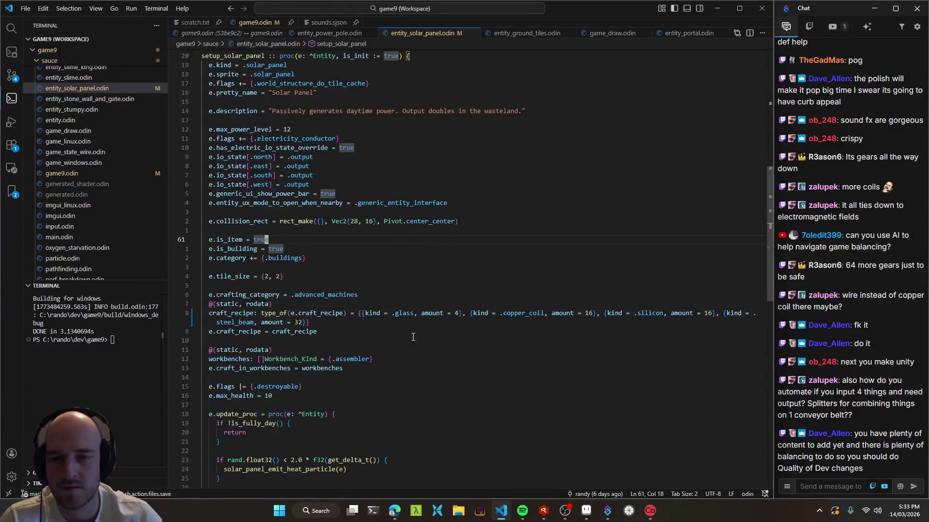
drag(469, 313, 603, 315)
key(BackSpace)
key(F5)
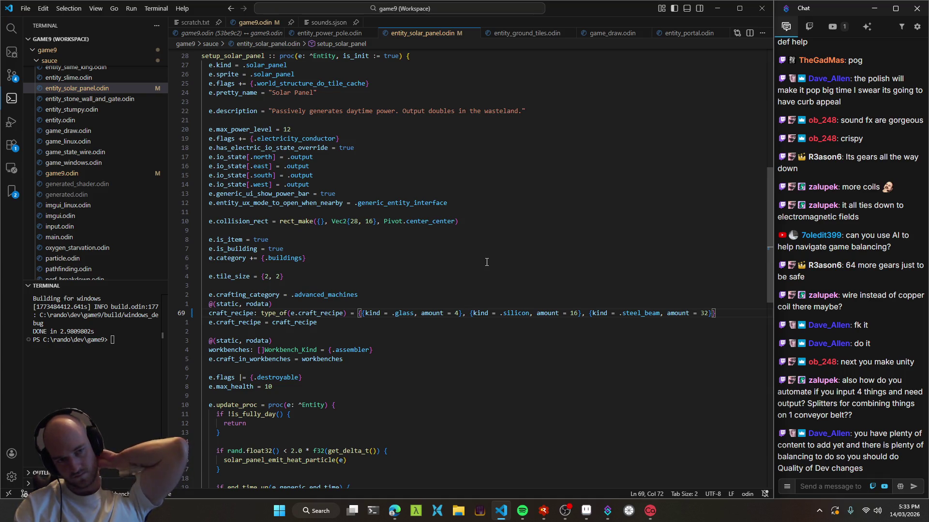
key(F5)
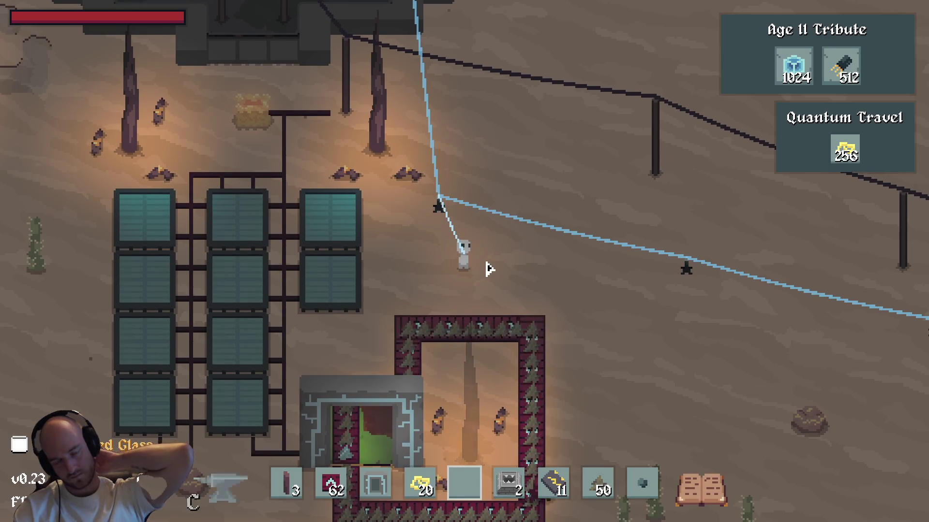
Pan the Age II tech tree from Quantum Travel to Wasteland Mining and Crushing, then quit
key(t)
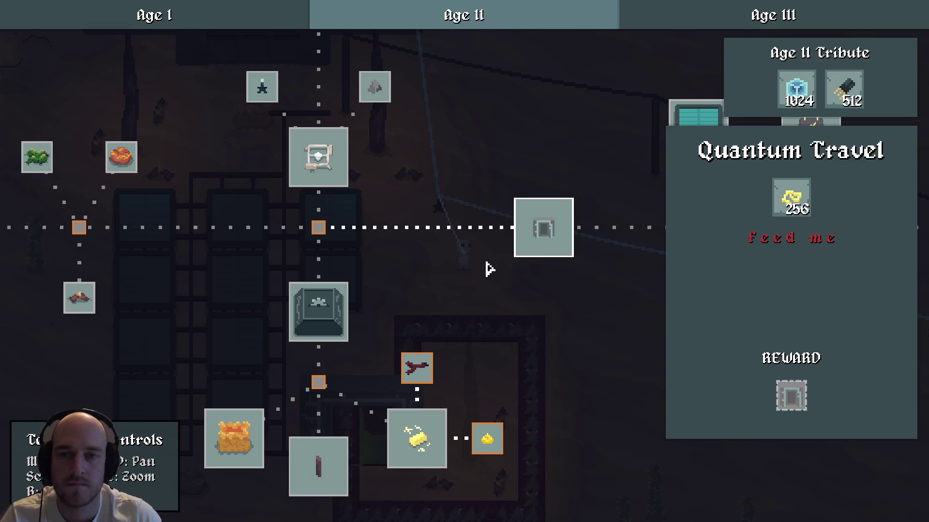
drag(514, 288, 507, 354)
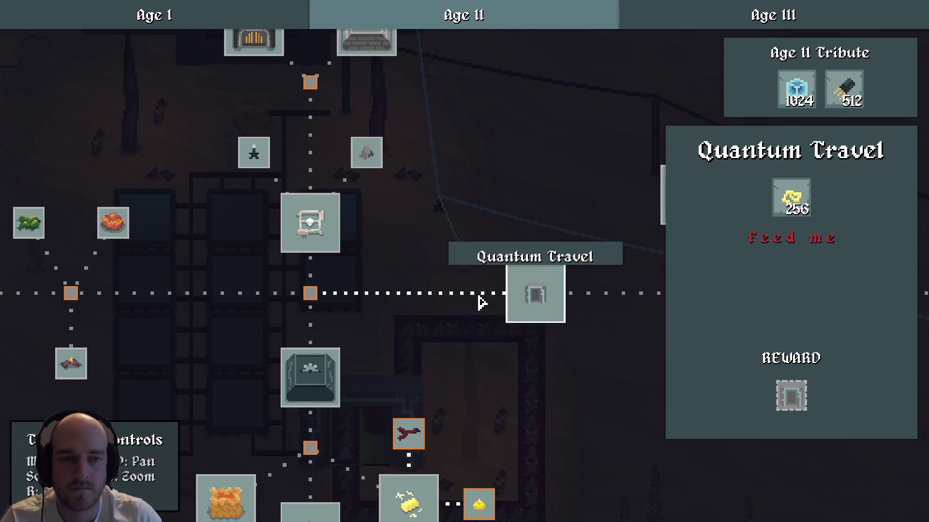
drag(367, 213, 430, 262)
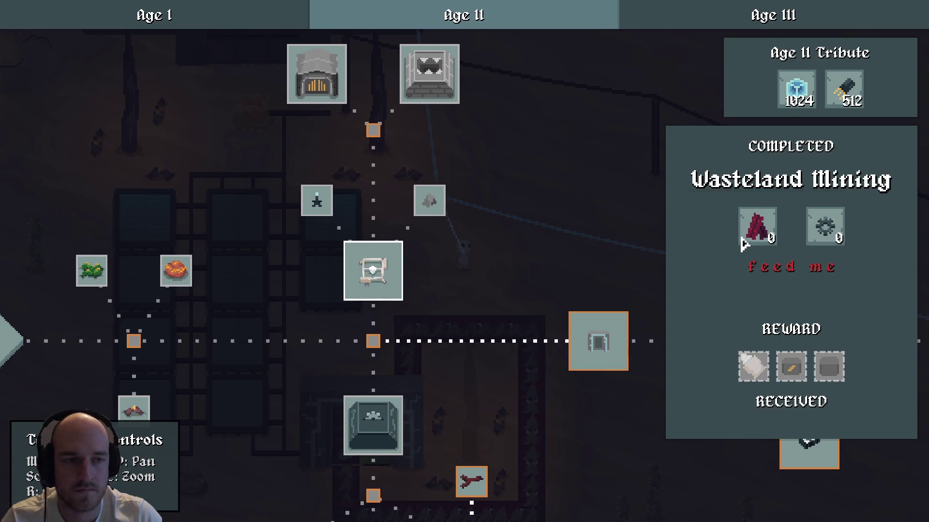
mouse_move(422, 202)
drag(423, 203, 357, 205)
drag(457, 195, 489, 218)
click(398, 104)
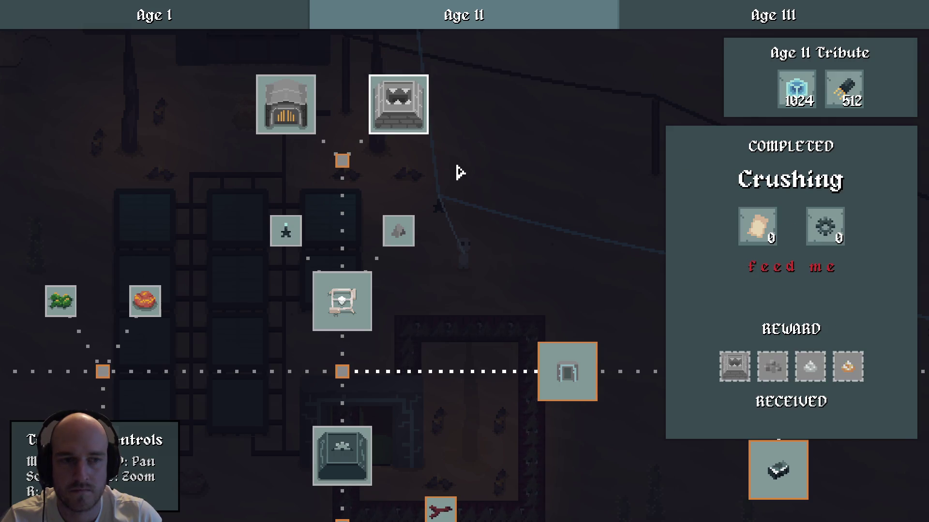
key(Escape)
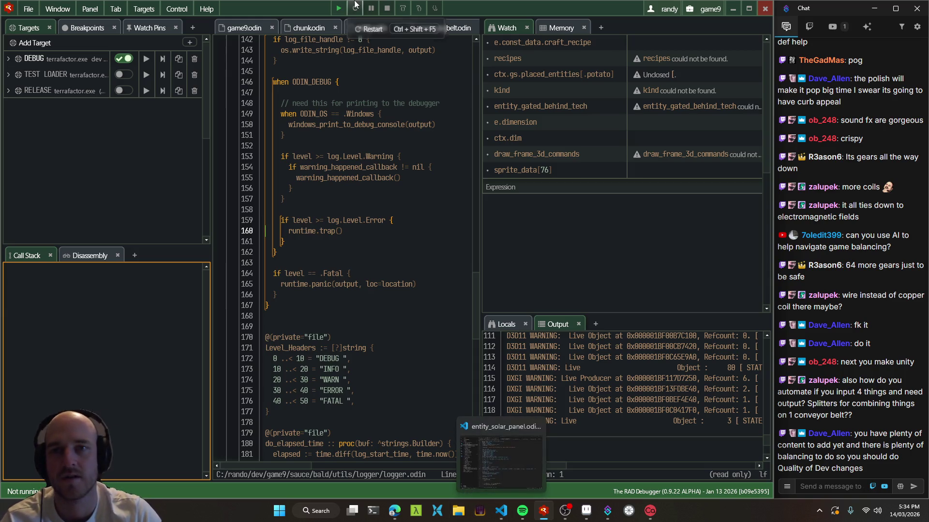
Relaunch the game, walk around the base, and check the inventory several times
click(339, 9)
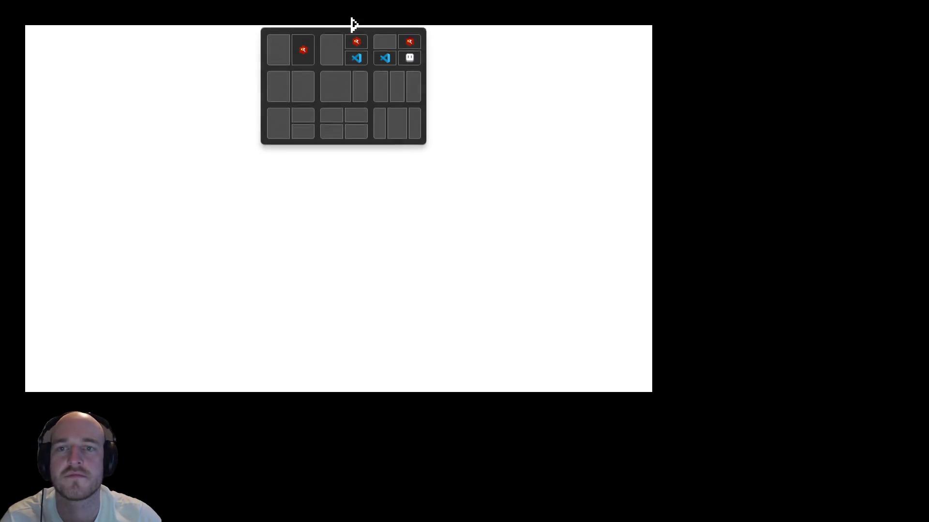
key(d)
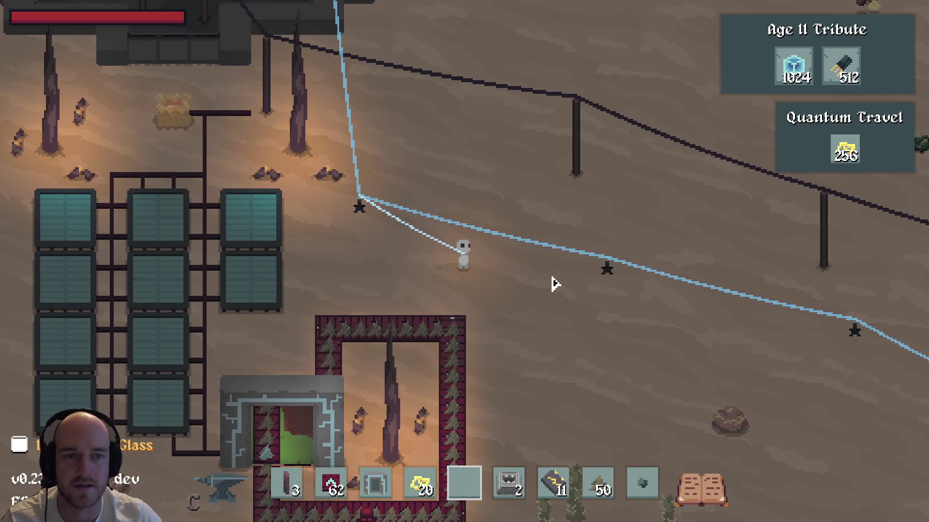
key(e)
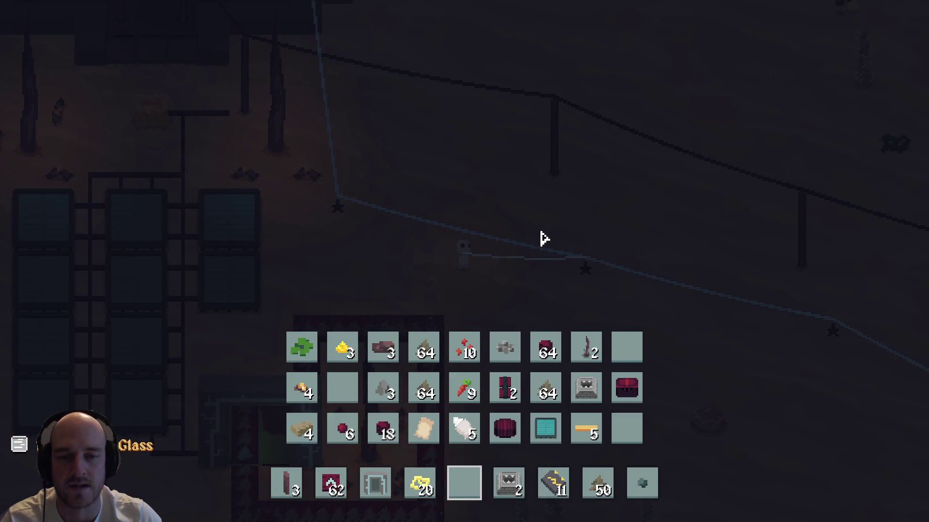
key(e)
key(w)
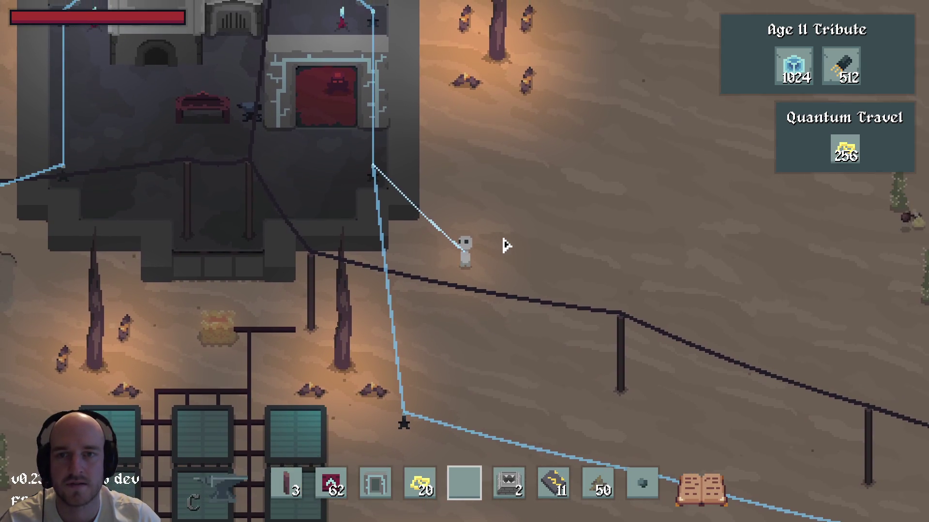
key(e)
key(e)
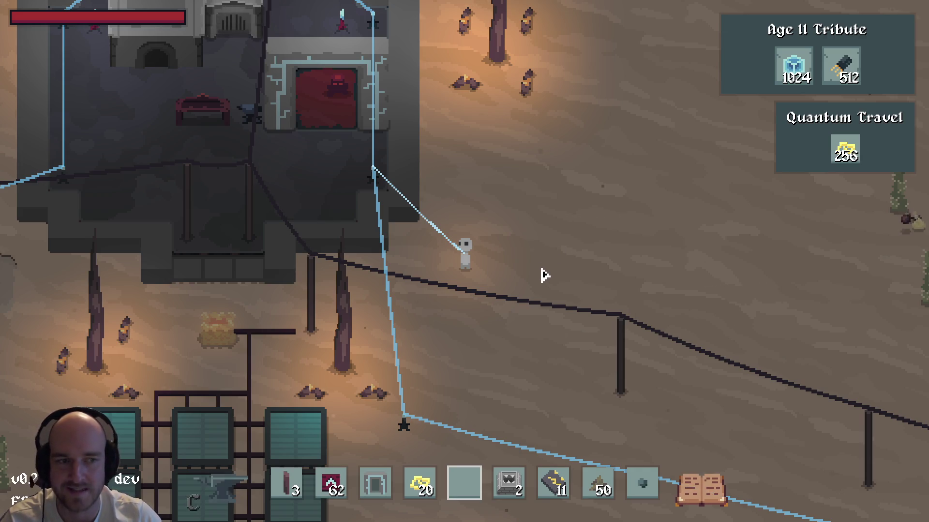
key(s)
key(s)
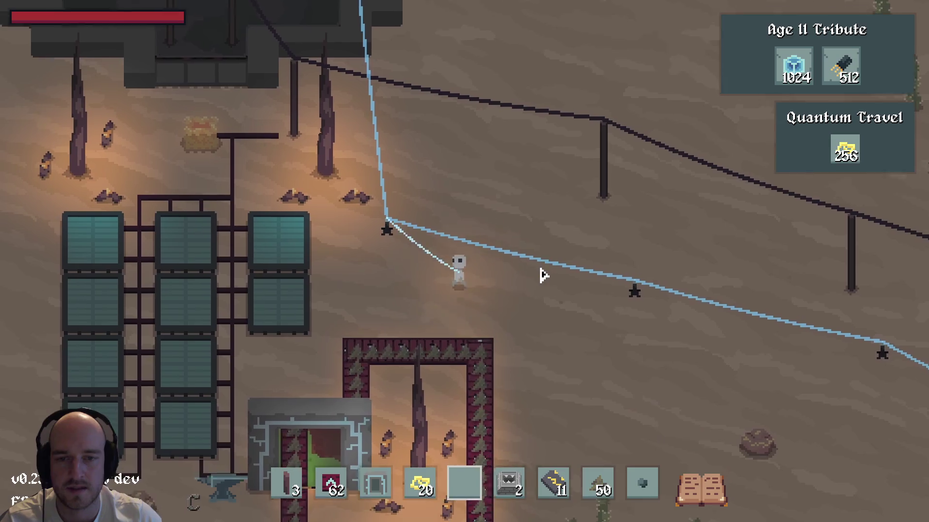
key(d)
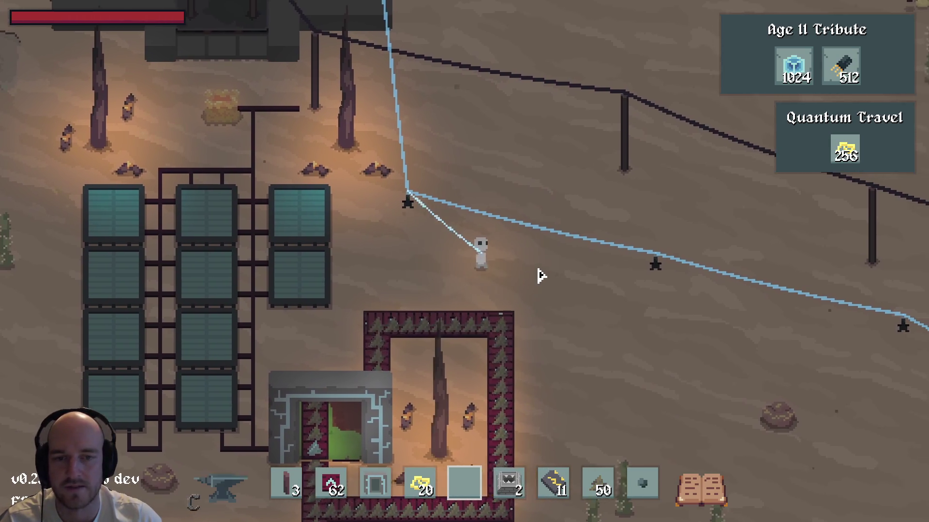
key(e)
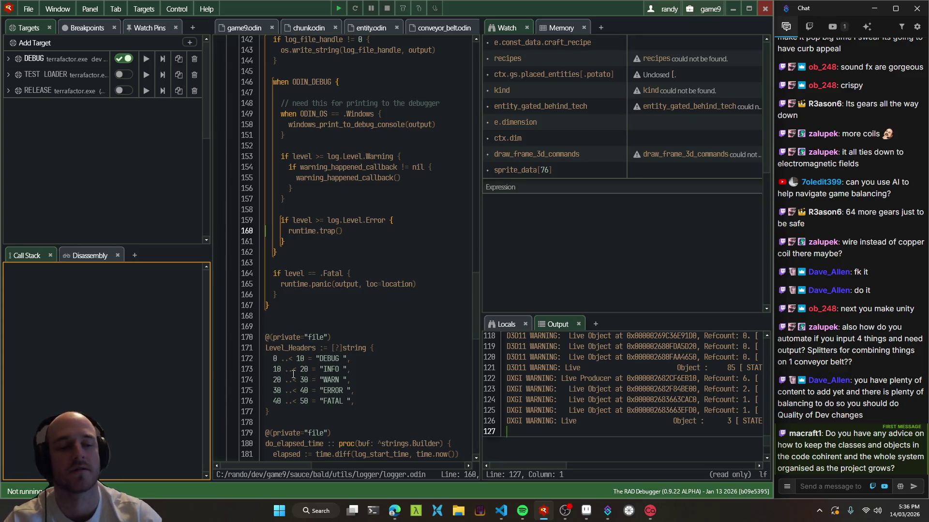
Send the !engine command in the game chat
click(830, 486)
text(!engine)
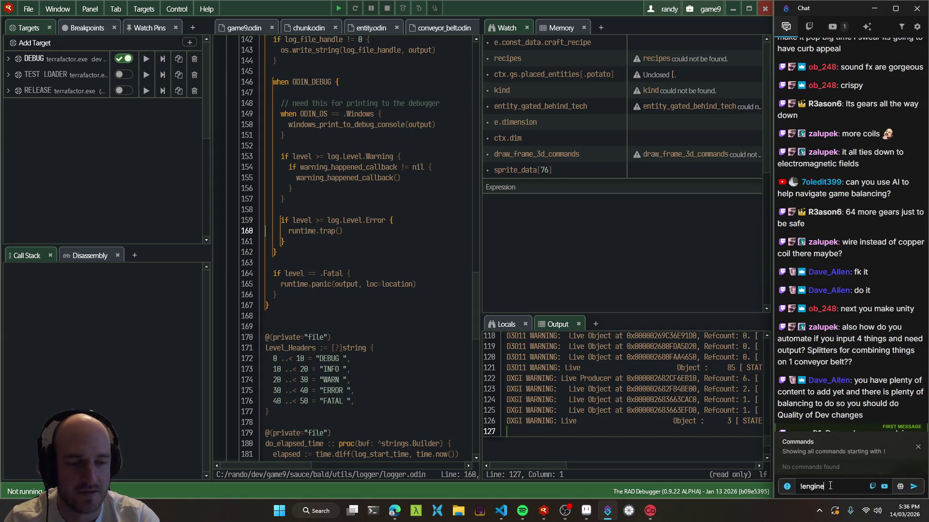
key(Return)
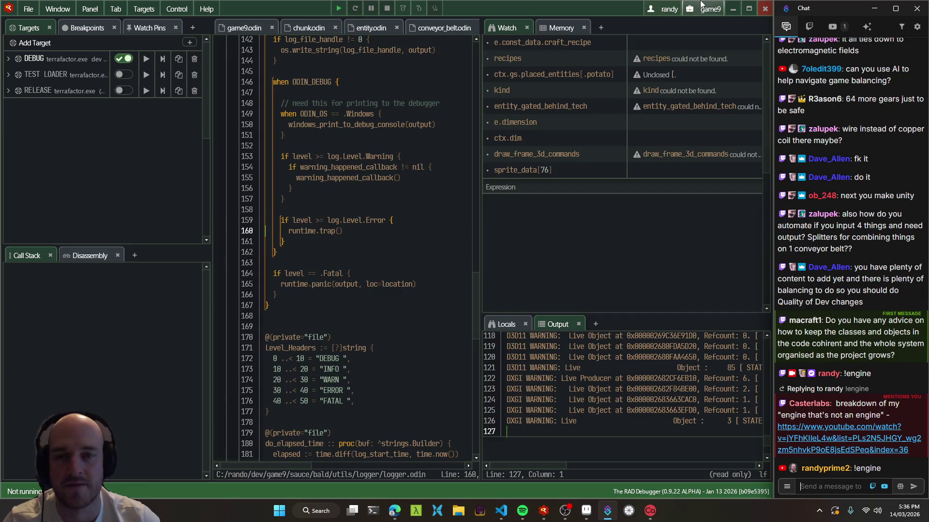
Look over the solar panel setup code in entity_solar_panel.odin, then rebuild and relaunch the game
click(503, 511)
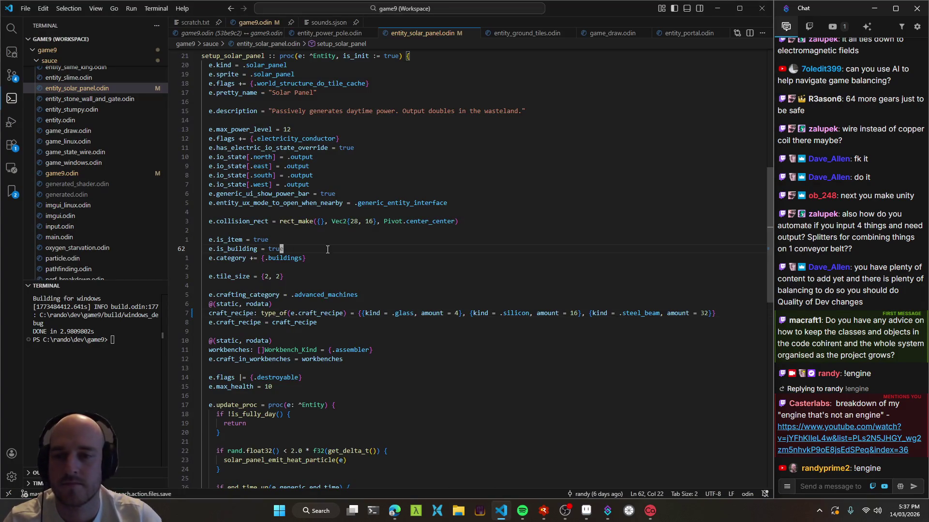
click(316, 221)
scroll(324, 241, up, 5)
click(332, 360)
key(Up)
key(Up)
key(Up)
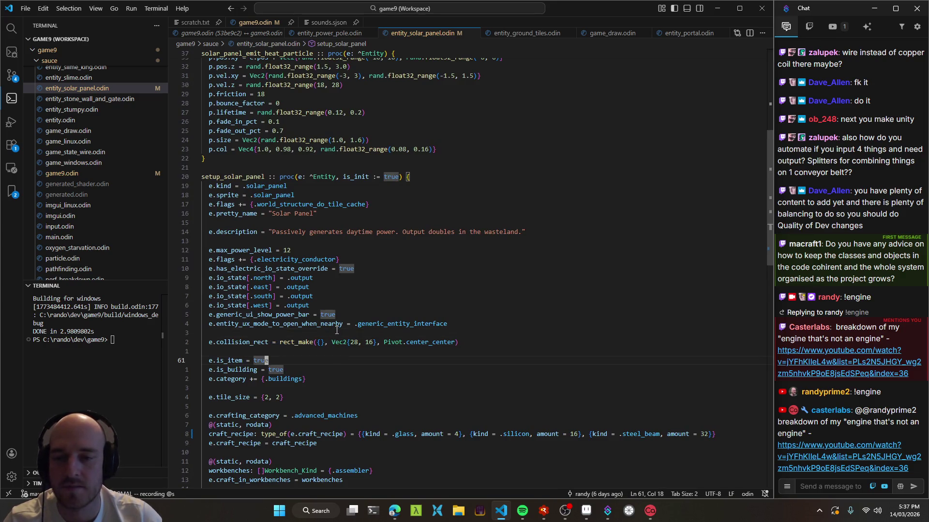
scroll(367, 353, down, 5)
key(alt+Tab)
key(F5)
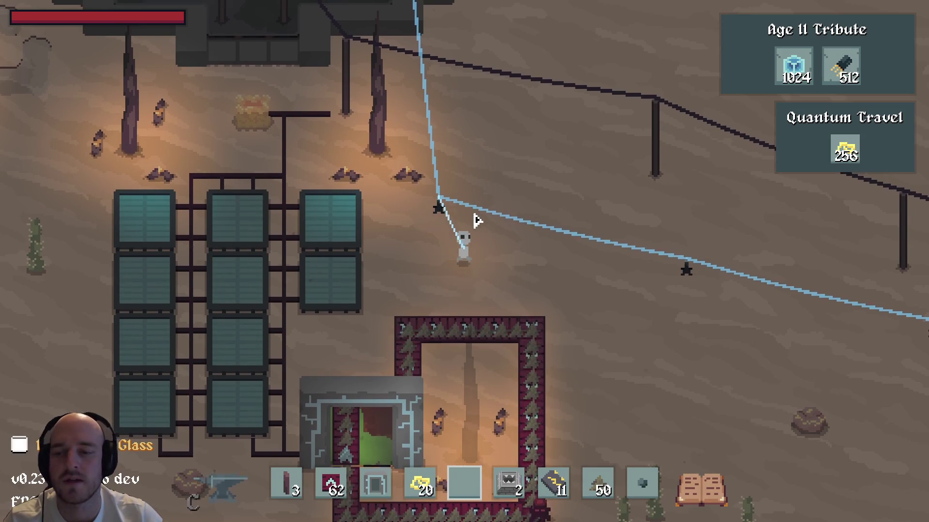
View the Copper Wire crafting recipe in the game, then switch to the Aseprite sprite sheet
key(w)
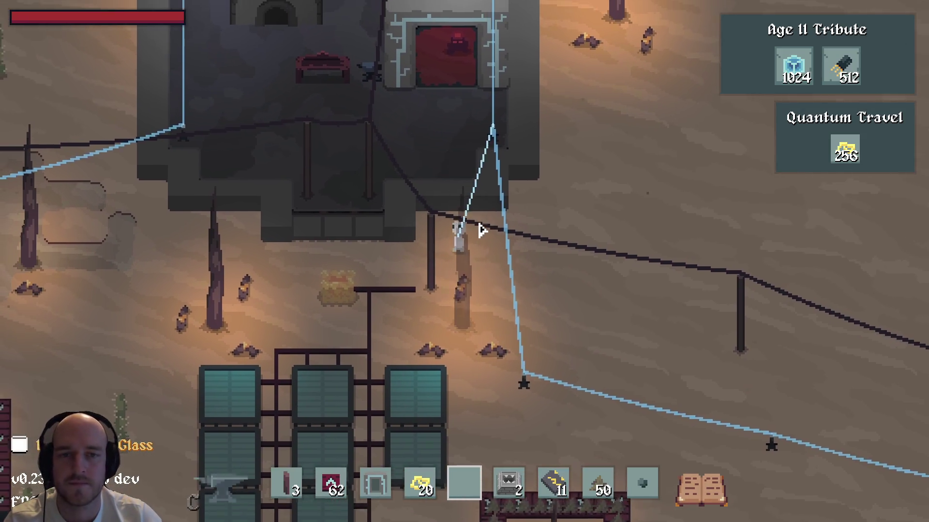
key(e)
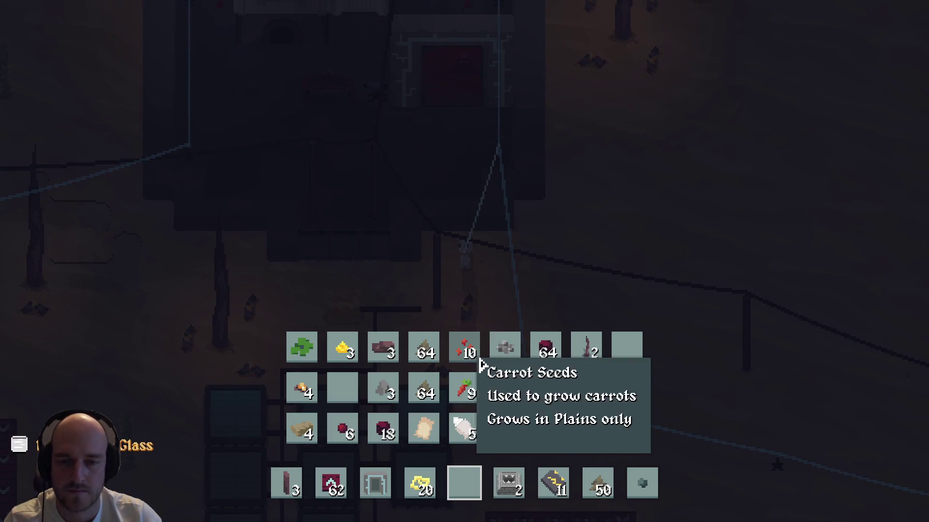
key(e)
key(c)
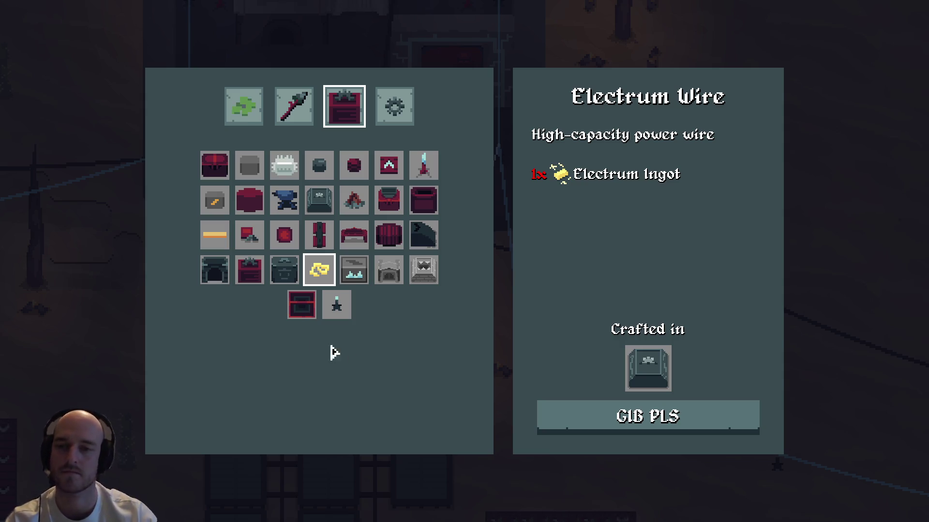
click(213, 239)
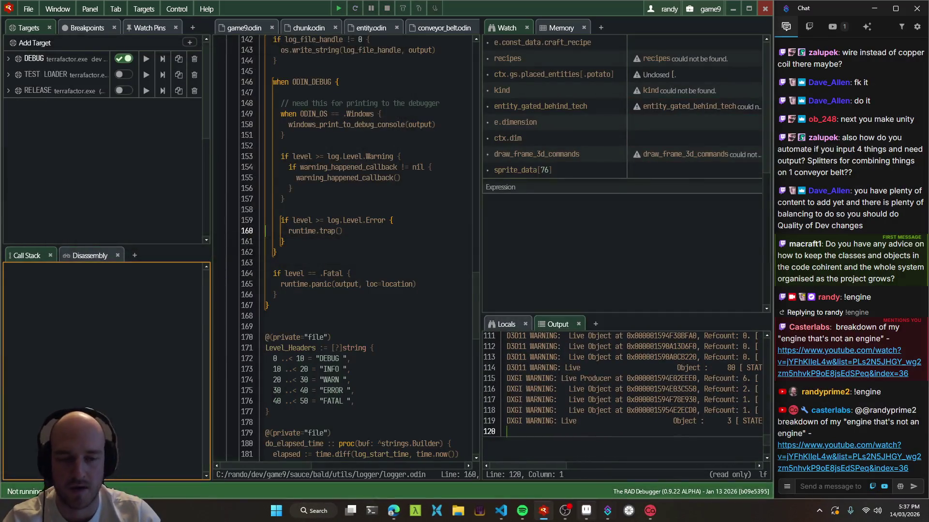
key(alt+Tab)
scroll(437, 264, down, 2)
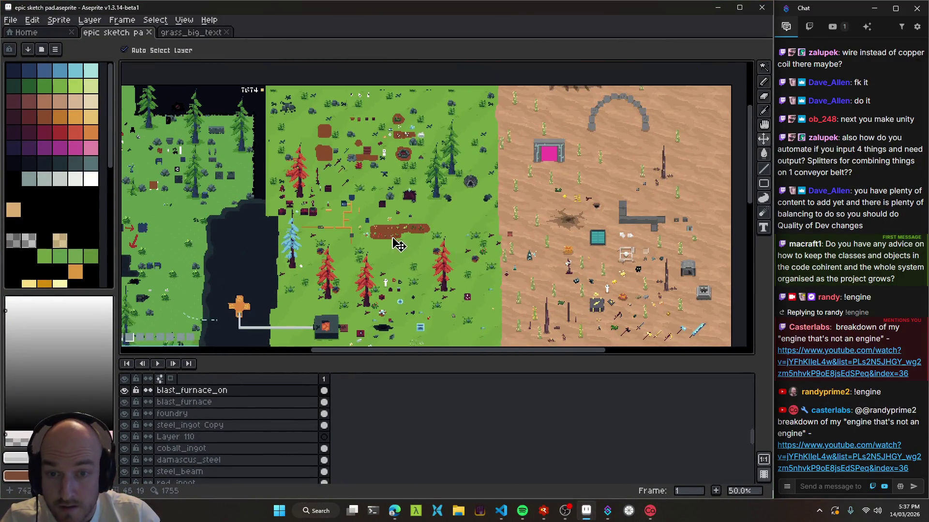
Select the wire layer and move the orange wire bar beside the white character
scroll(402, 247, up, 3)
scroll(315, 218, down, 1)
click(294, 218)
scroll(513, 281, down, 1)
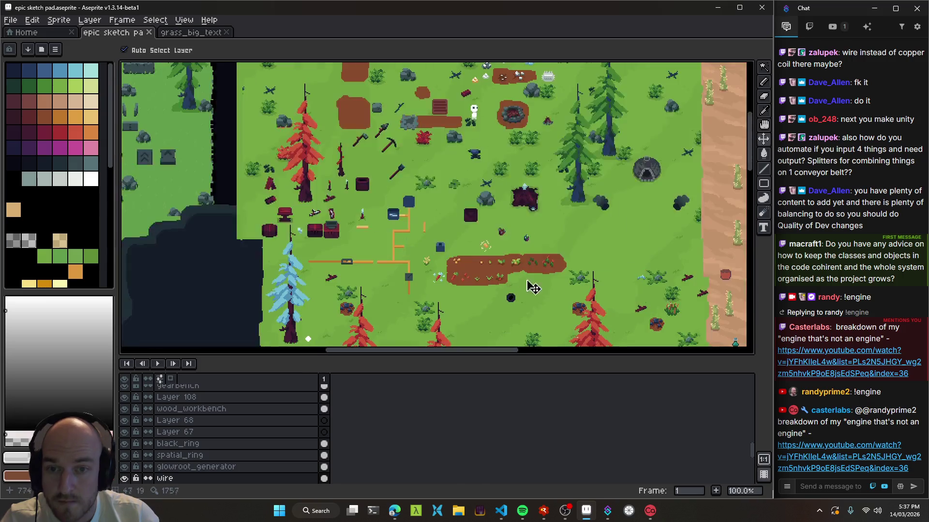
scroll(512, 281, down, 1)
scroll(596, 268, up, 2)
drag(332, 180, 535, 275)
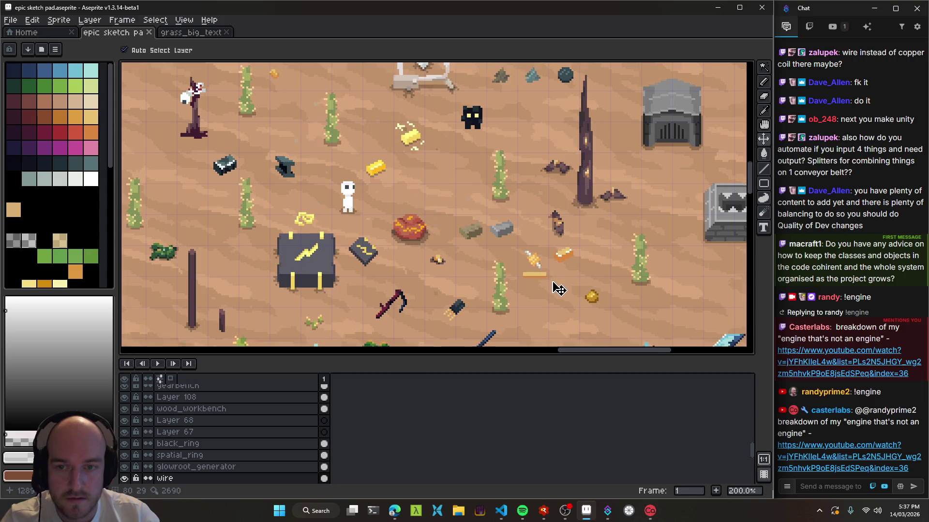
scroll(558, 289, up, 1)
drag(475, 239, 362, 192)
drag(568, 280, 435, 274)
scroll(452, 269, up, 5)
Redraw the wire bar's coil with tan 1px pixels, pick orange, and save the sprite file
key(b)
mouse_move(533, 256)
mouse_down()
mouse_move(440, 266)
mouse_move(417, 255)
mouse_up()
key(b)
alt+click(390, 251)
click(430, 267)
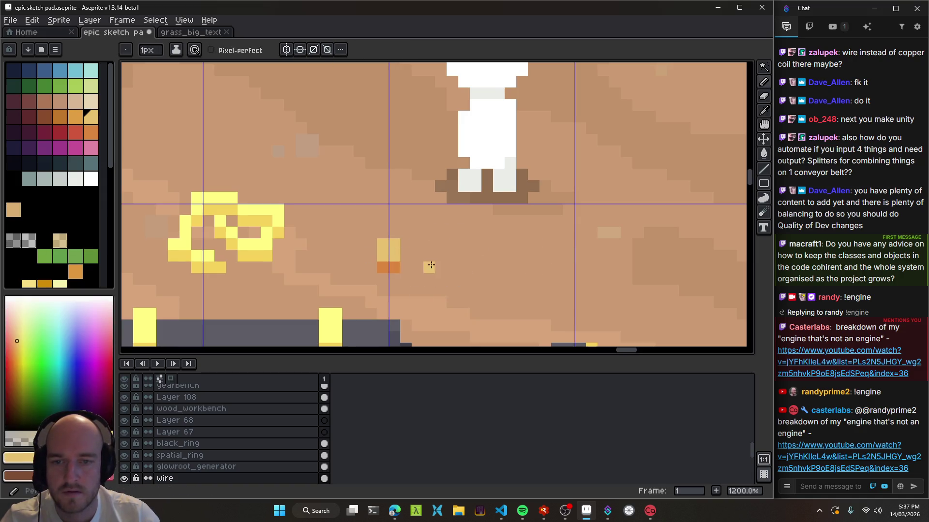
scroll(425, 262, right, 2)
shift+click(370, 252)
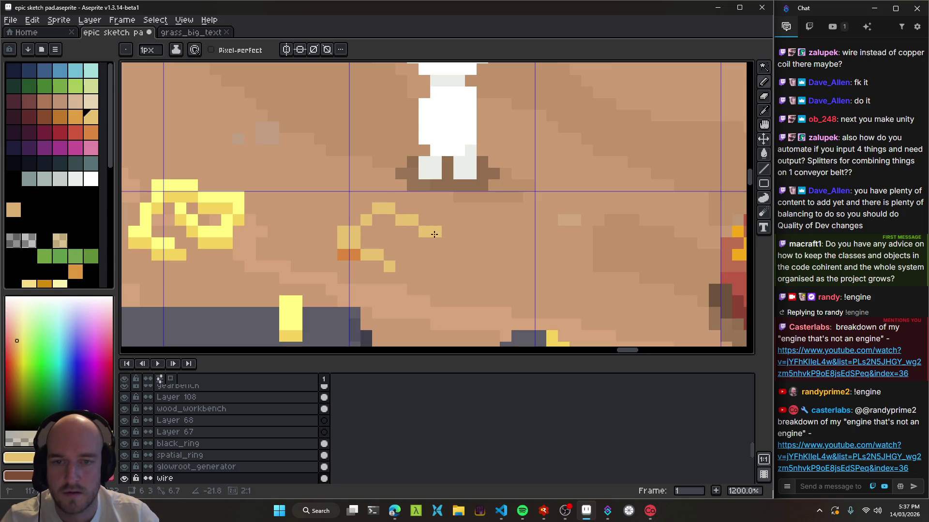
alt+click(351, 253)
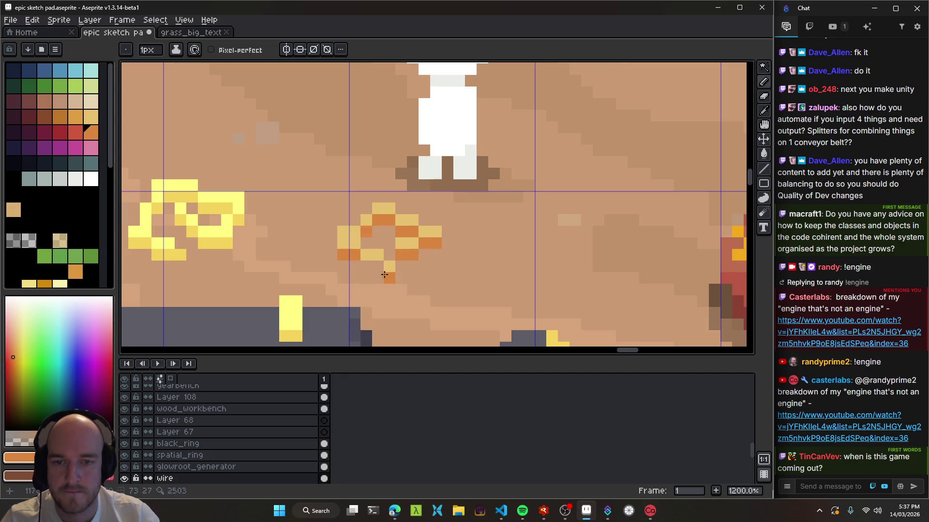
scroll(369, 265, down, 6)
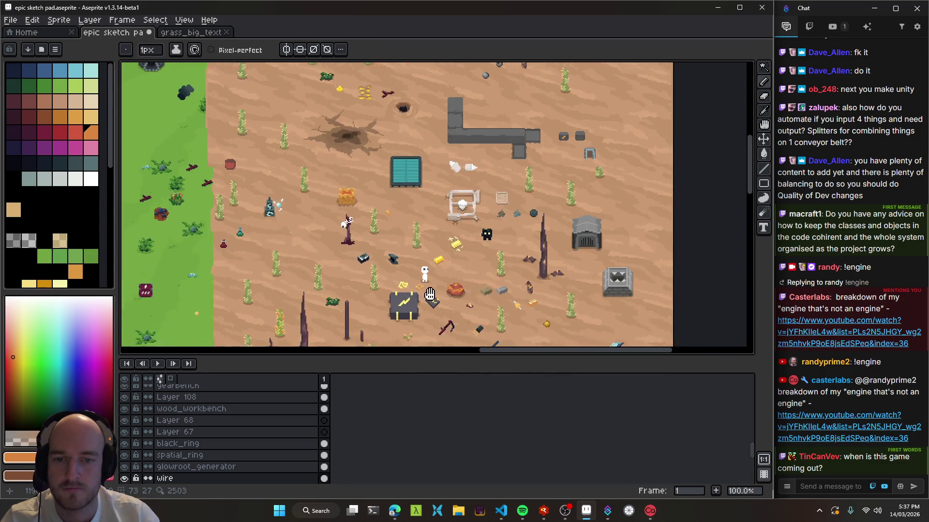
scroll(401, 270, up, 2)
scroll(421, 270, down, 1)
scroll(474, 272, down, 2)
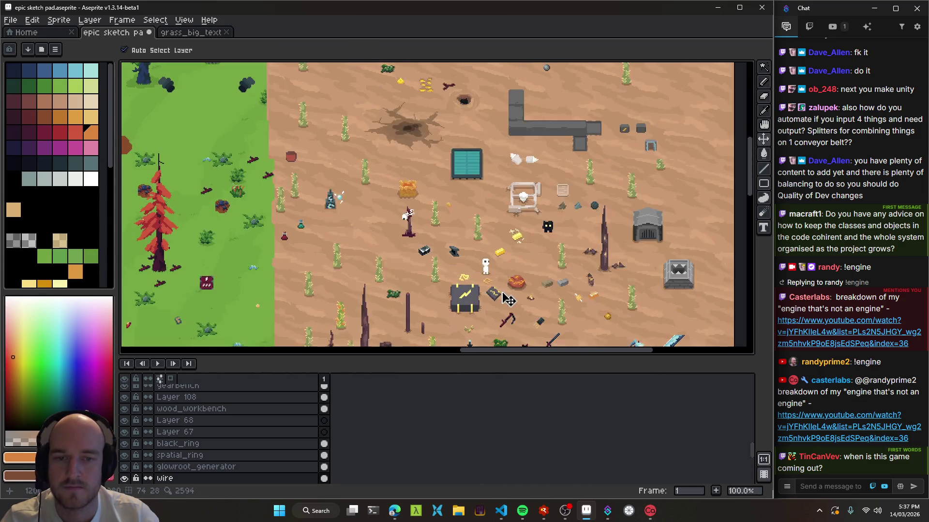
scroll(446, 272, up, 1)
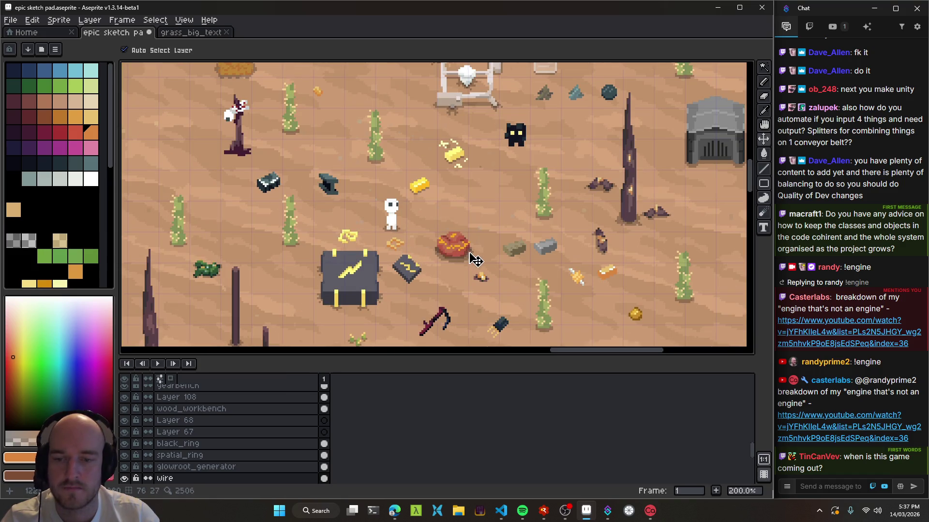
key(ctrl+s)
Pan across the sprite sheet, save it again, and pan the view back
scroll(521, 250, down, 1)
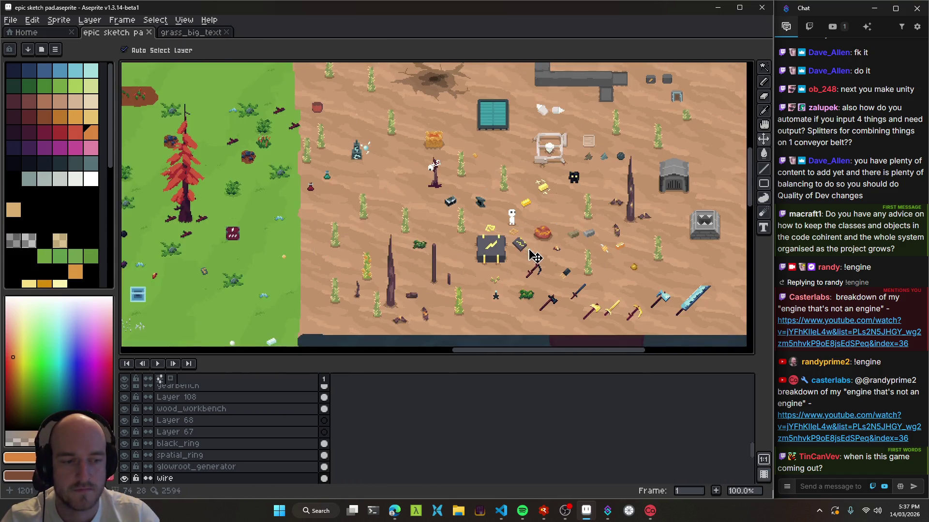
scroll(536, 256, up, 1)
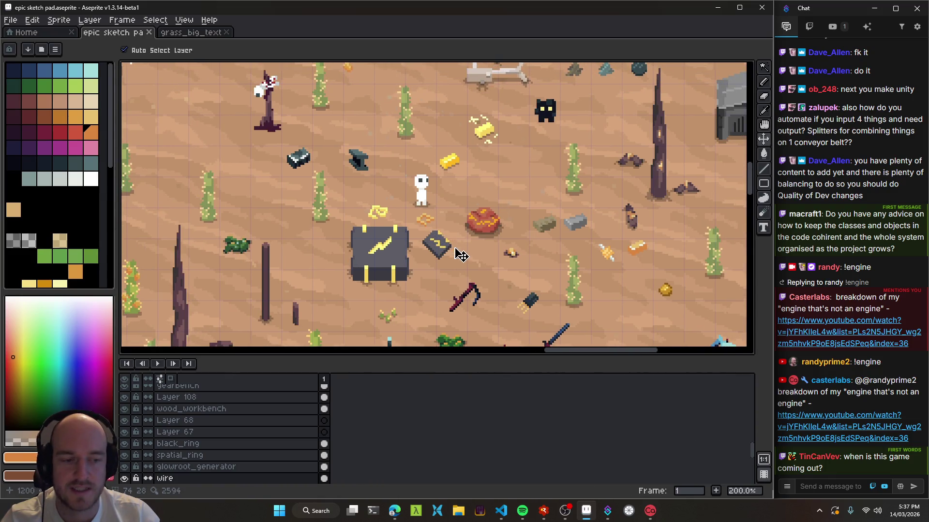
scroll(457, 252, up, 4)
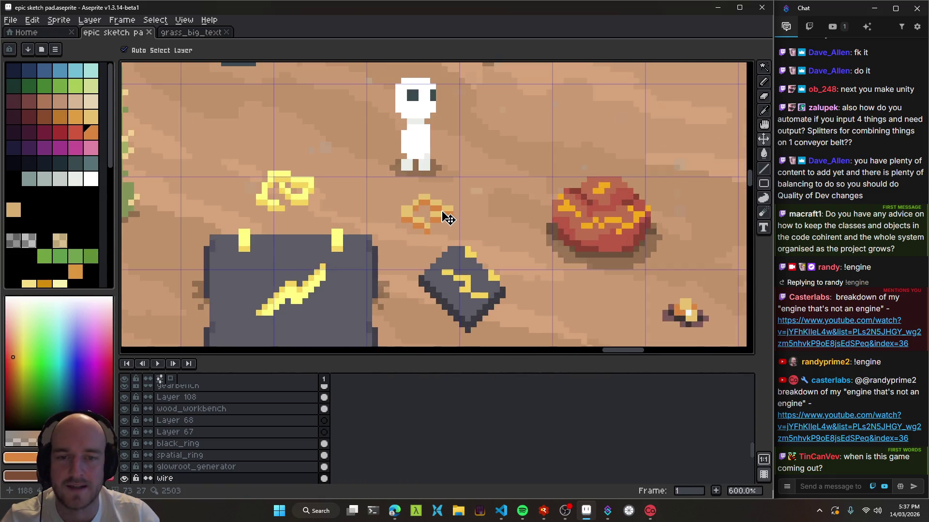
drag(618, 311, 378, 189)
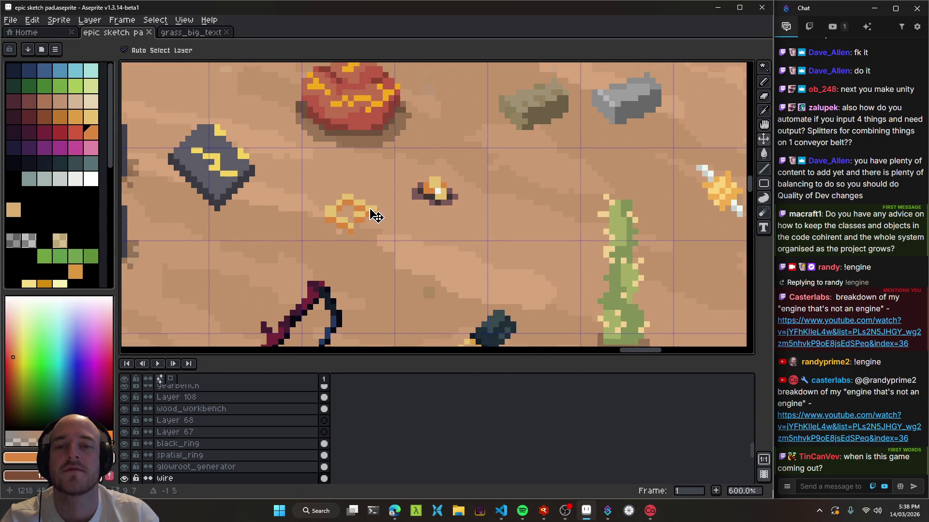
key(ctrl+s)
scroll(551, 244, down, 2)
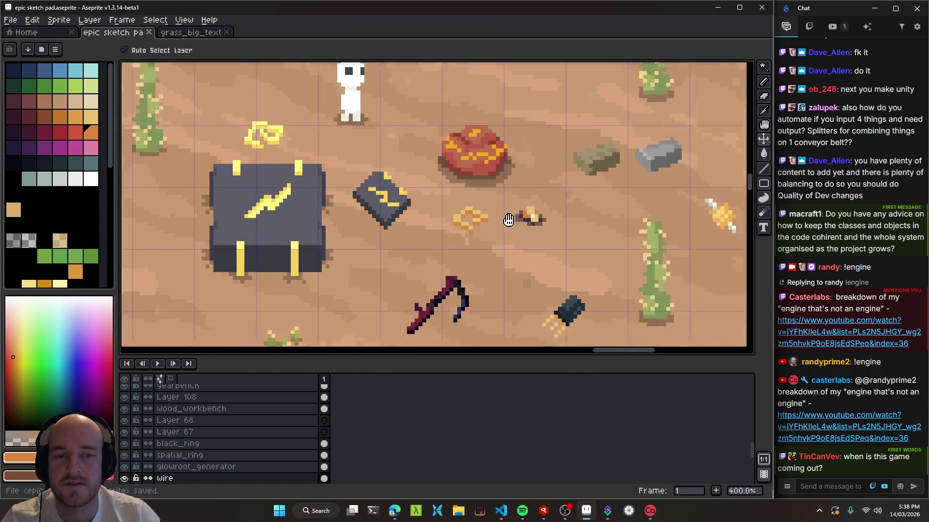
mouse_move(334, 192)
mouse_down()
mouse_move(576, 239)
mouse_move(468, 221)
mouse_move(328, 172)
mouse_up()
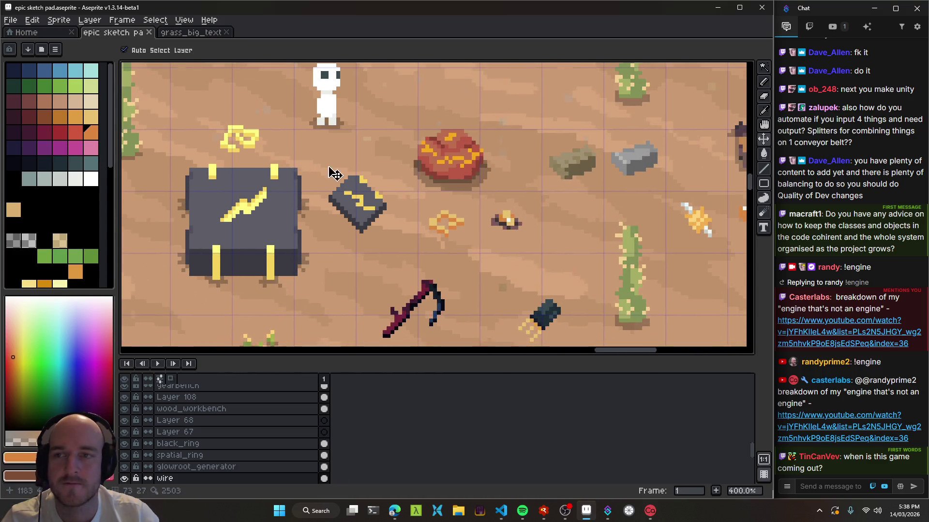
click(501, 511)
Rebuild and launch the game, craft Copper Wire, and move it into the hotbar
key(F5)
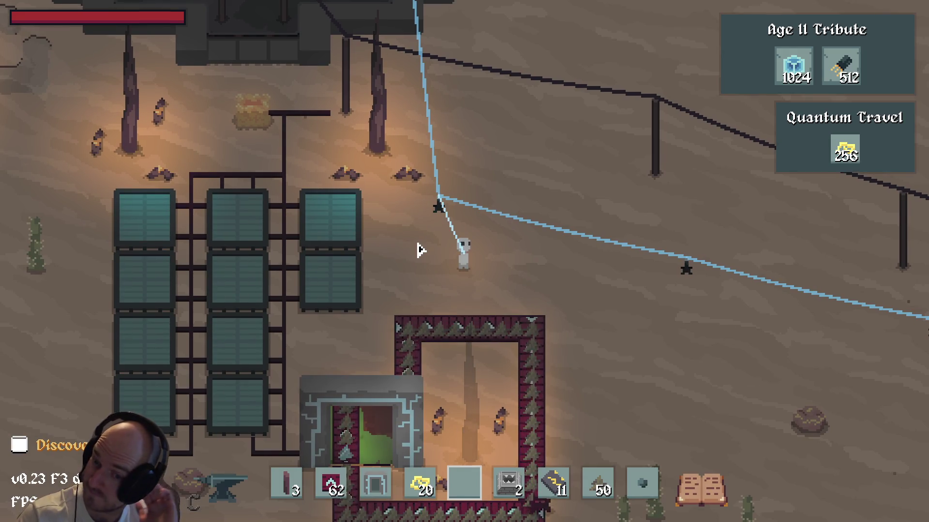
key(c)
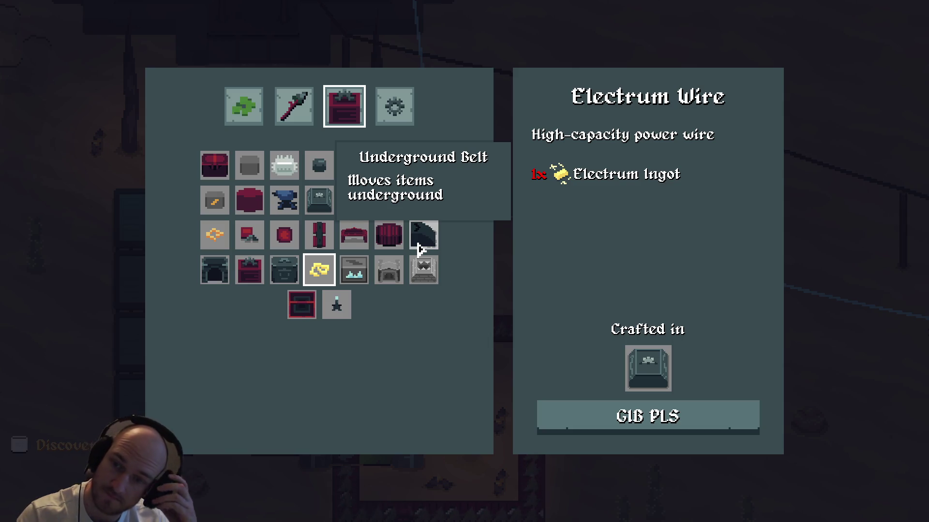
click(213, 238)
click(637, 419)
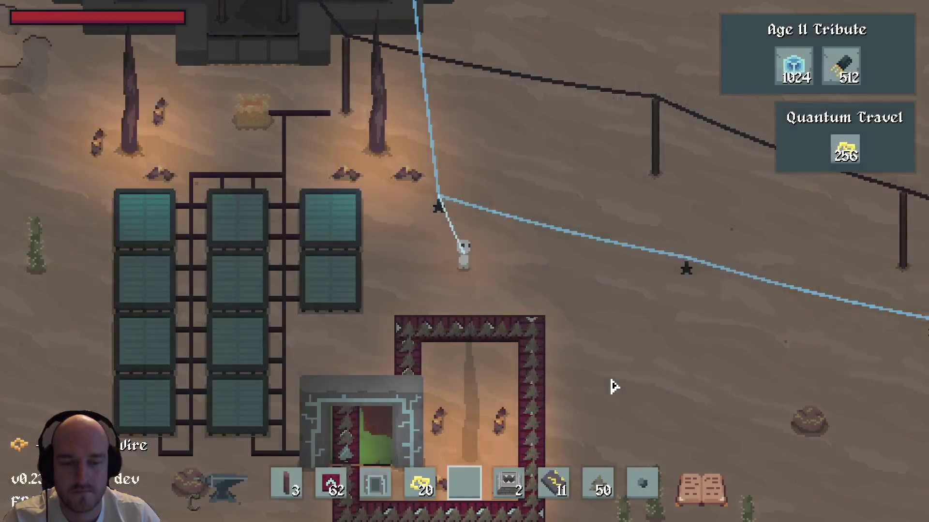
key(i)
drag(586, 429, 464, 483)
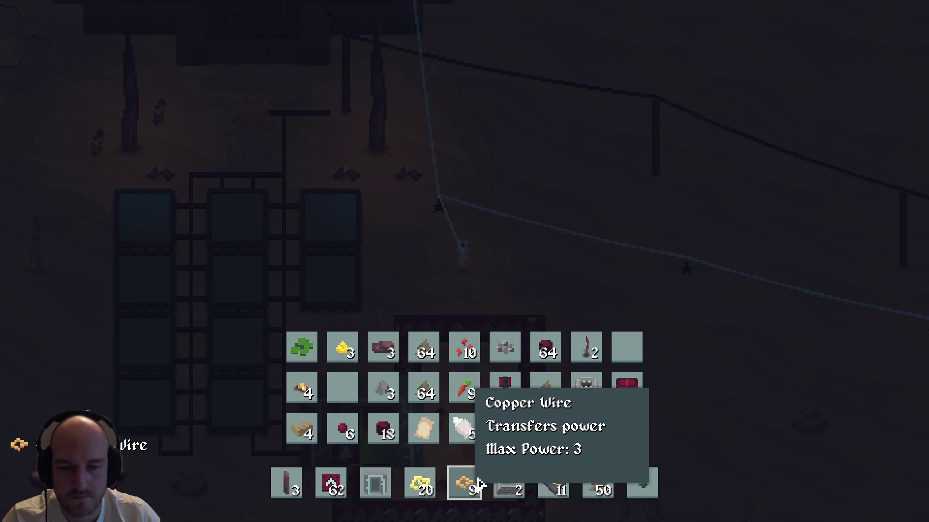
key(i)
Lay a short L-shaped Copper Wire run, pick it back up, and quit the game
key(a)
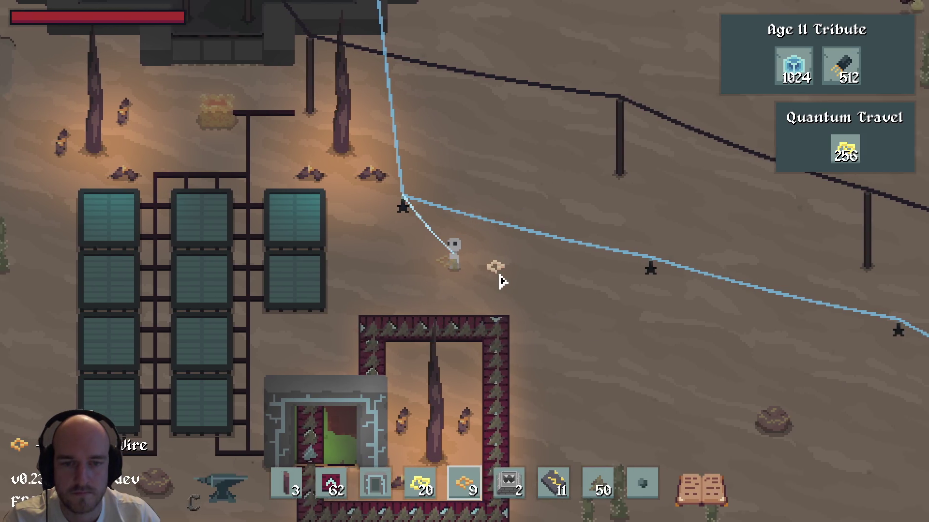
click(504, 267)
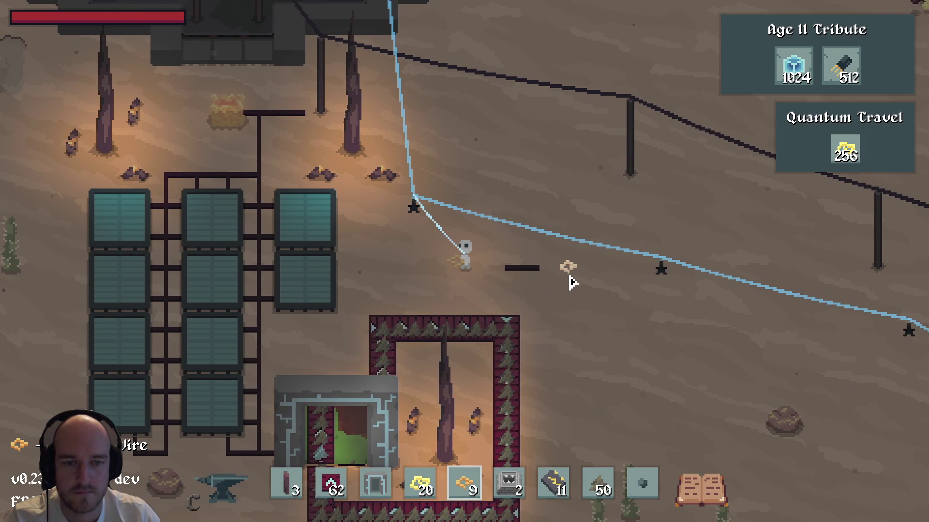
click(570, 300)
key(d)
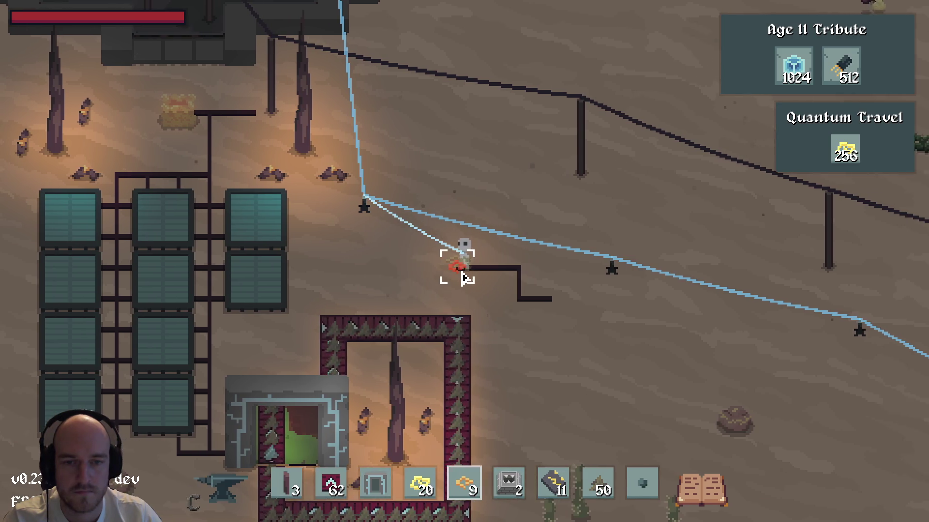
right_click(460, 268)
key(a)
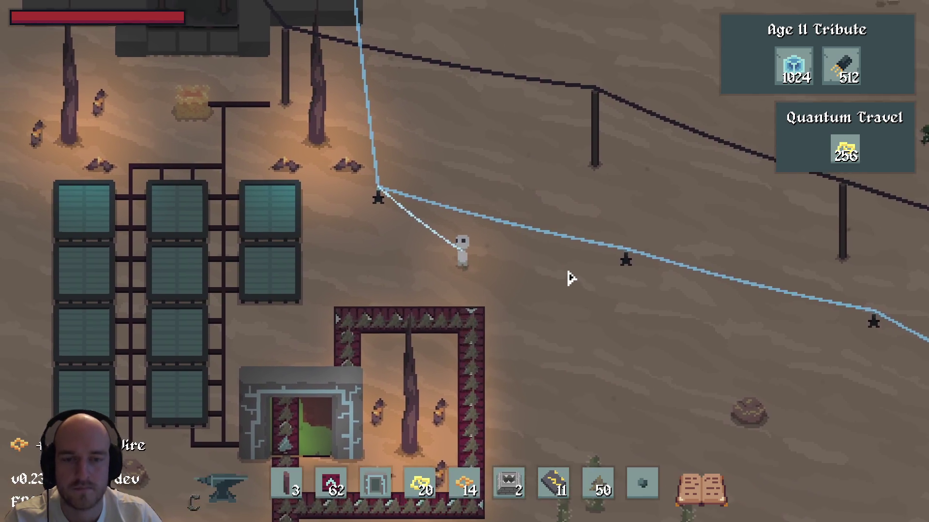
key(Escape)
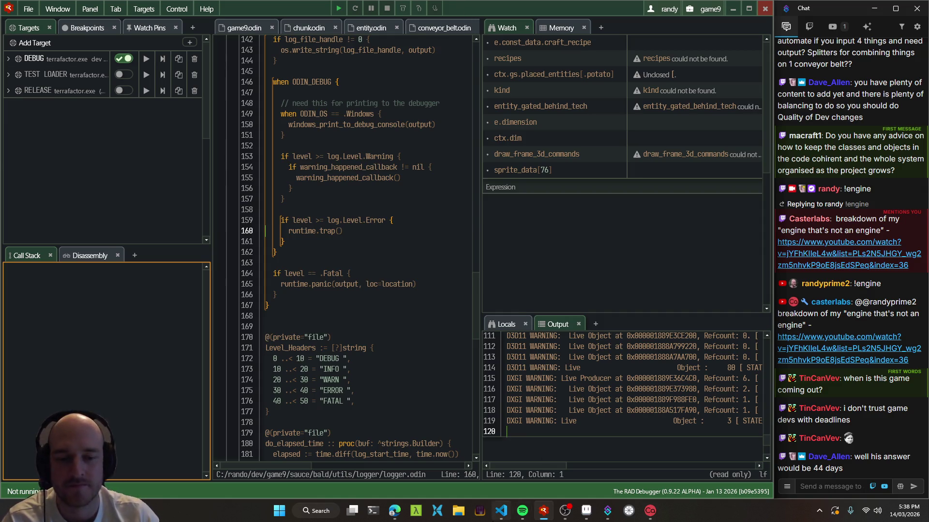
Relaunch the rebuilt game and open the materials crafting recipes
key(alt+Tab)
key(alt+Tab)
key(F5)
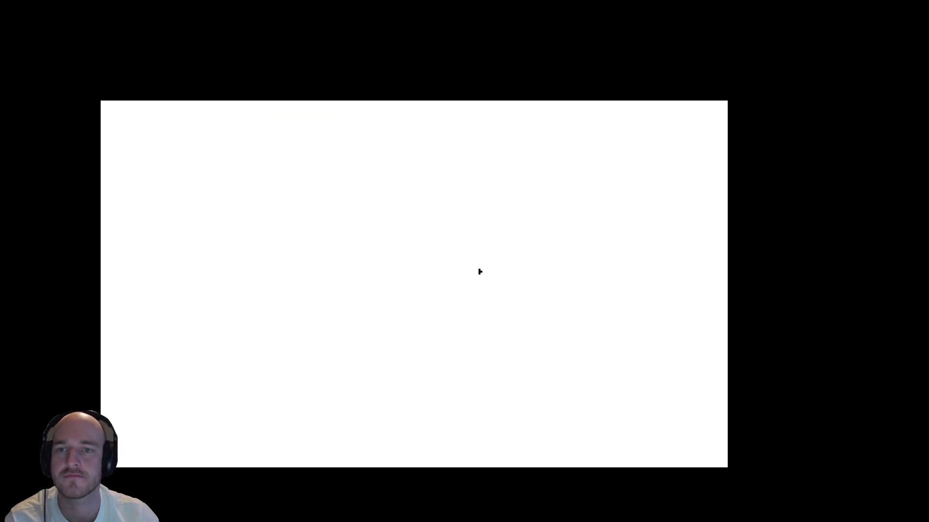
key(e)
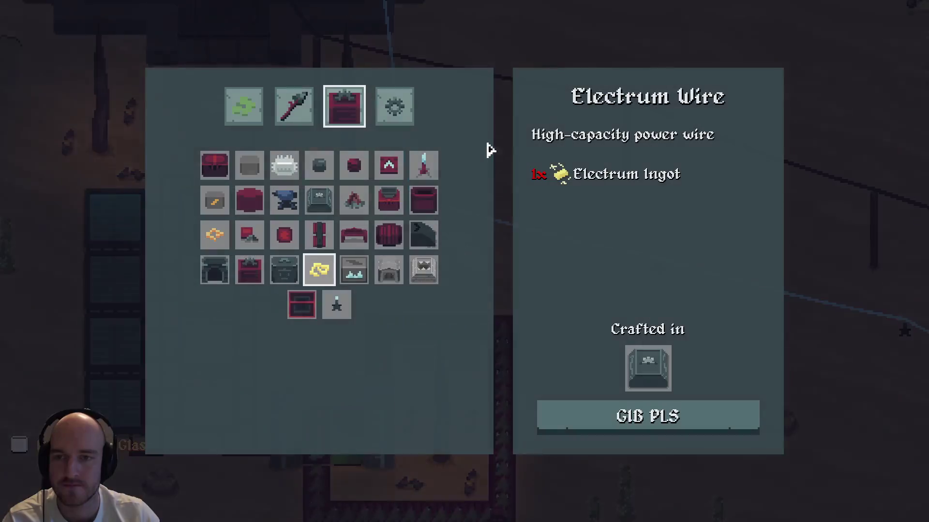
click(240, 107)
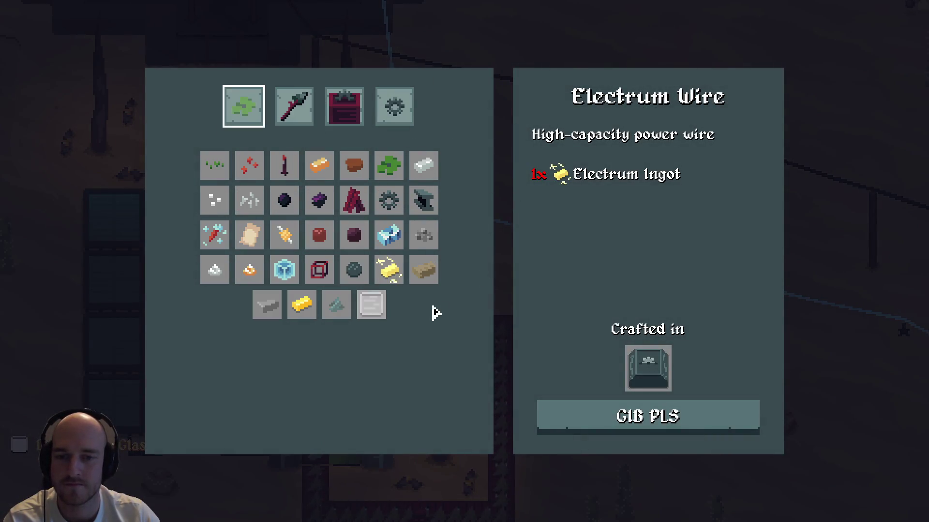
Compare Glass with Silica Sand and Electrum Ingot, confirm Glass needs 16 Sand, and craft one
click(372, 307)
click(334, 306)
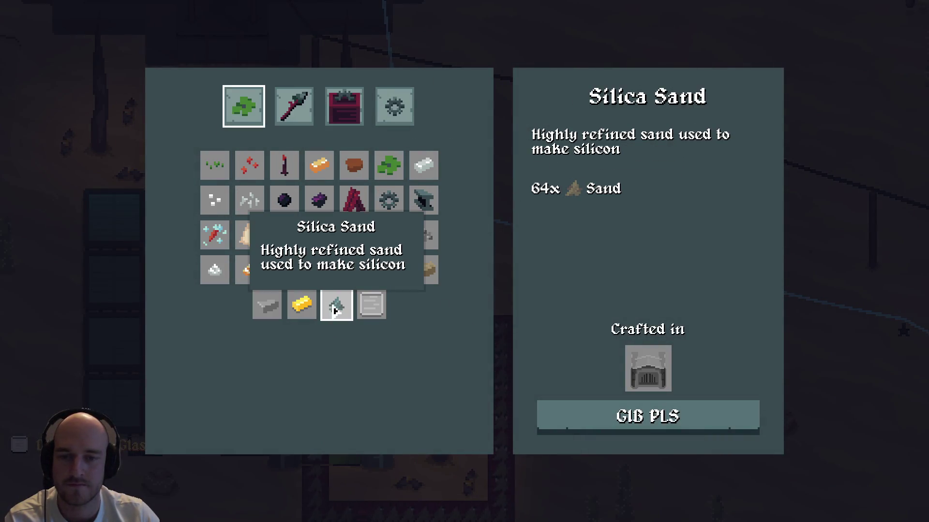
click(374, 321)
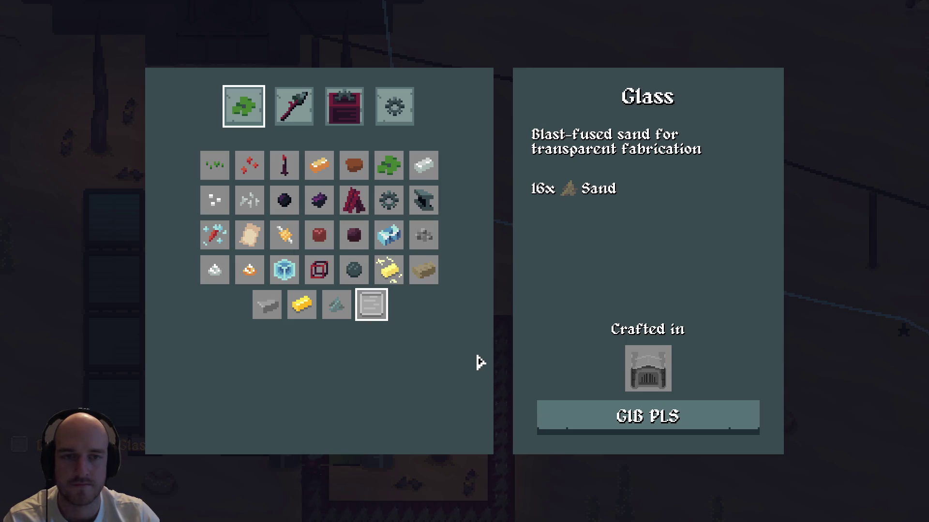
click(385, 268)
click(370, 312)
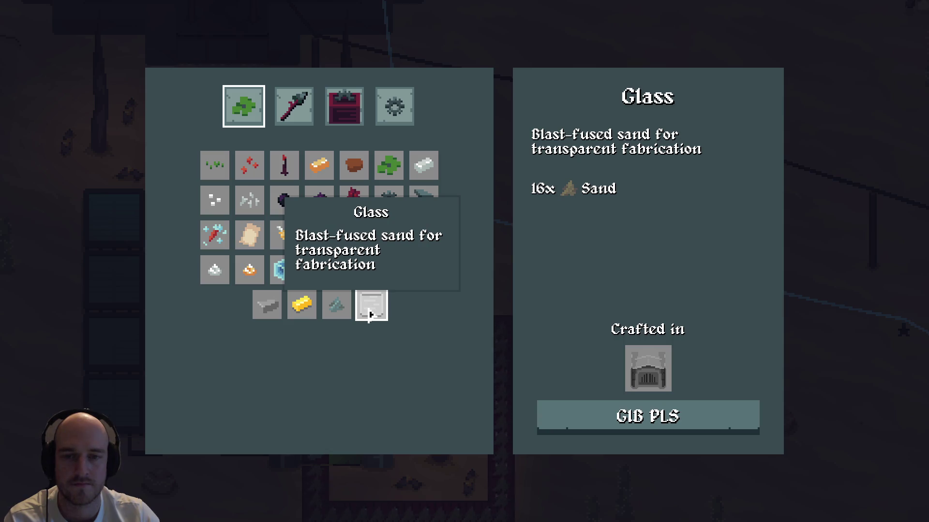
click(576, 415)
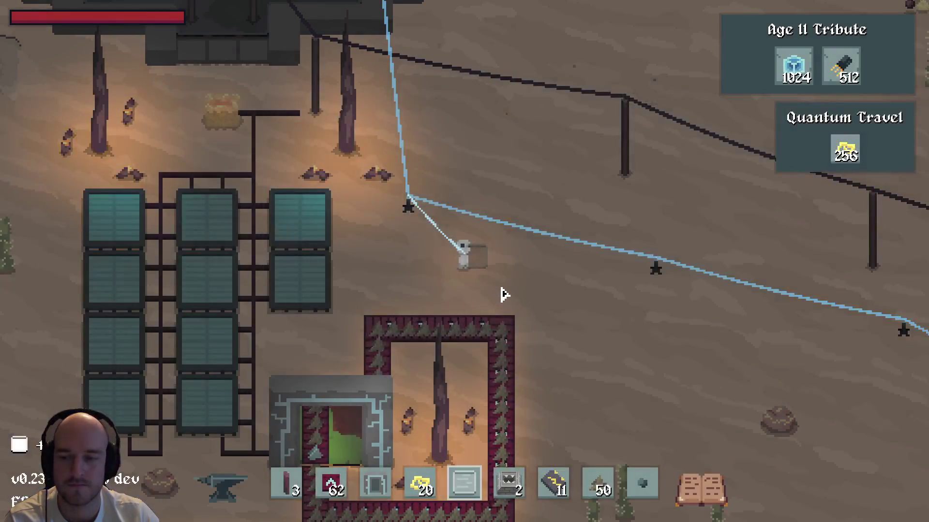
Move the Glass into the hotbar and place a Glass block on the ground
key(e)
click(469, 491)
key(e)
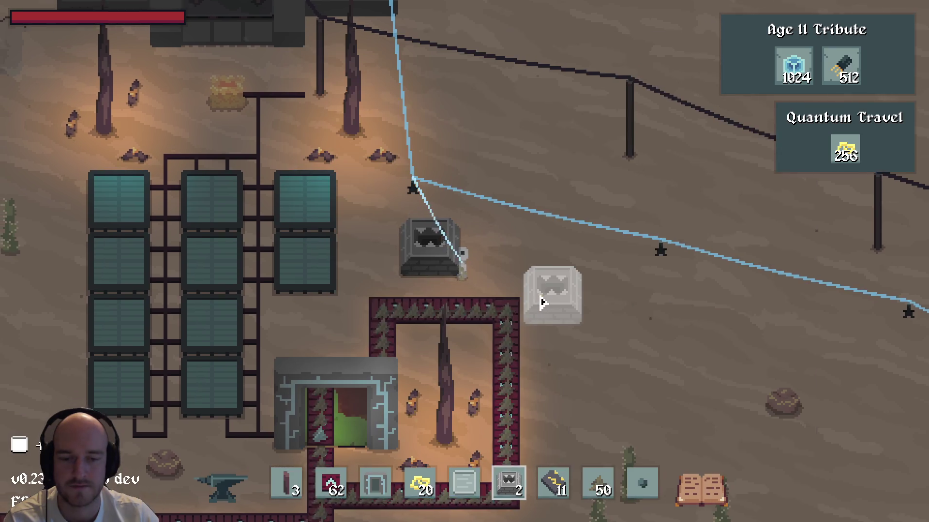
click(537, 271)
Walk around placing two more Glass blocks beside the character, then check the inventory
key(a)
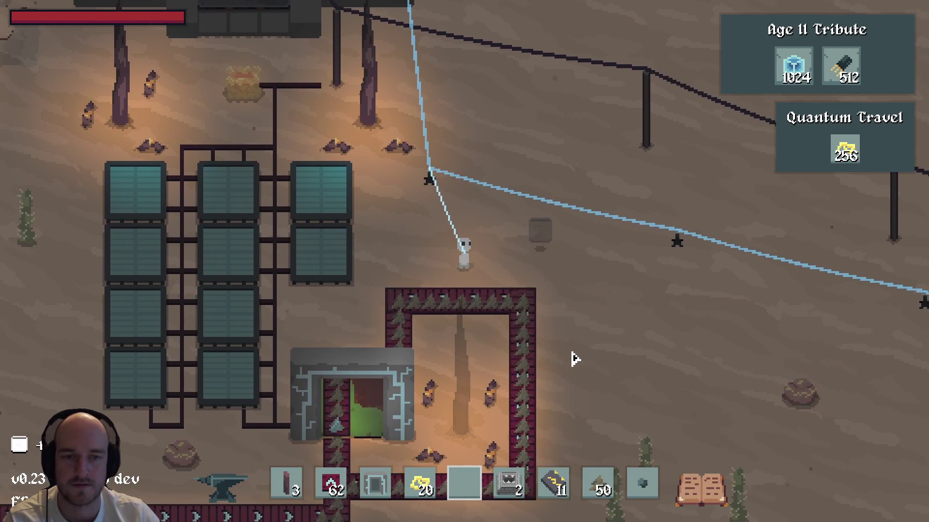
key(d)
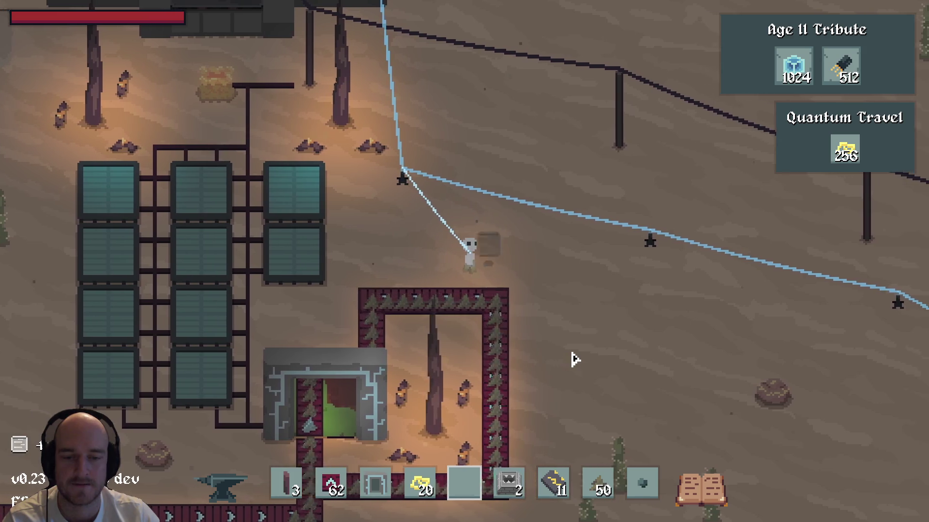
click(551, 234)
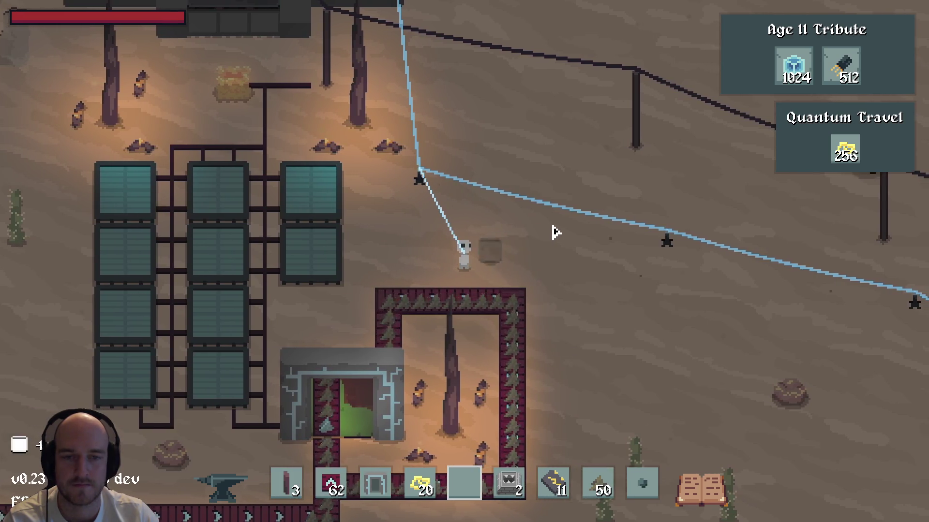
key(w)
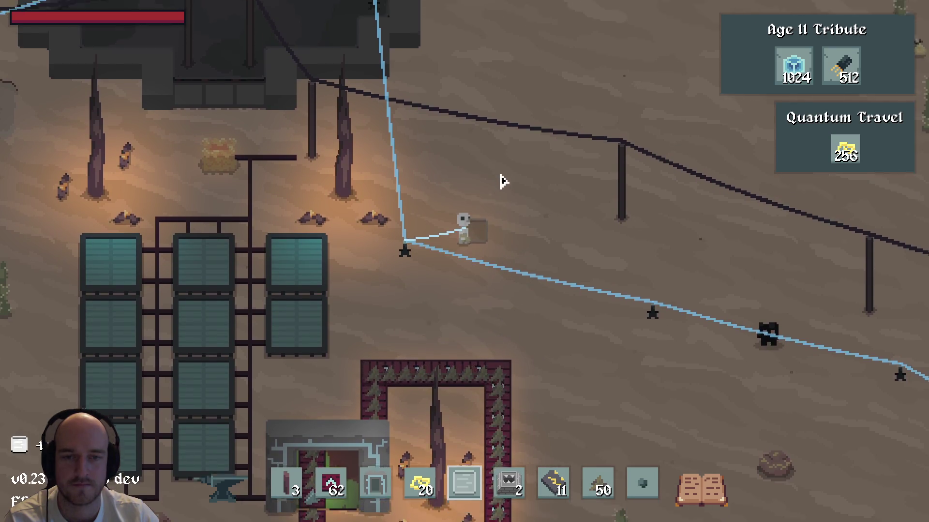
click(502, 180)
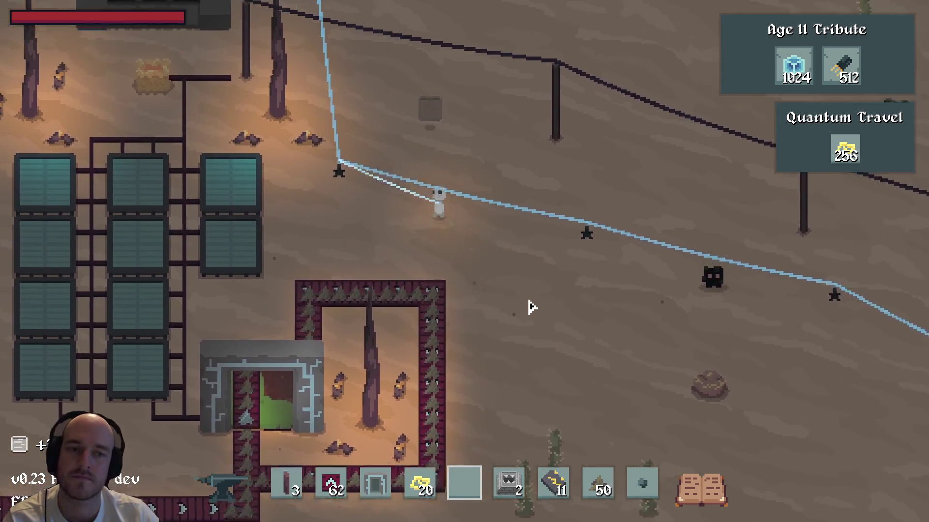
key(w)
key(e)
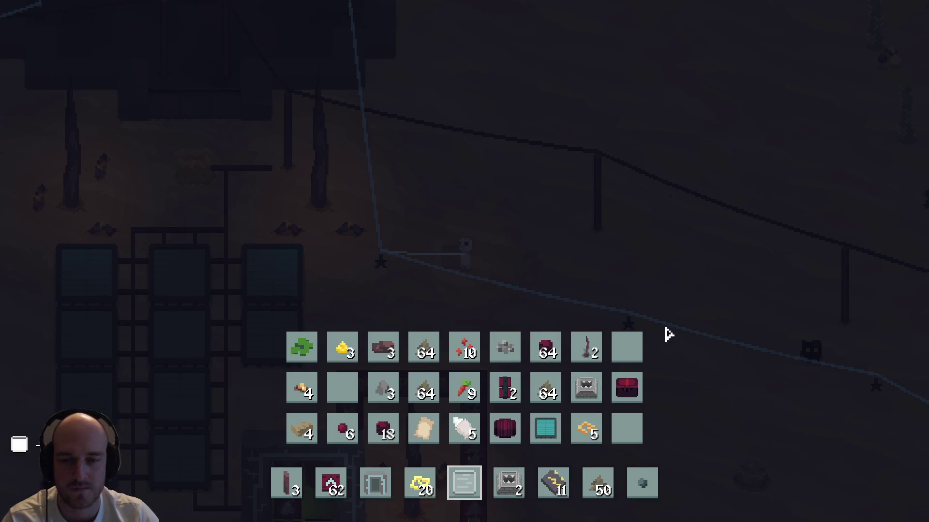
key(e)
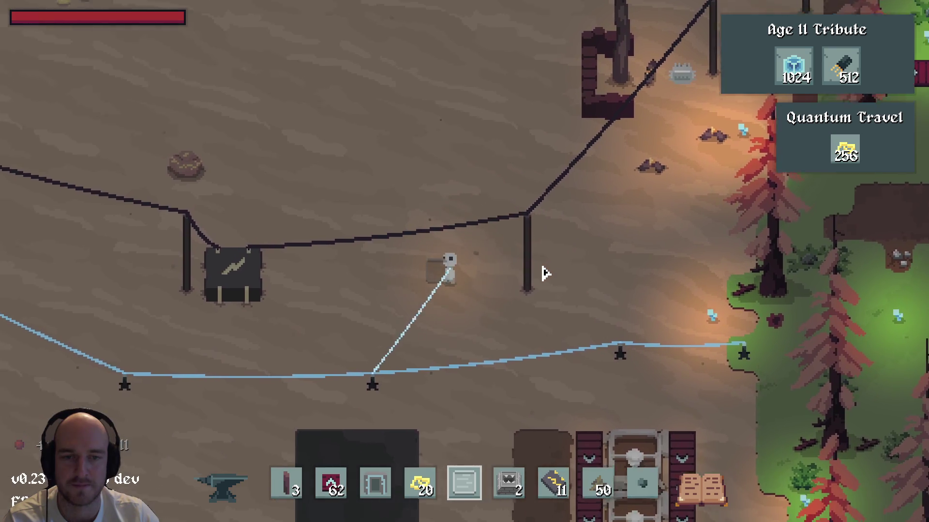
Walk the character across the desert into the fenced portal enclosure
key(a)
key(s)
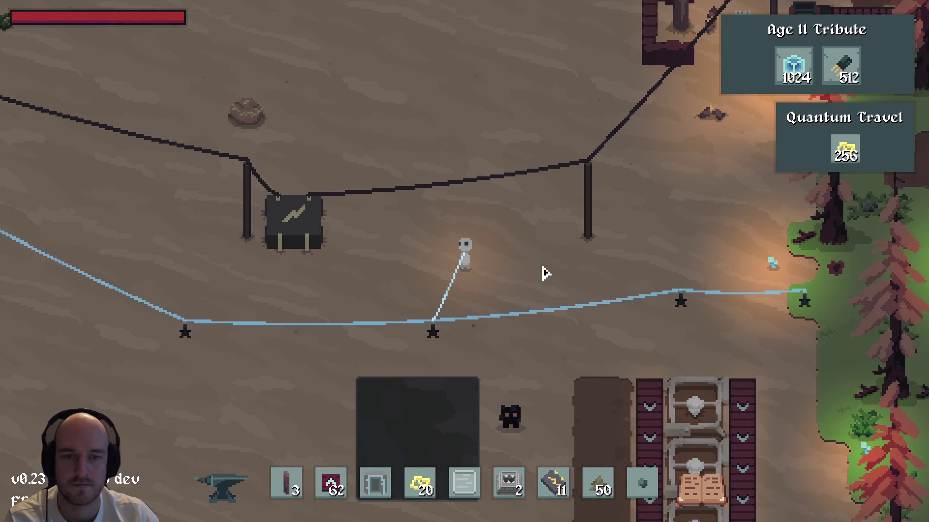
key(a)
key(s)
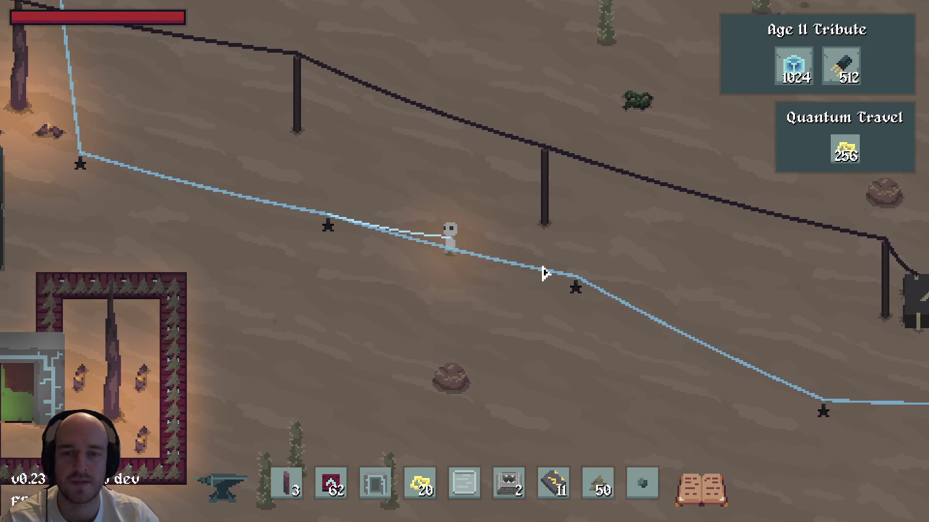
key(w)
key(a)
key(w)
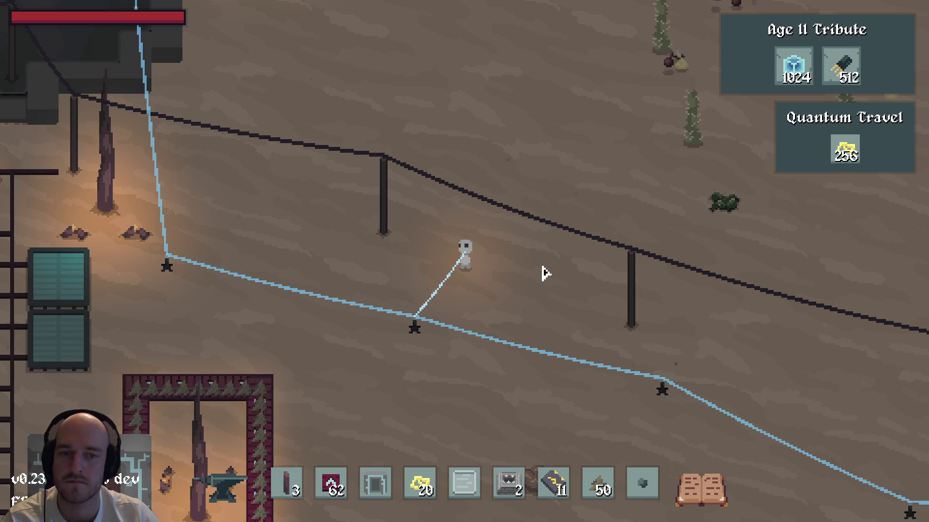
scroll(570, 309, down, 2)
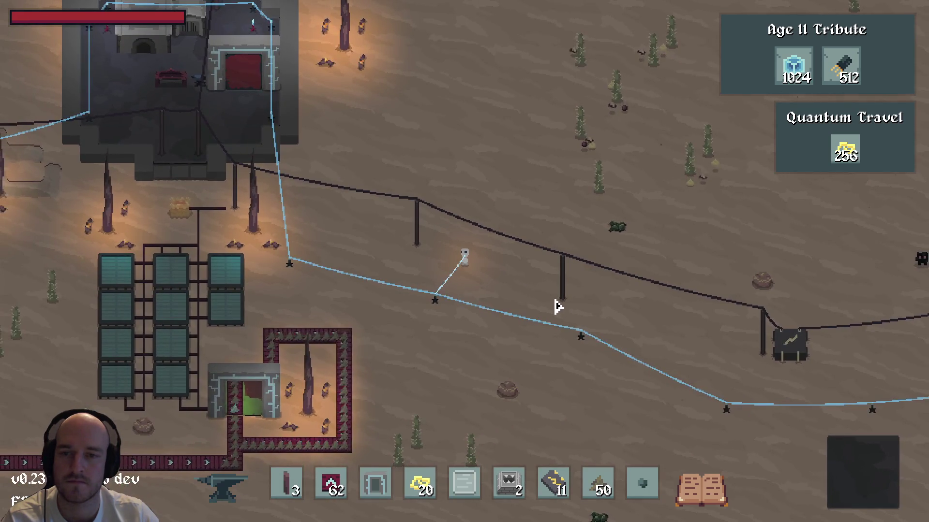
scroll(556, 306, up, 2)
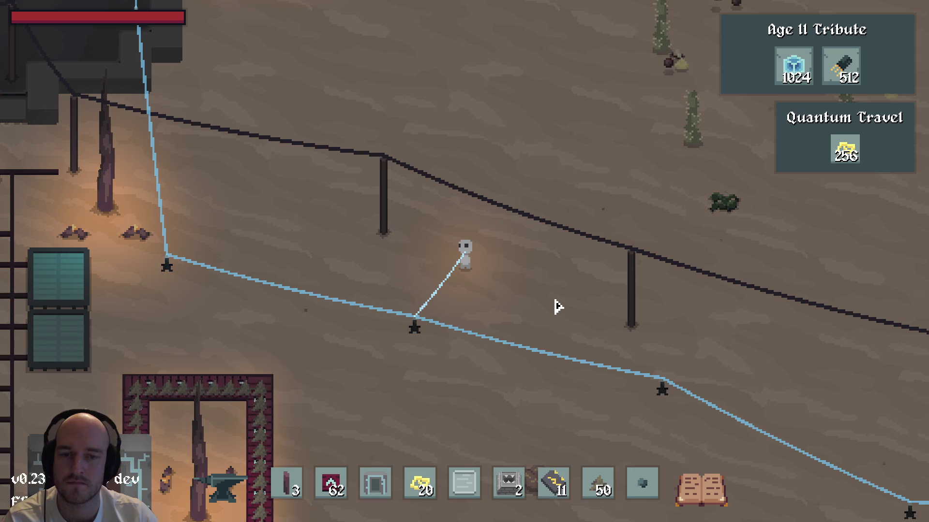
key(s)
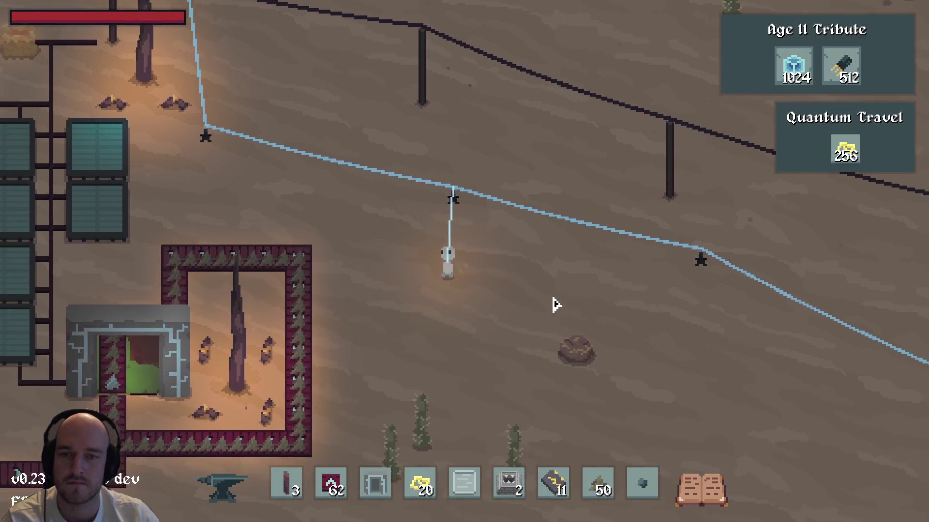
key(a)
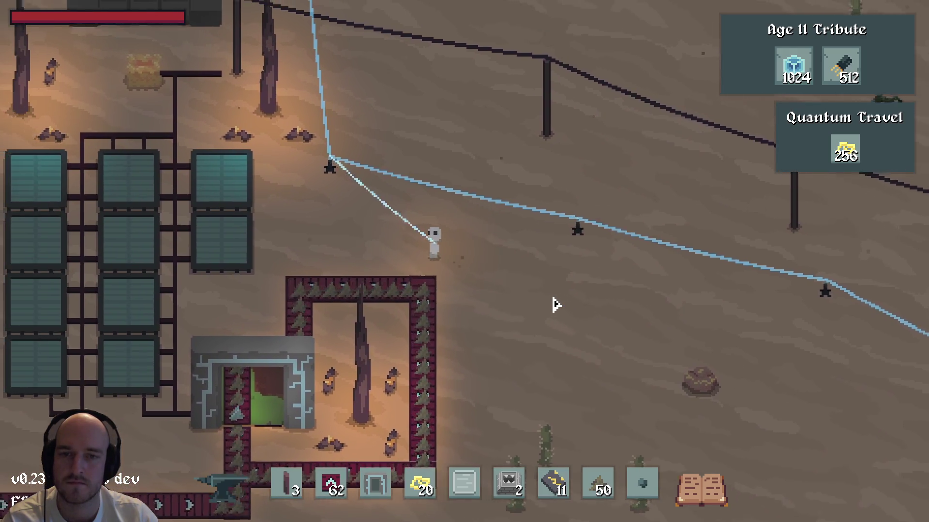
key(s)
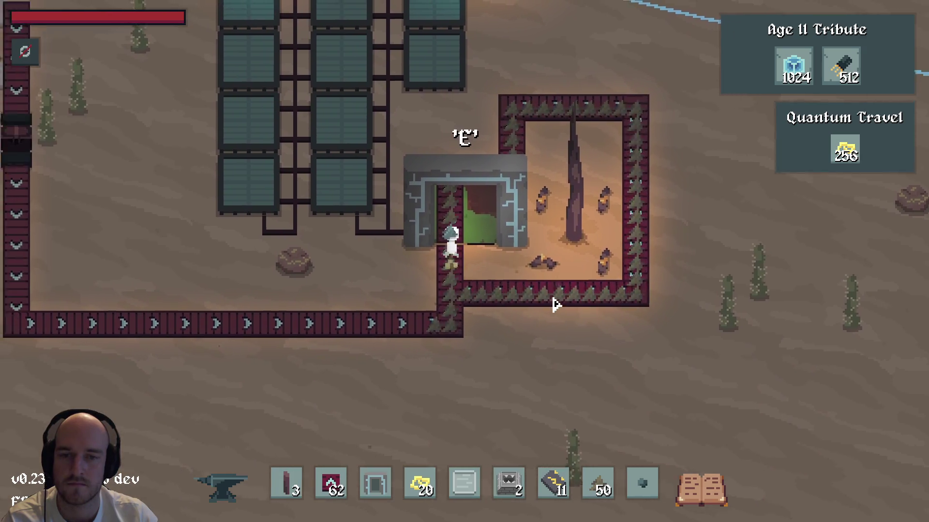
Teleport to the forest base and back, then walk toward the solar panels
key(e)
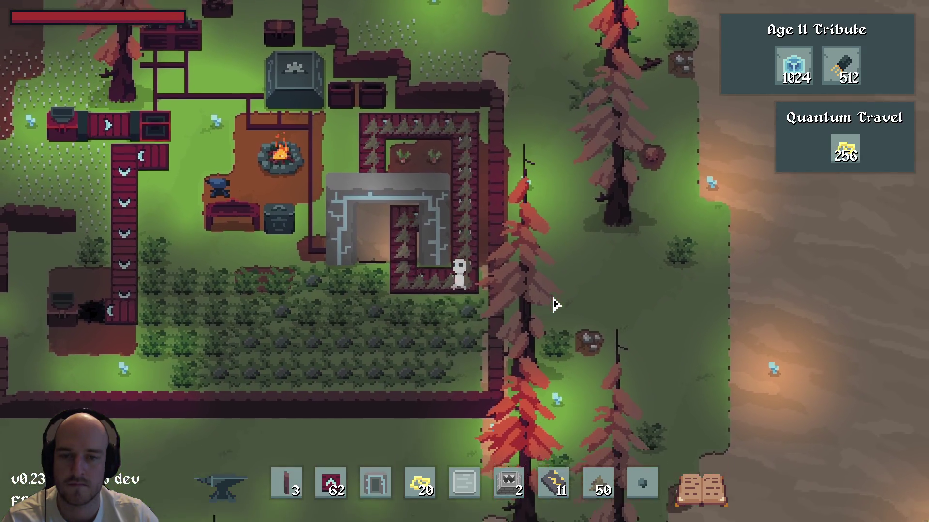
key(e)
key(s)
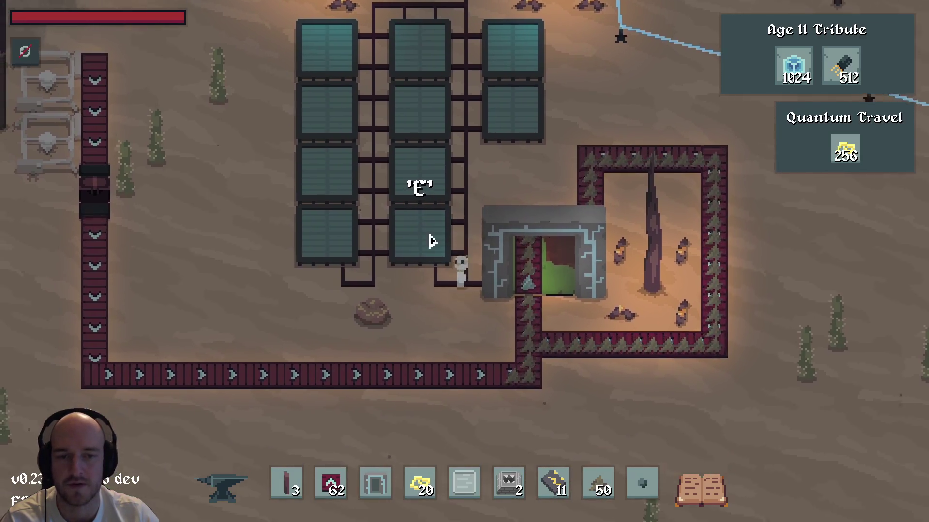
key(a)
key(w)
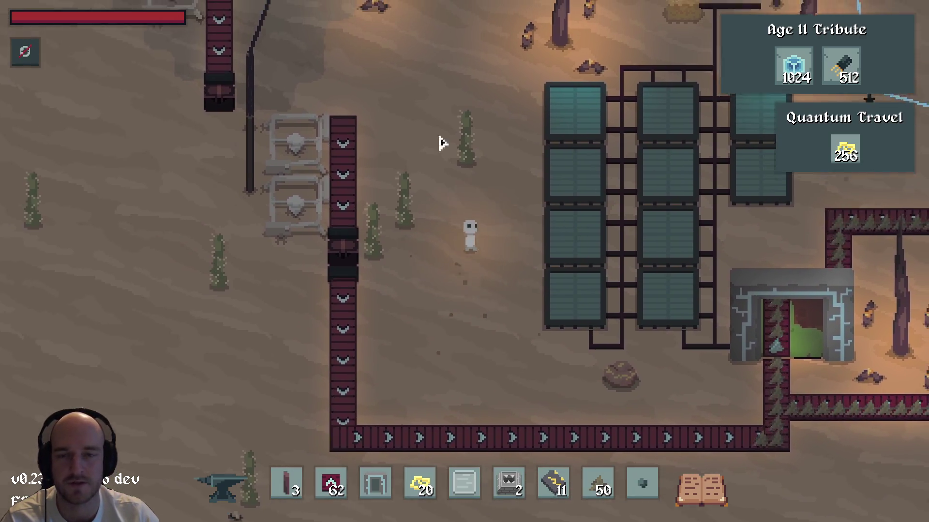
key(d)
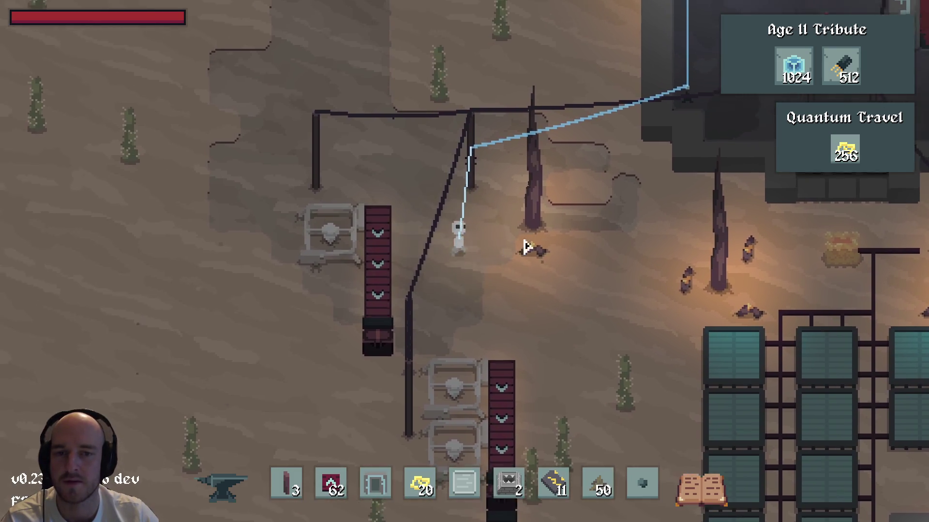
key(d)
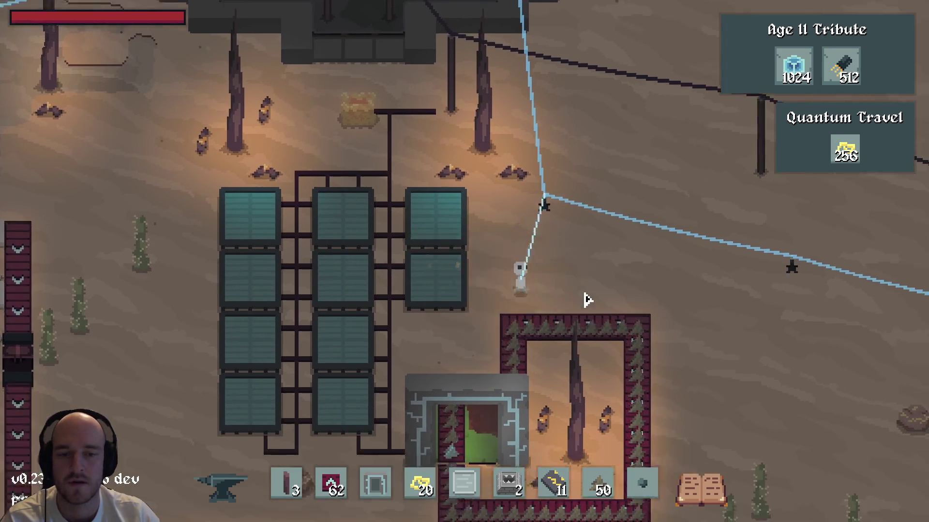
key(w)
key(Tab)
Open the Age II tech tree and view the Advanced Crafting research details
key(t)
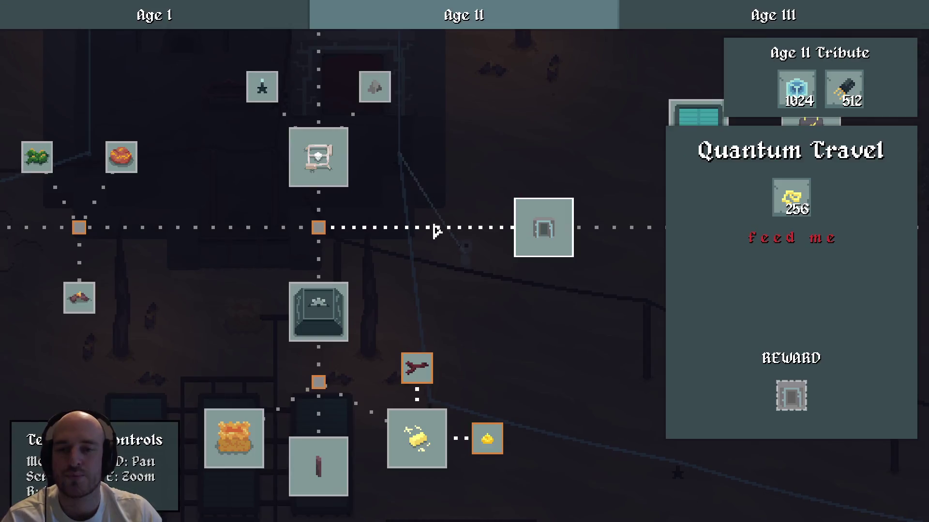
key(d)
key(a)
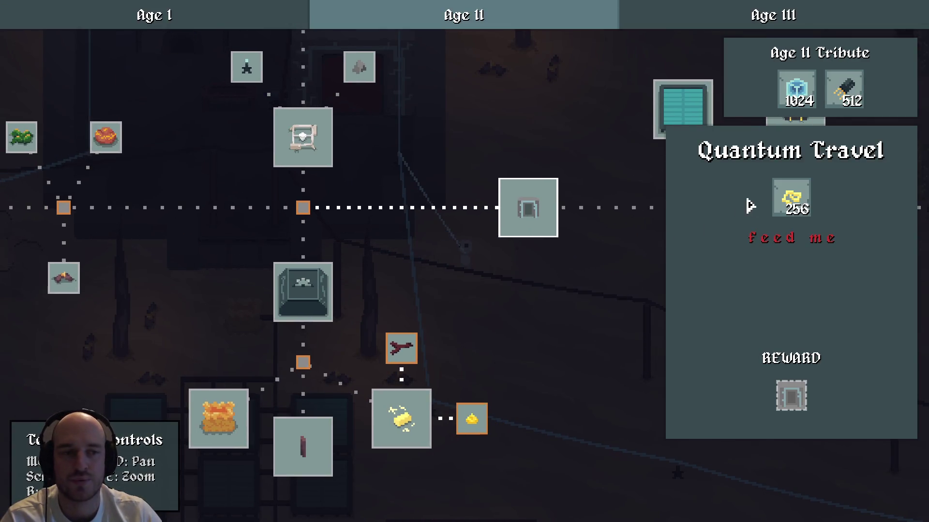
mouse_move(800, 203)
click(307, 303)
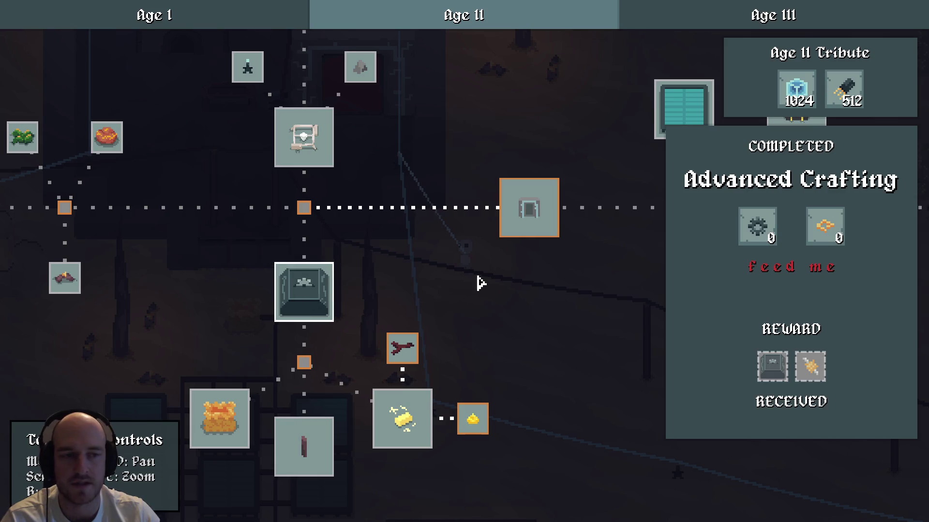
key(d)
key(s)
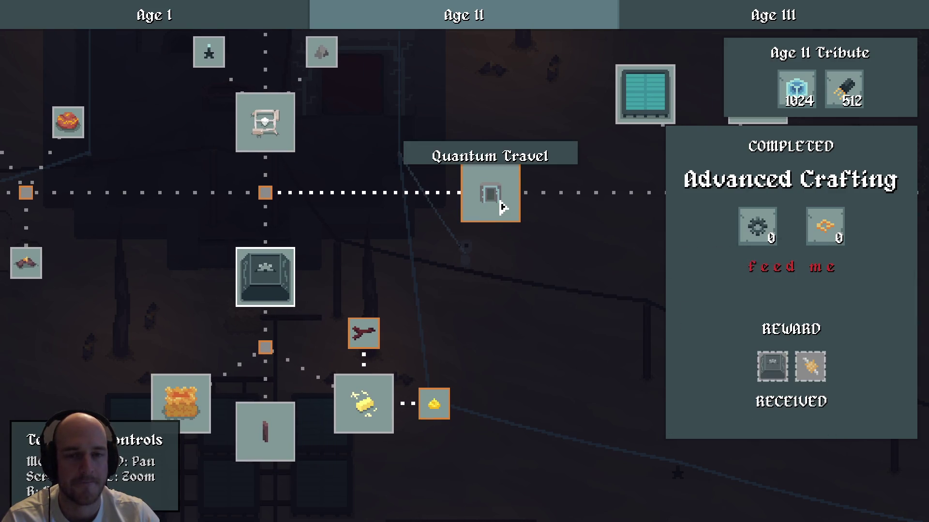
Confirm Quantum Travel requires 256 Electrum Wire, then close the tech tree and quit
click(503, 207)
key(w)
key(a)
mouse_move(796, 203)
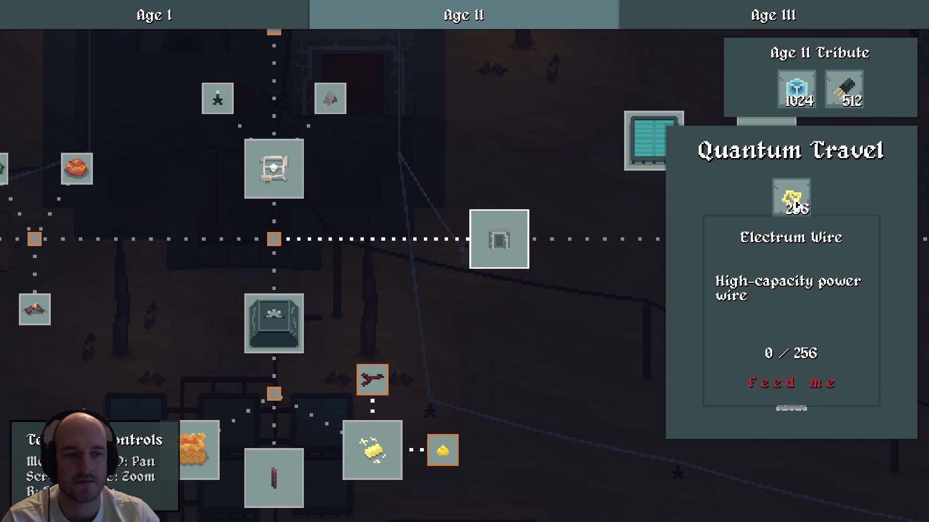
key(Escape)
key(w)
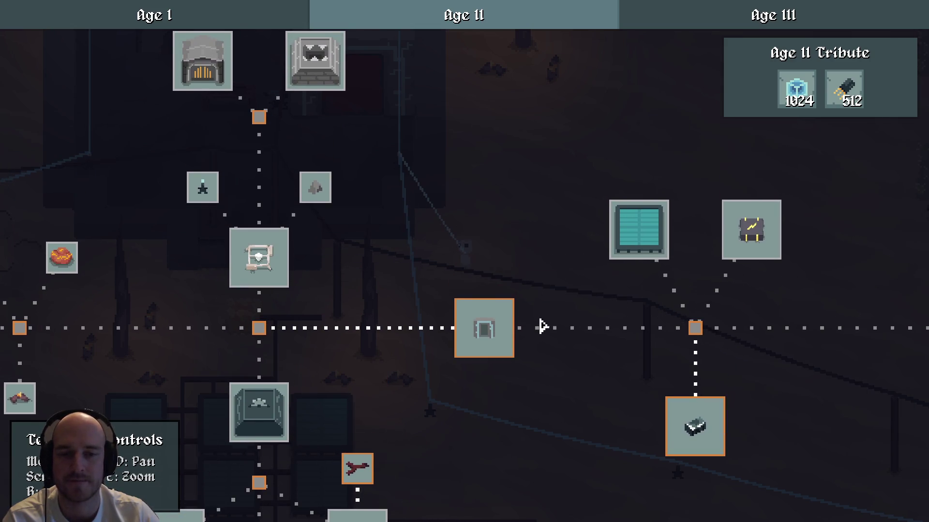
key(Escape)
key(alt+F4)
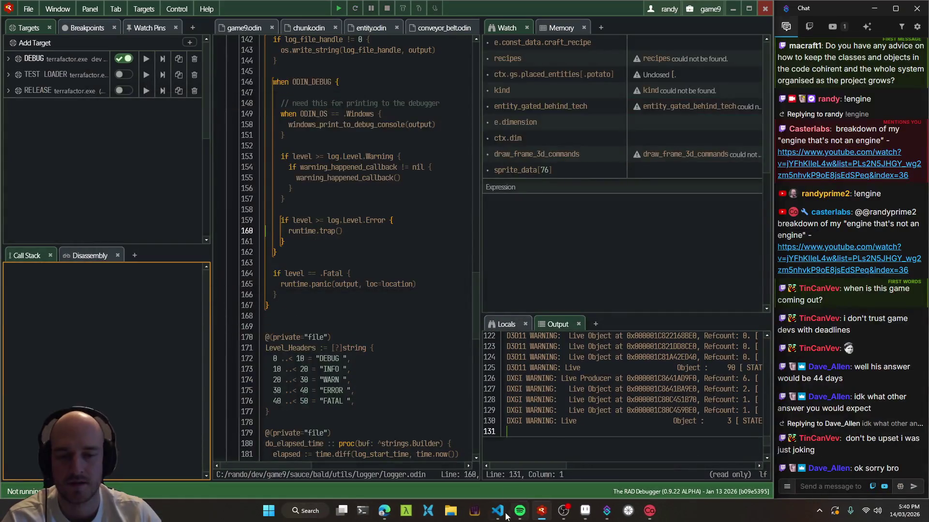
Switch to VS Code and jump to the setup_portal procedure via symbol search
click(507, 515)
key(ctrl+Tab)
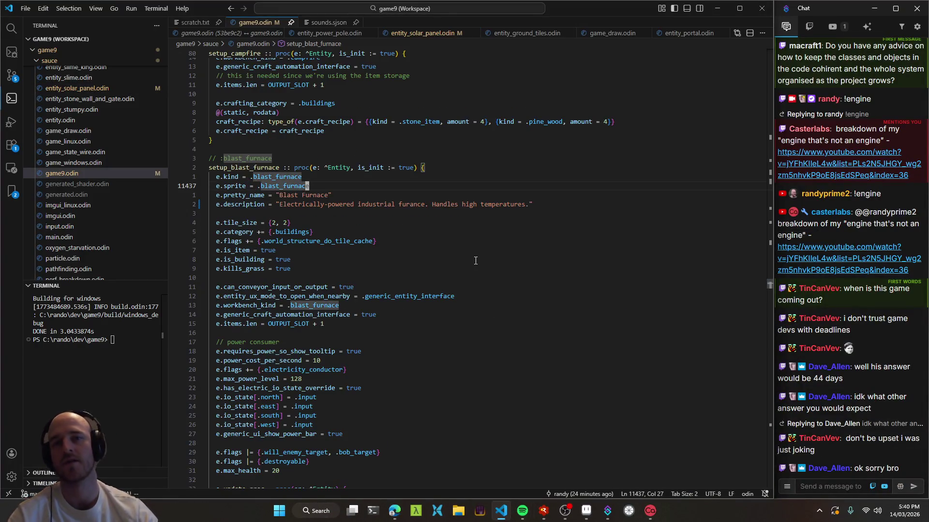
key(ctrl+t)
text(setupporta)
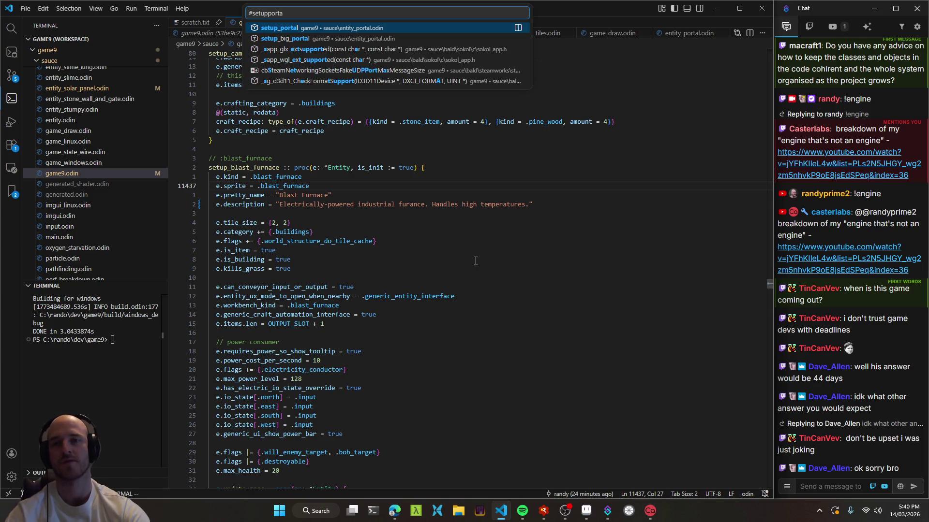
key(Return)
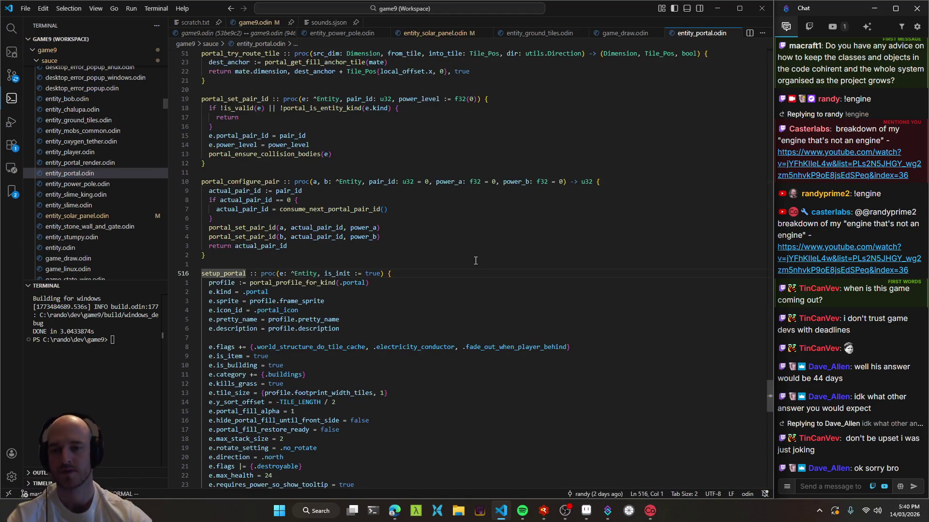
scroll(401, 316, down, 9)
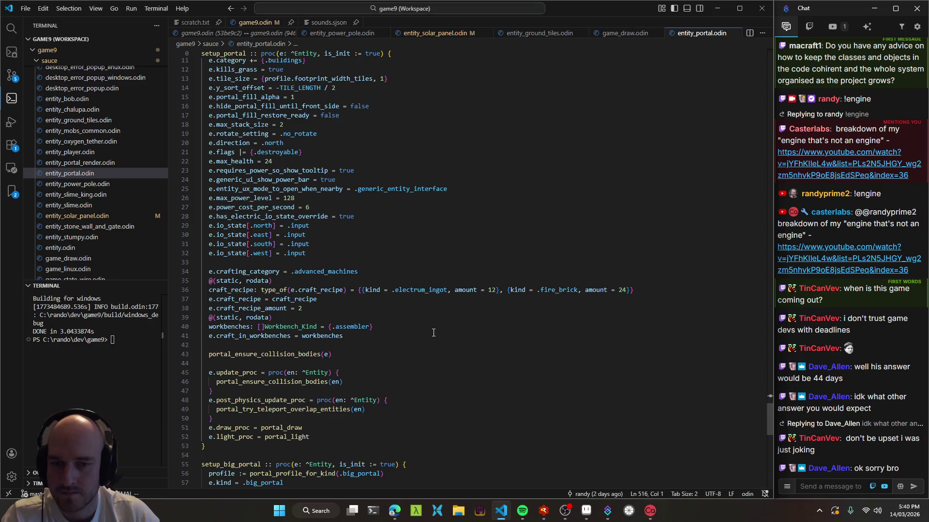
Change the portal recipe's 12 electrum_ingot to 64 electrum_wire and save
double_click(414, 293)
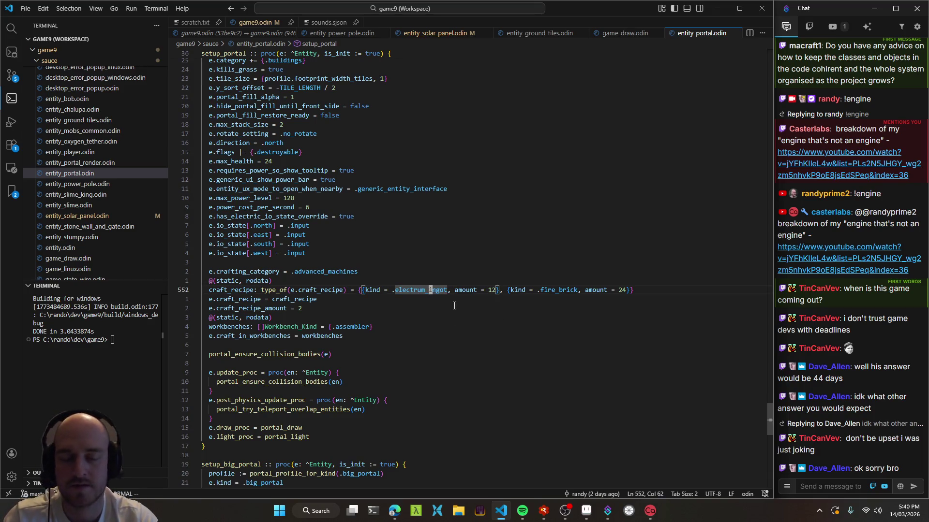
text(celectrum_wire)
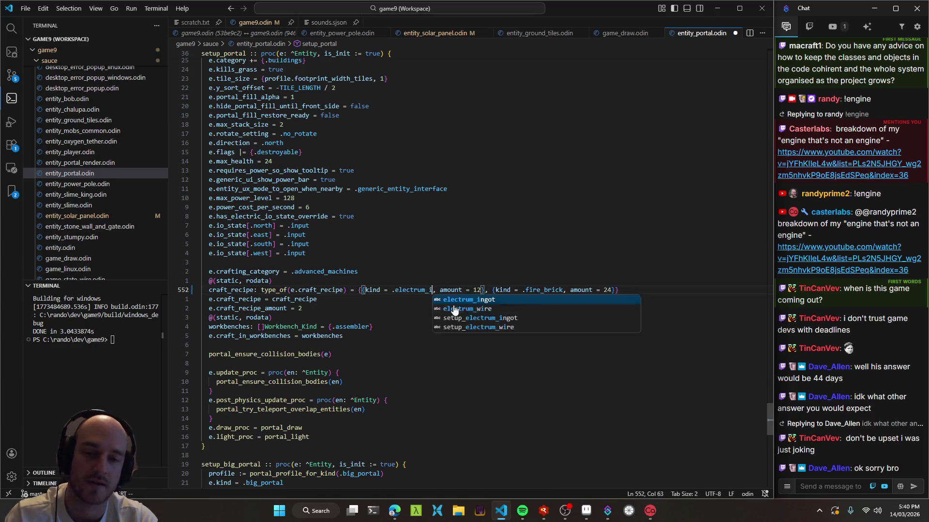
key(Escape)
key(ctrl+s)
key(w)
key(w)
key(w)
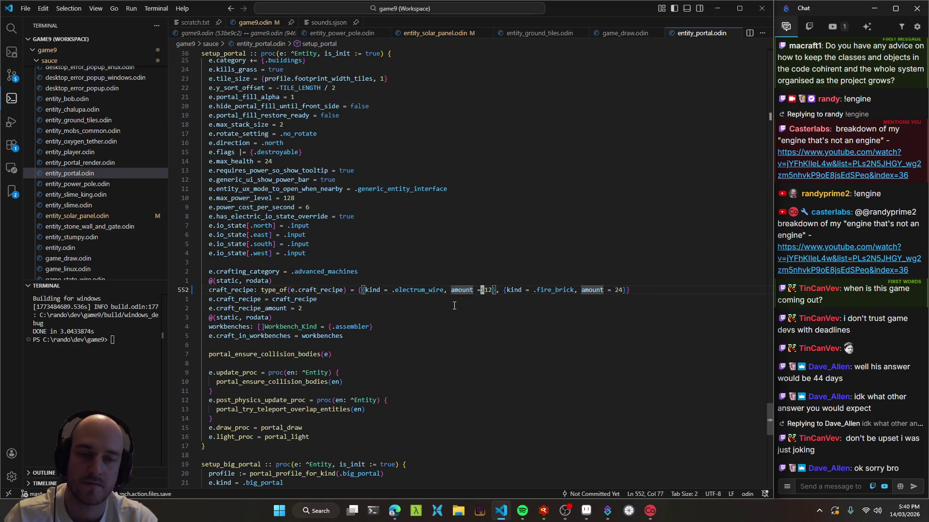
key(c)
key(w)
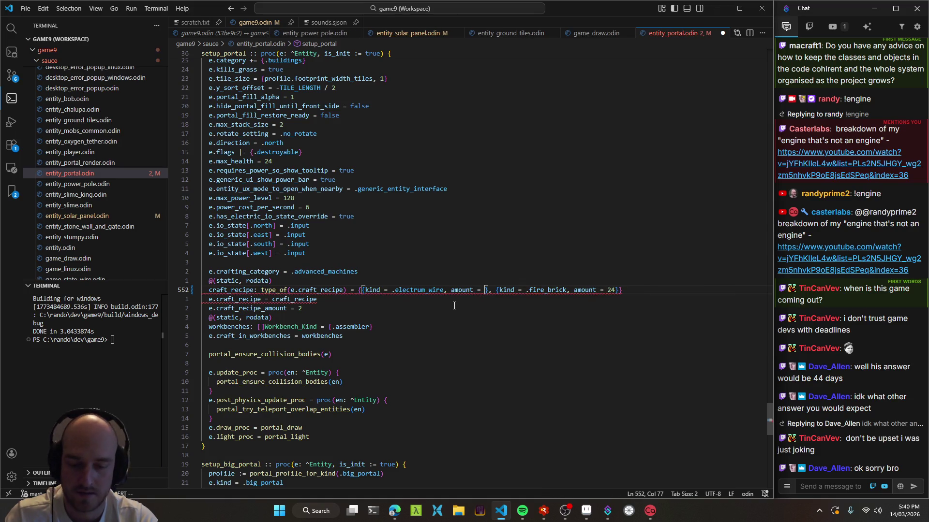
text(64)
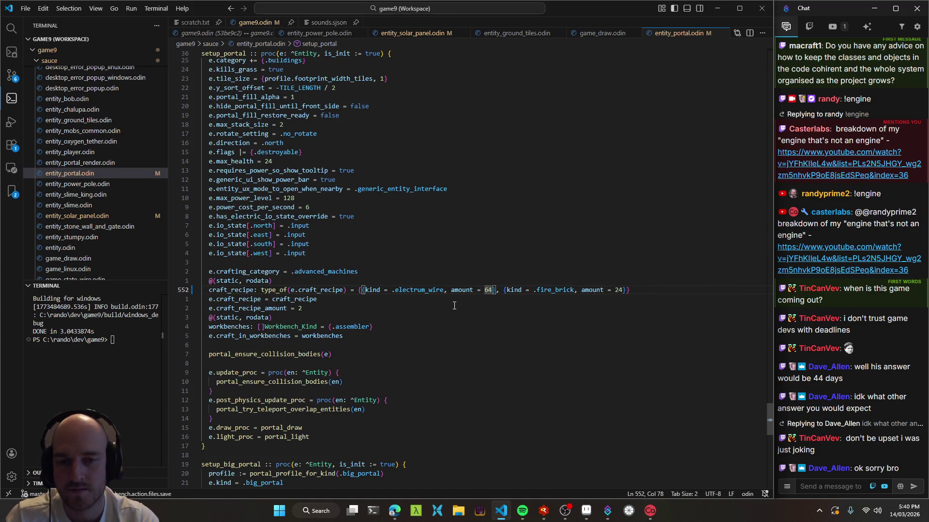
key(w)
key(w)
key(w)
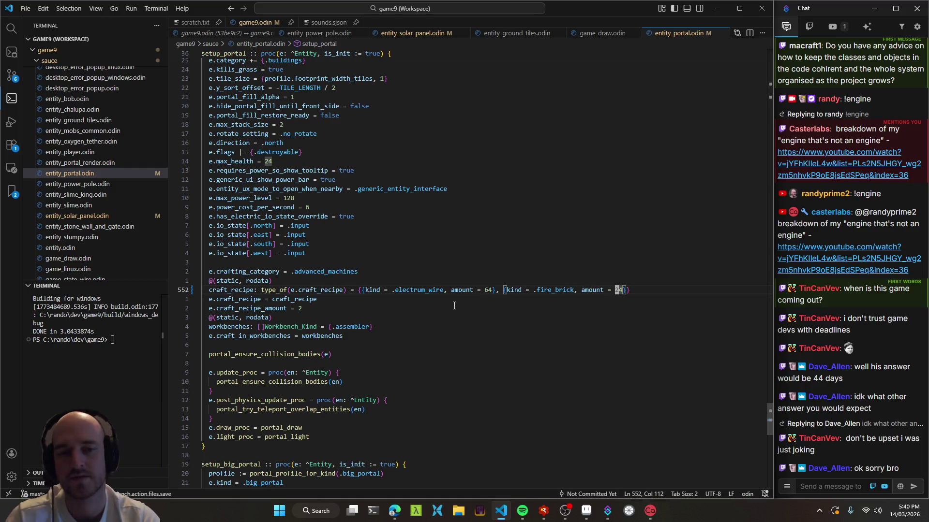
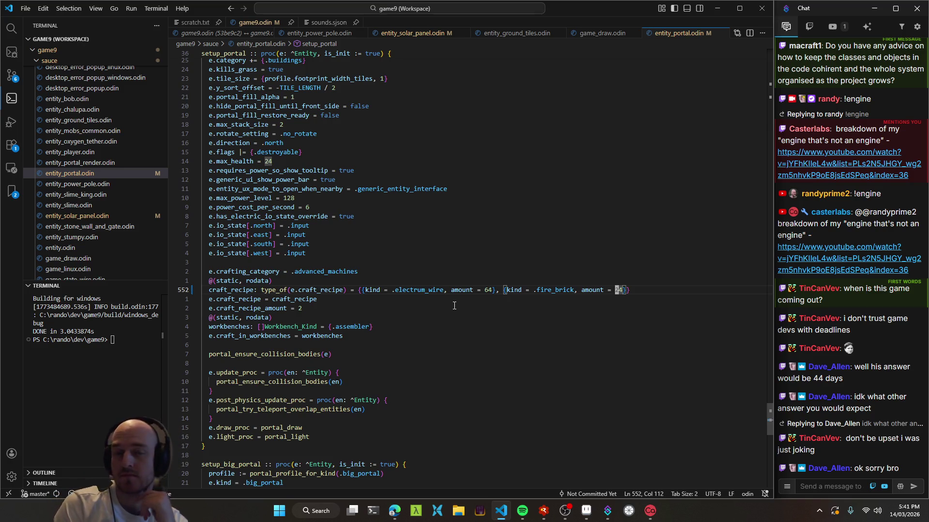
Swap the portal's fire brick ingredient for 24 concrete on line 552 and rebuild the game
text(cbconcrete)
key(Escape)
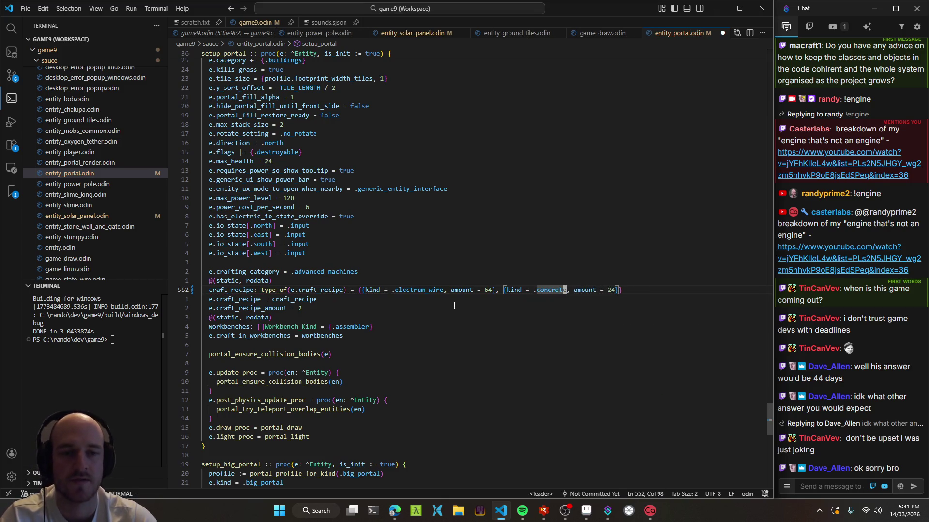
key(ctrl+s)
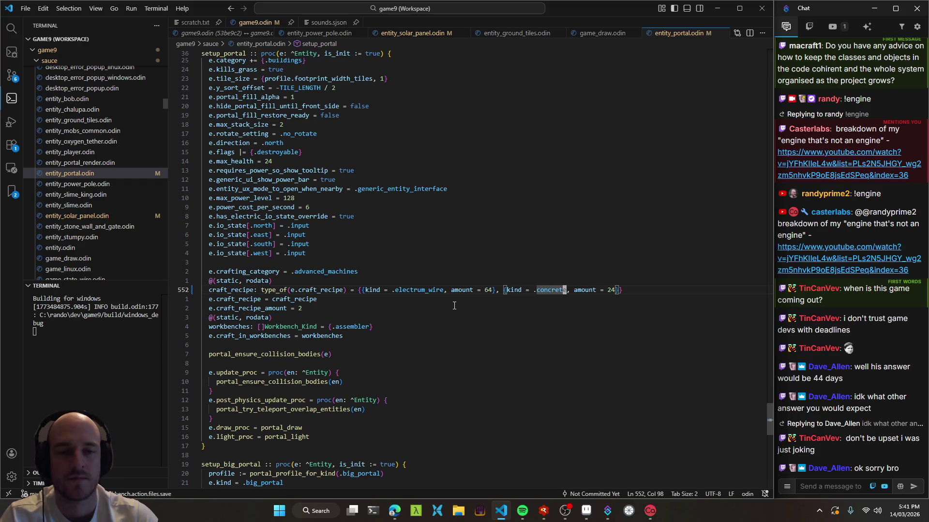
key(w)
key(w)
key(w)
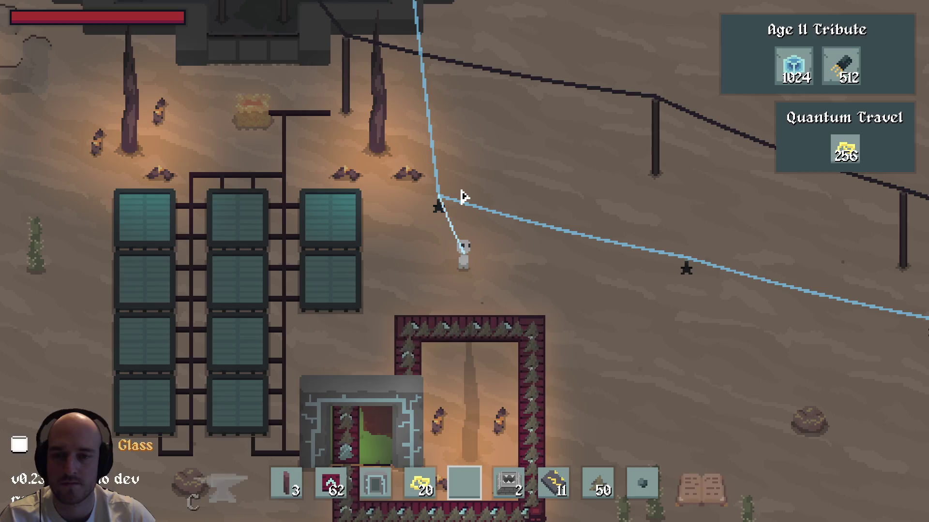
Look up the Glass recipe in the materials category of the crafting book
key(c)
click(243, 106)
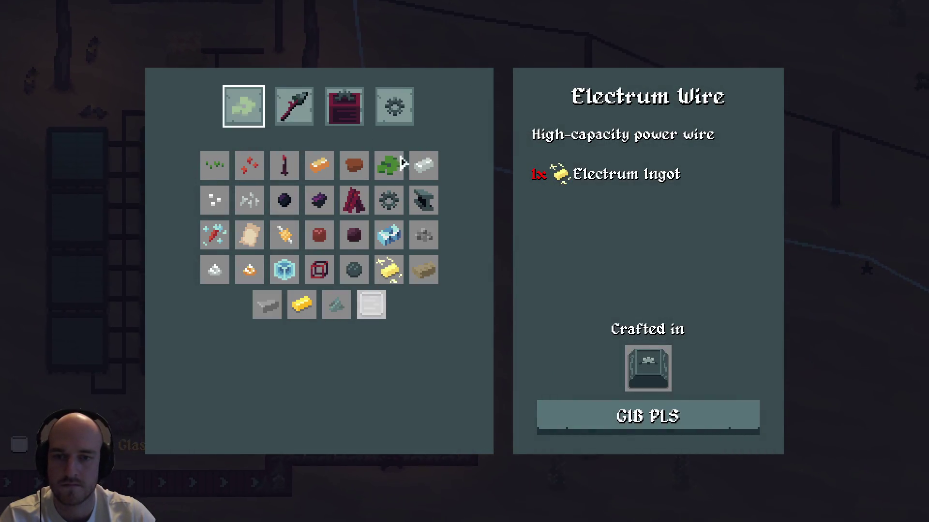
click(372, 306)
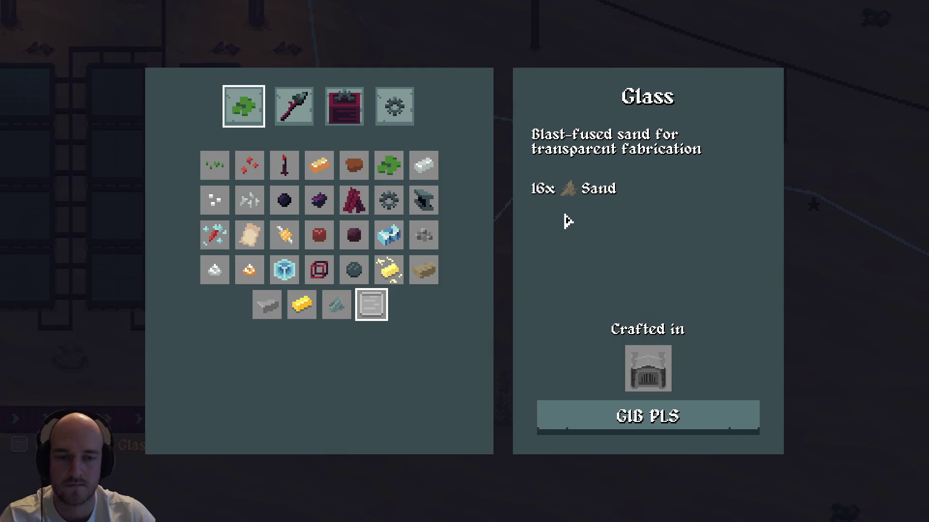
key(Escape)
Select the Quantum Travel node in the tech tree and open it in the debug editor
key(Tab)
scroll(463, 274, down, 2)
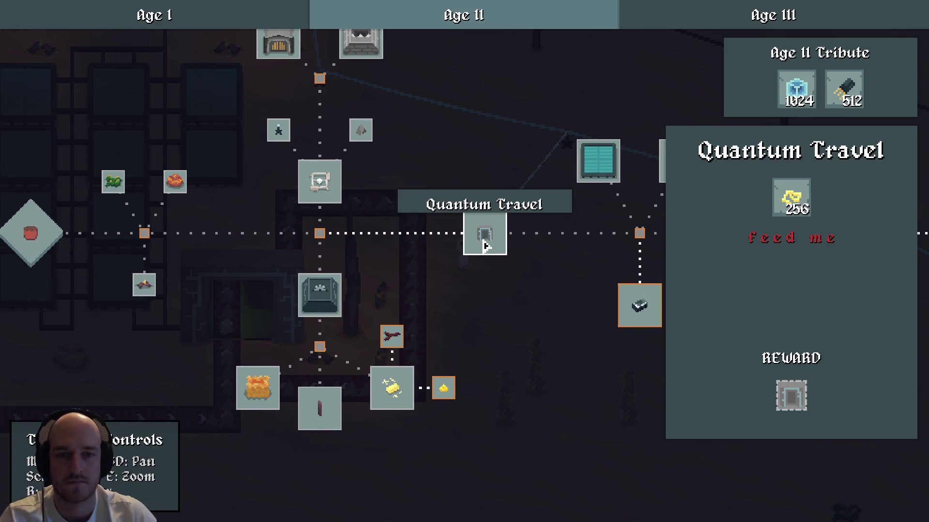
scroll(489, 236, up, 2)
drag(280, 158, 321, 268)
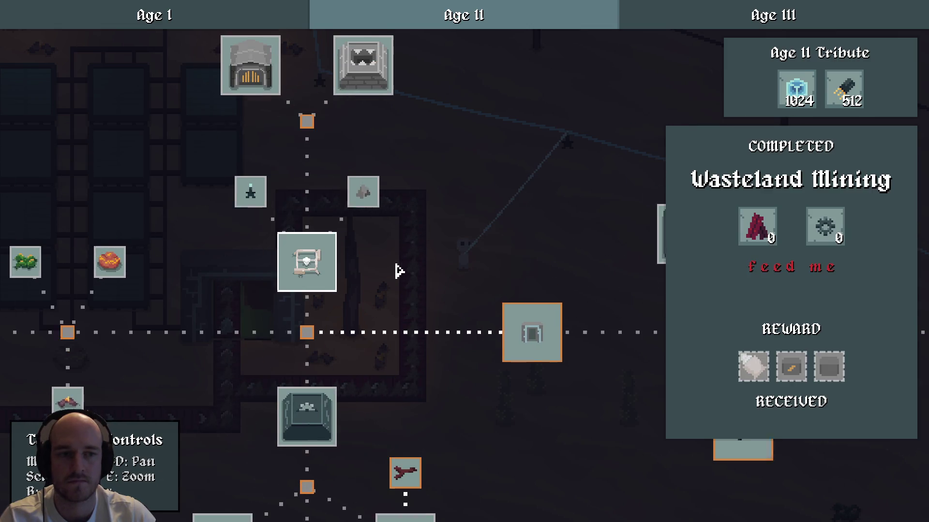
click(533, 335)
key(F1)
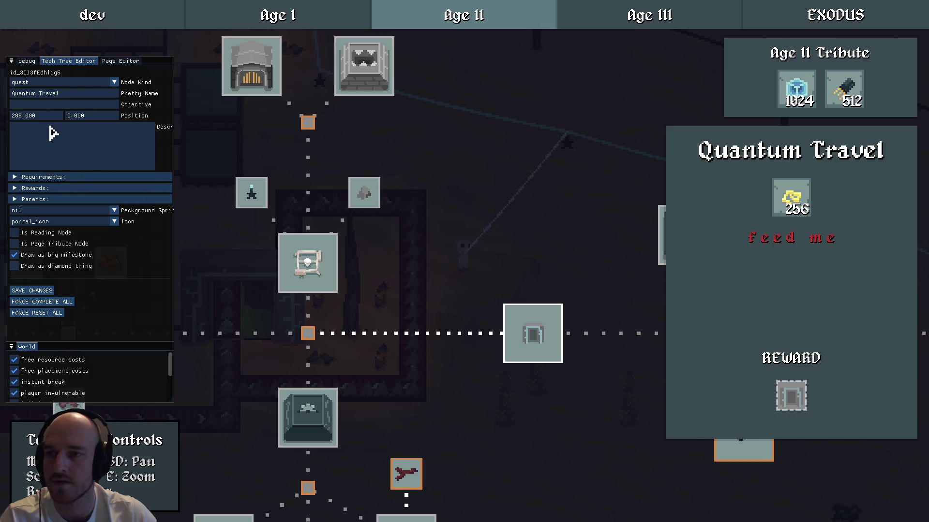
Add a second Quantum Travel requirement of 32 concrete and save the tech tree
click(42, 178)
click(62, 199)
click(61, 199)
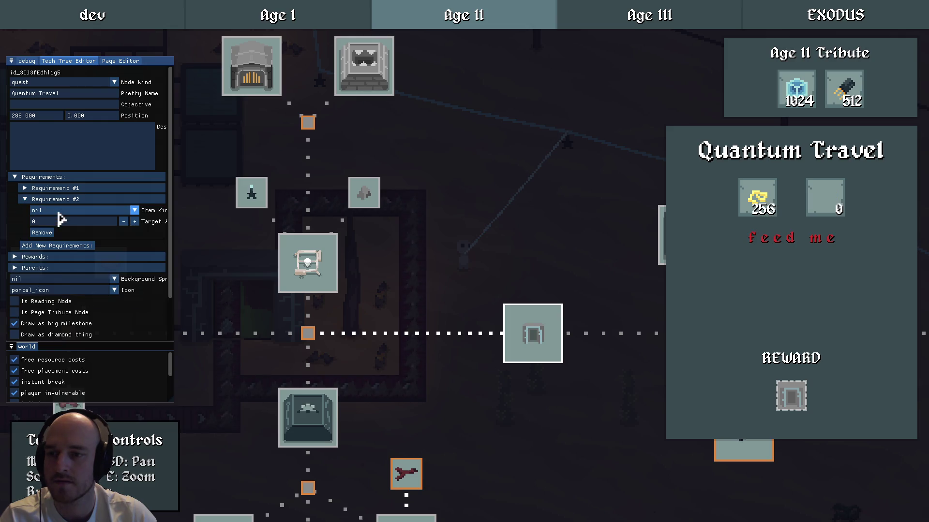
click(62, 211)
text(concr)
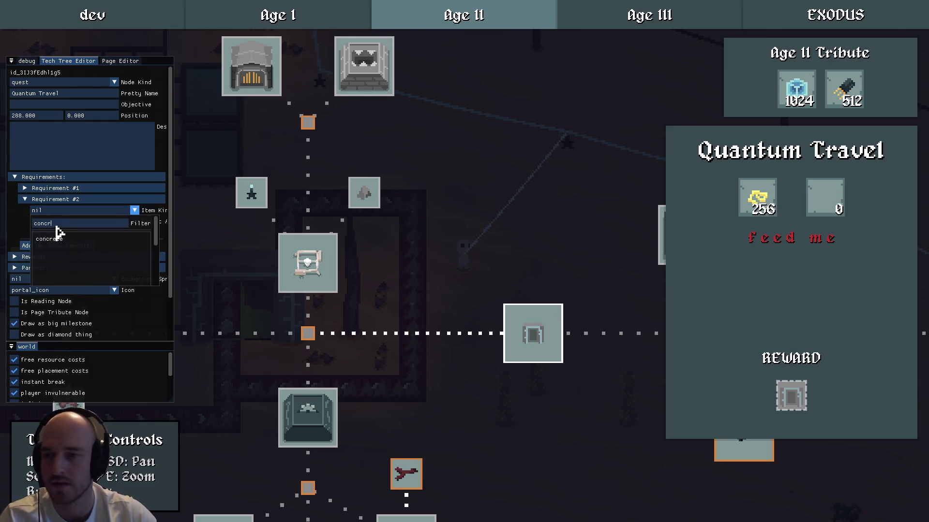
click(49, 240)
click(58, 222)
text(32)
click(20, 201)
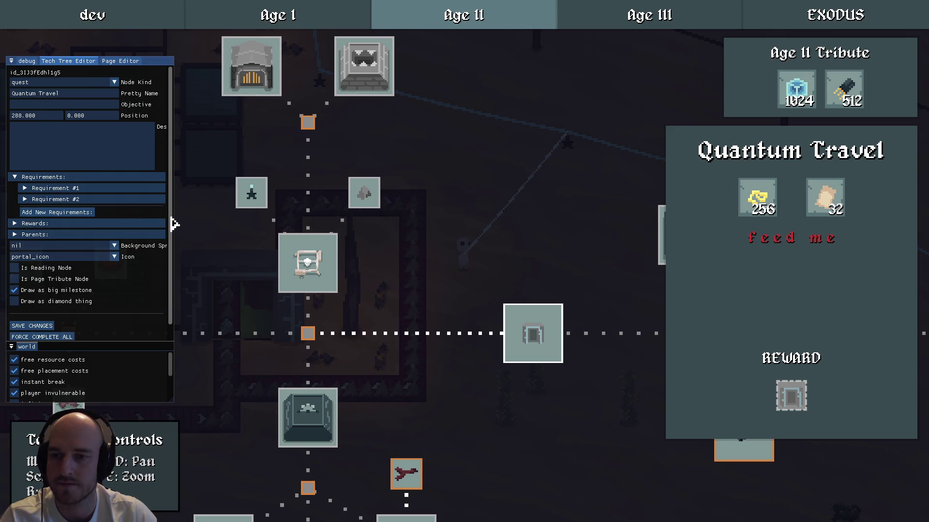
scroll(169, 251, down, 2)
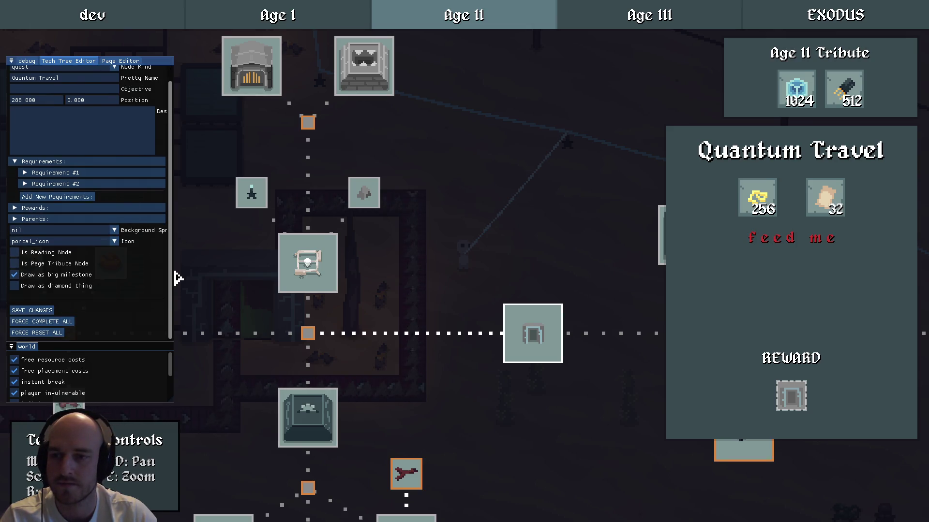
click(37, 312)
Inspect the Wasteland Mining, Crushing and Blasting nodes
click(416, 318)
click(317, 272)
click(452, 292)
click(371, 75)
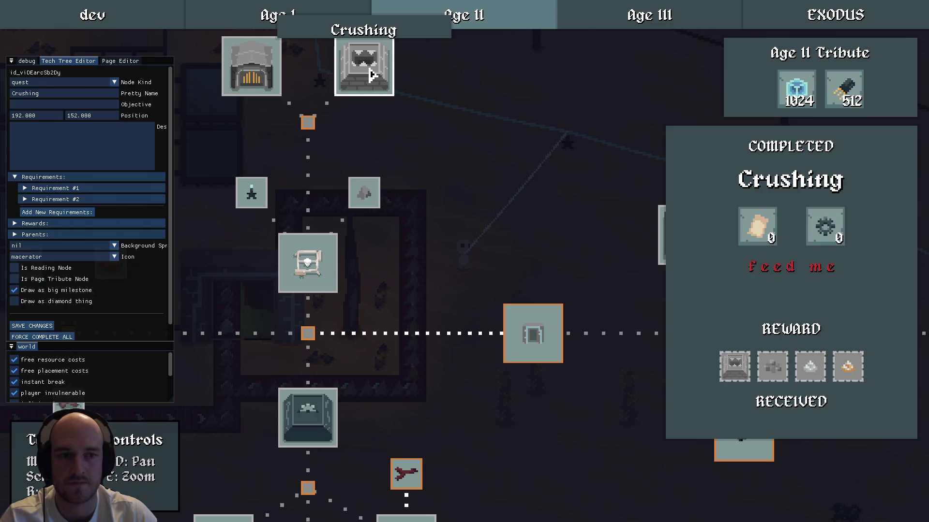
click(555, 203)
click(259, 83)
click(498, 197)
Raise Quantum Travel's concrete requirement from 32 to 64, save, and close the node
click(532, 333)
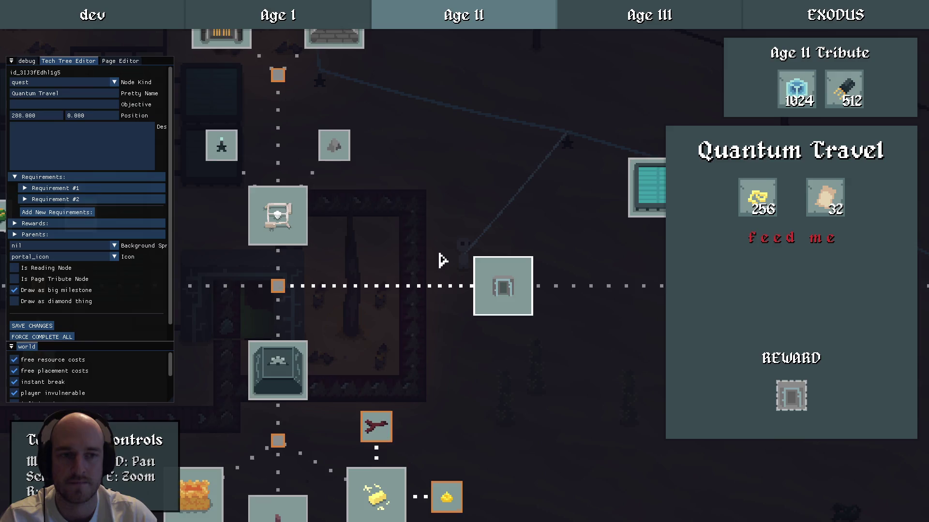
click(66, 199)
double_click(79, 221)
text(64)
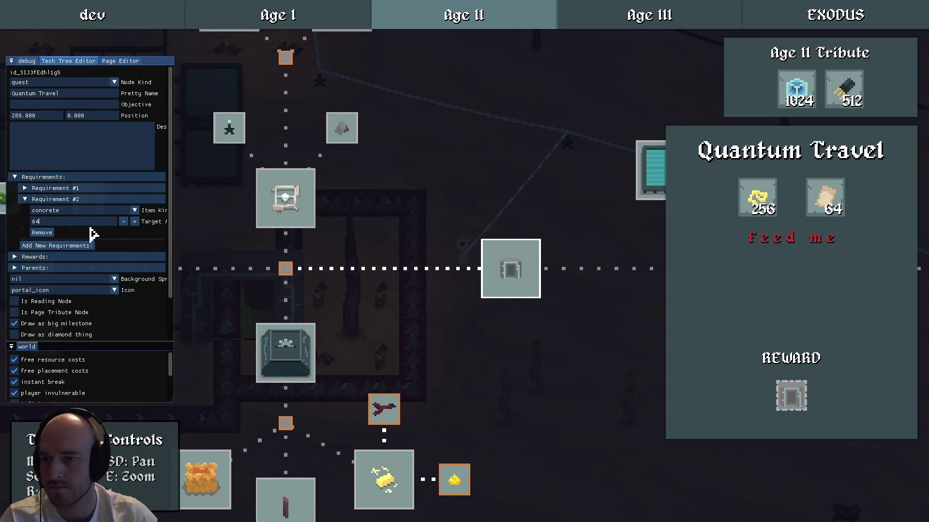
click(34, 198)
scroll(85, 309, down, 2)
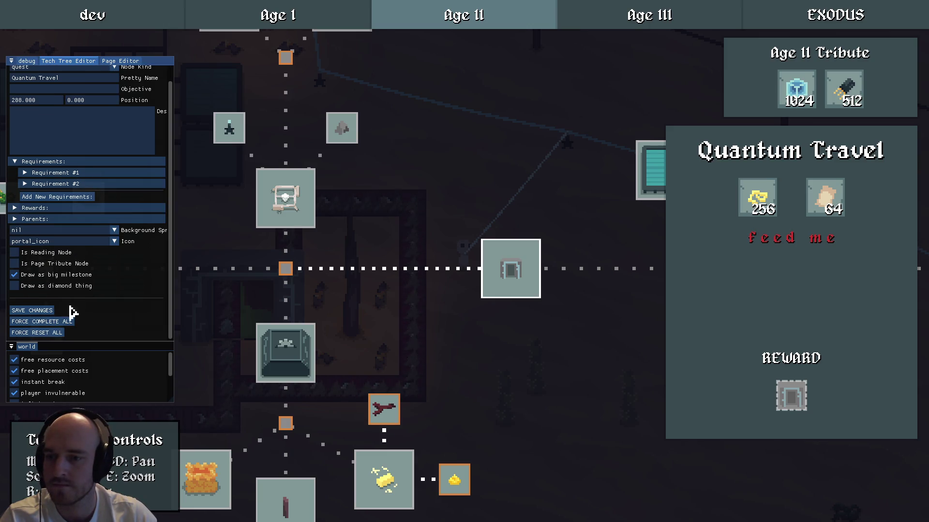
click(37, 313)
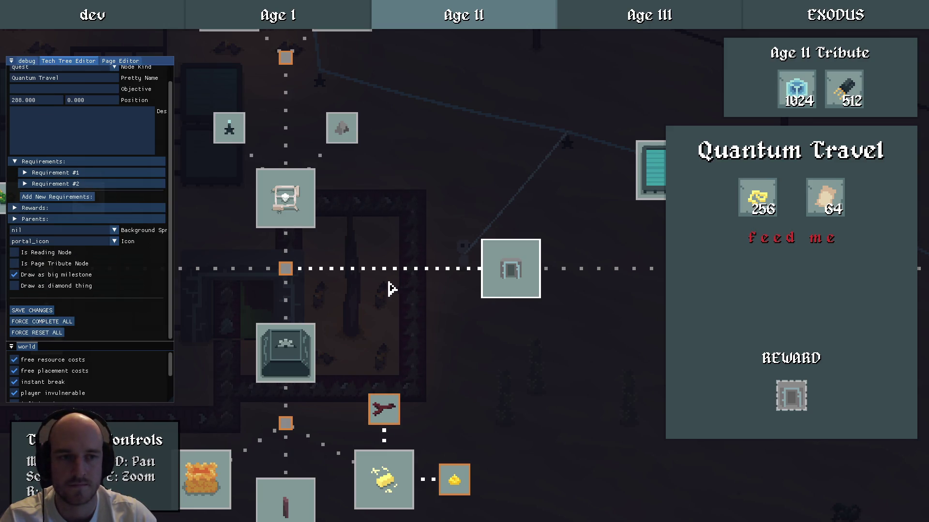
mouse_move(801, 407)
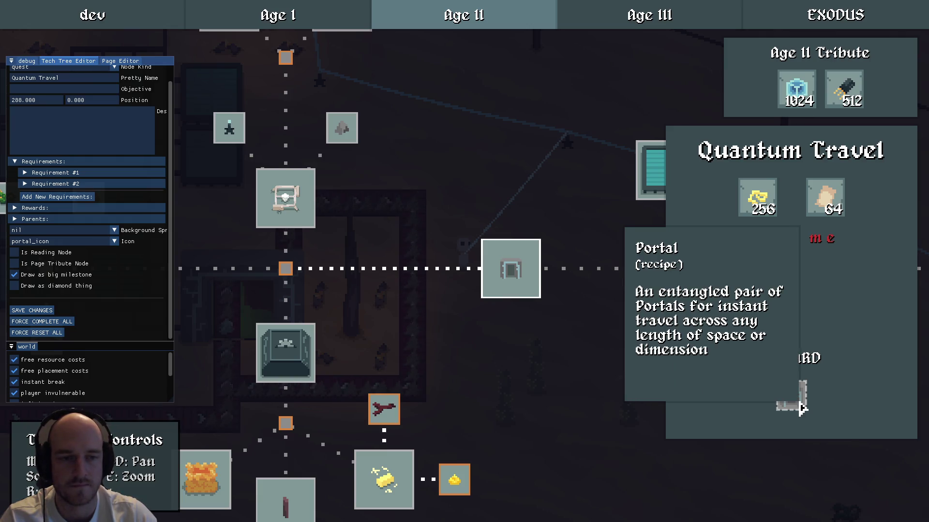
key(Escape)
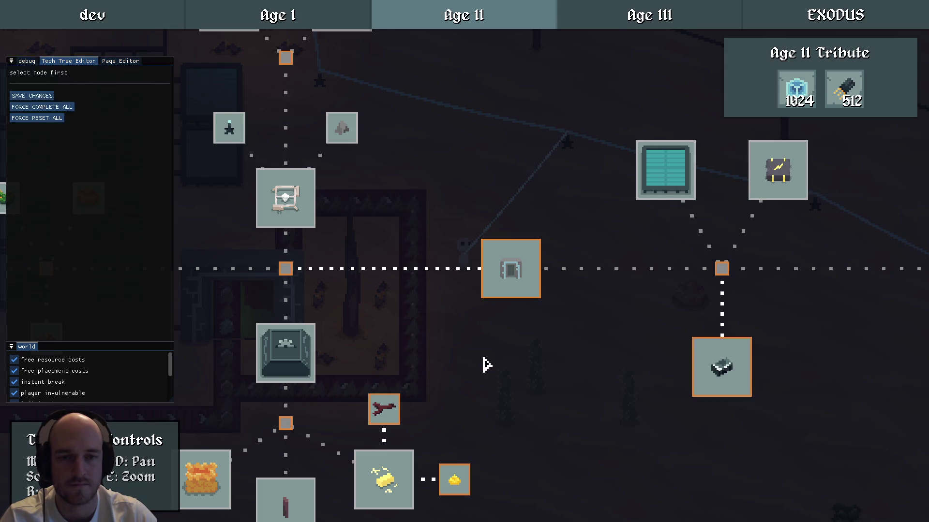
Exit the debug editor and confirm Quantum Travel requires 256 ingots plus 64 concrete
key(a)
scroll(576, 286, down, 1)
drag(585, 277, 407, 277)
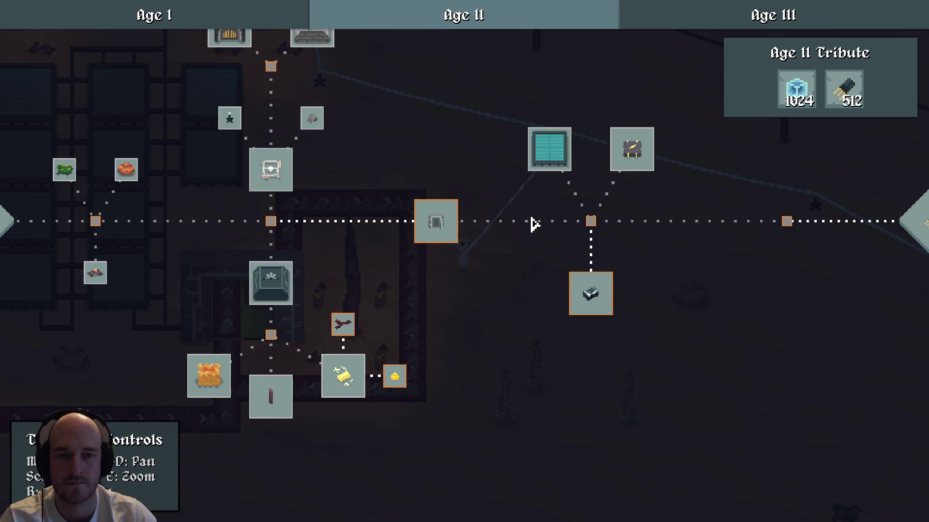
mouse_move(407, 259)
mouse_down()
mouse_move(713, 276)
mouse_move(544, 352)
mouse_up()
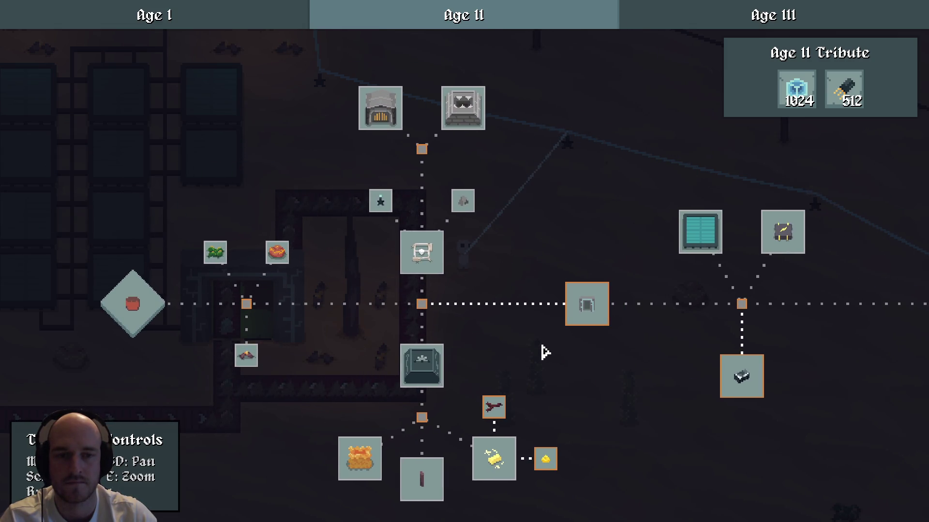
mouse_move(556, 348)
mouse_down()
mouse_move(509, 279)
mouse_move(535, 290)
mouse_move(544, 280)
mouse_move(489, 326)
mouse_up()
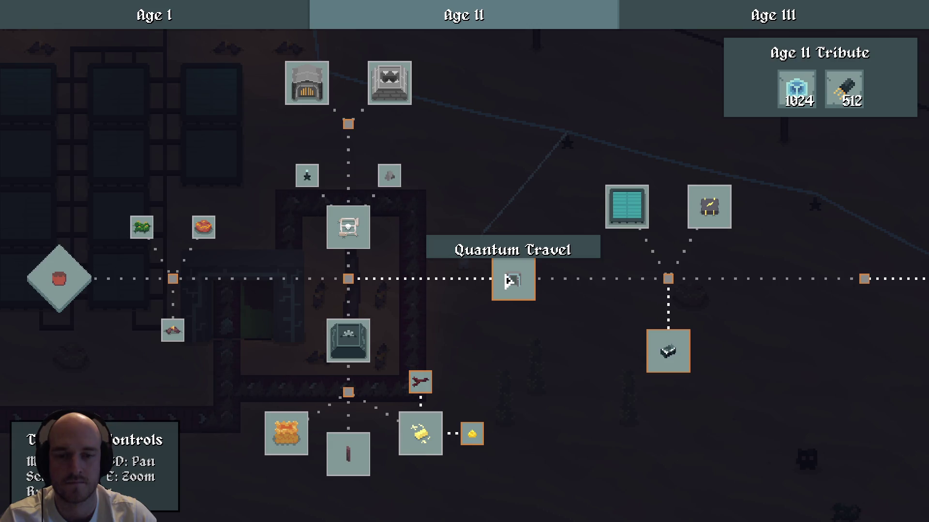
drag(518, 284, 512, 272)
key(s)
key(a)
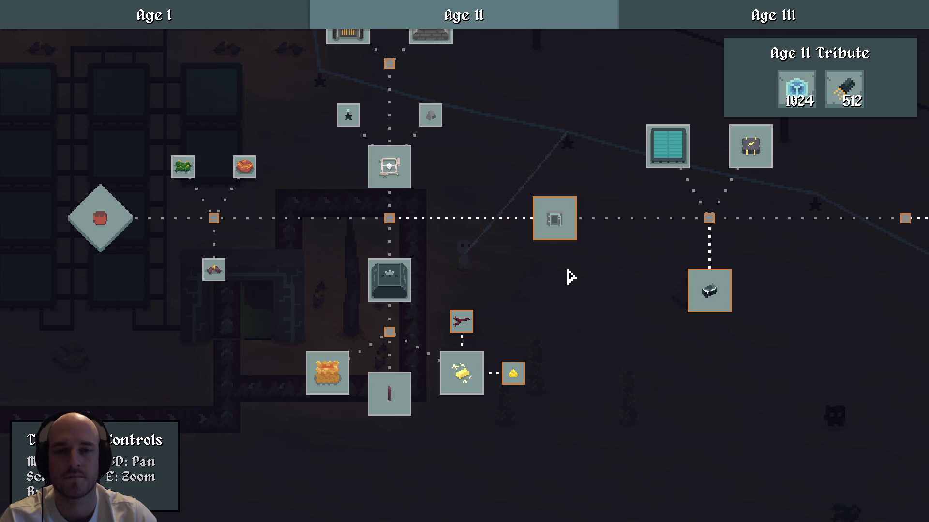
mouse_move(571, 277)
mouse_down()
mouse_move(456, 289)
mouse_move(526, 287)
mouse_move(569, 355)
mouse_up()
drag(569, 355, 518, 296)
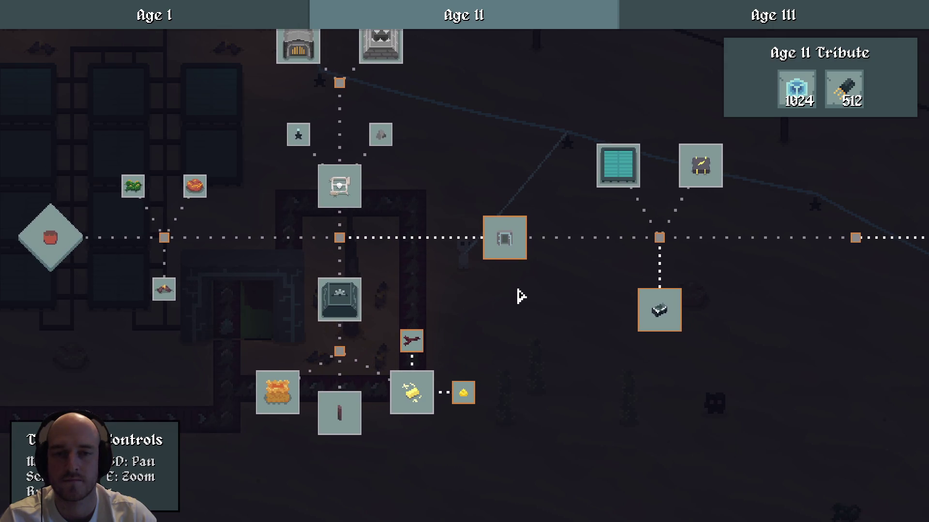
click(506, 239)
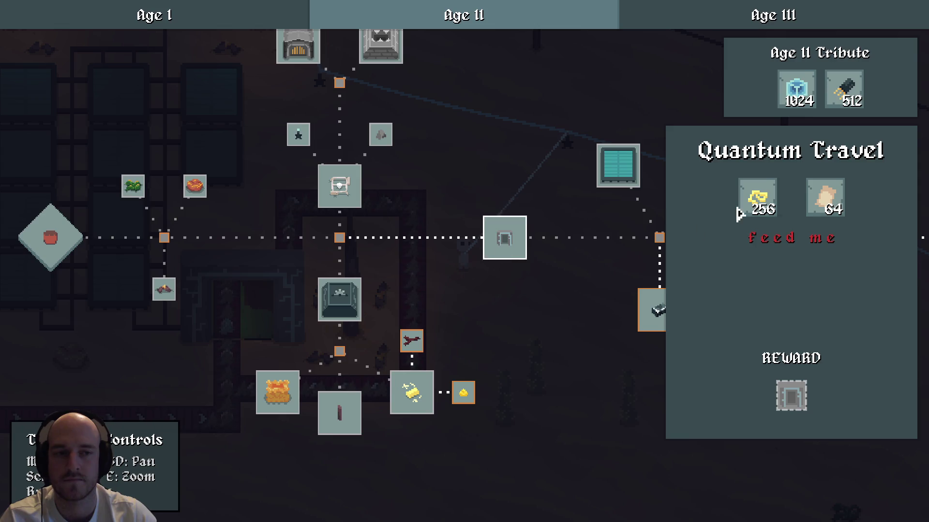
click(508, 290)
Check the Advanced Alloying node, then Advanced Crafting with Copper Wire at 64 / 64
mouse_move(508, 290)
mouse_down()
mouse_move(664, 279)
mouse_move(556, 256)
mouse_move(491, 260)
mouse_up()
scroll(662, 283, up, 2)
scroll(659, 277, down, 2)
scroll(491, 260, up, 1)
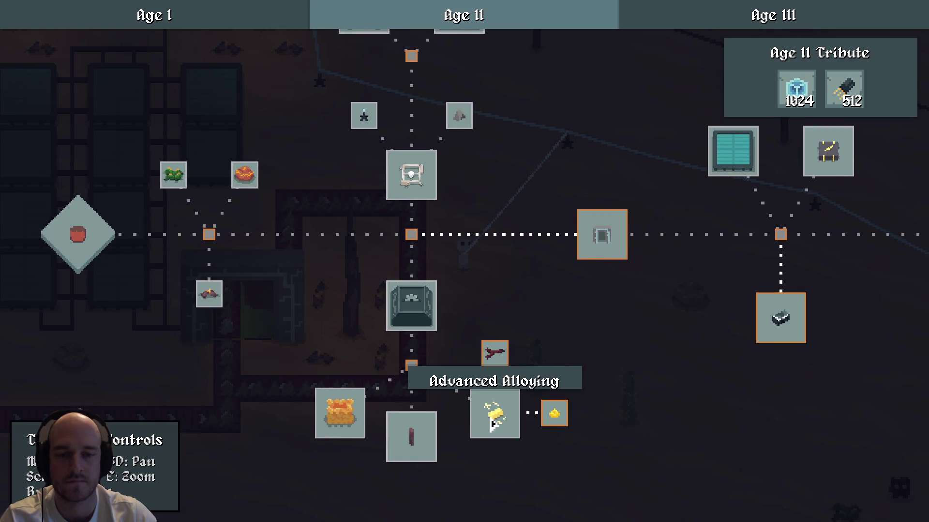
click(492, 421)
mouse_move(799, 372)
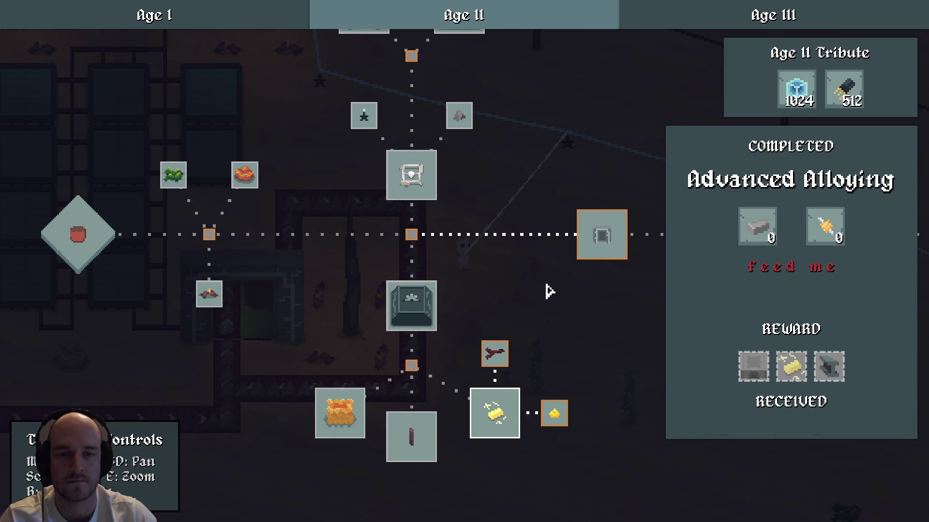
click(414, 307)
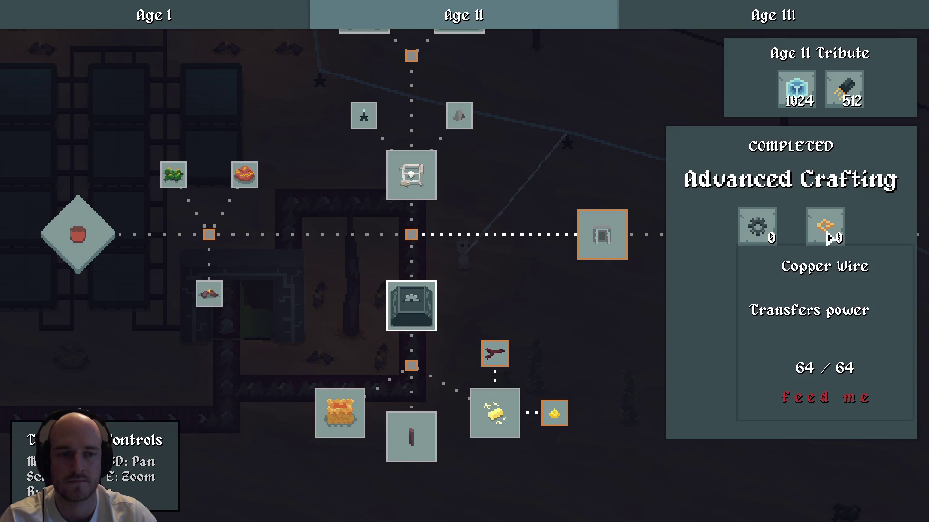
In the recipe book, view the Assembler, Underground Belt and Crude Generator recipes
mouse_move(774, 378)
key(r)
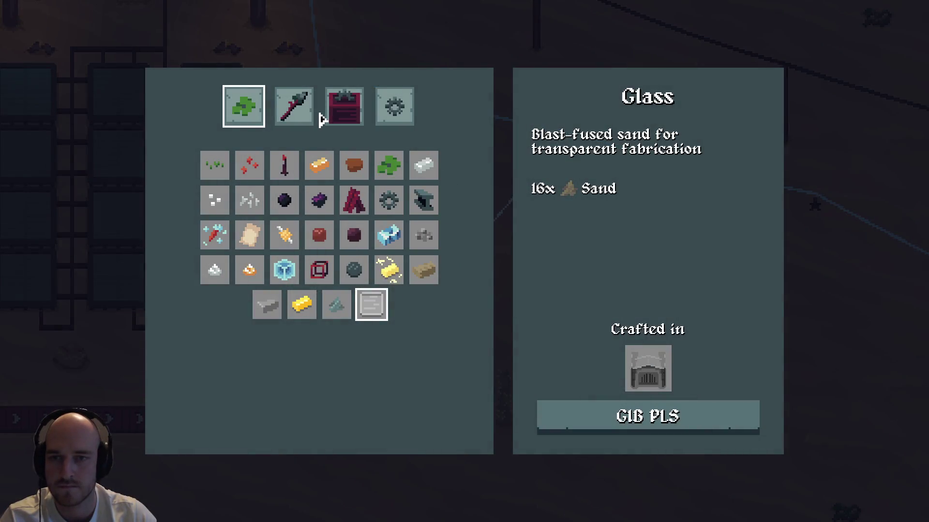
click(312, 114)
click(353, 108)
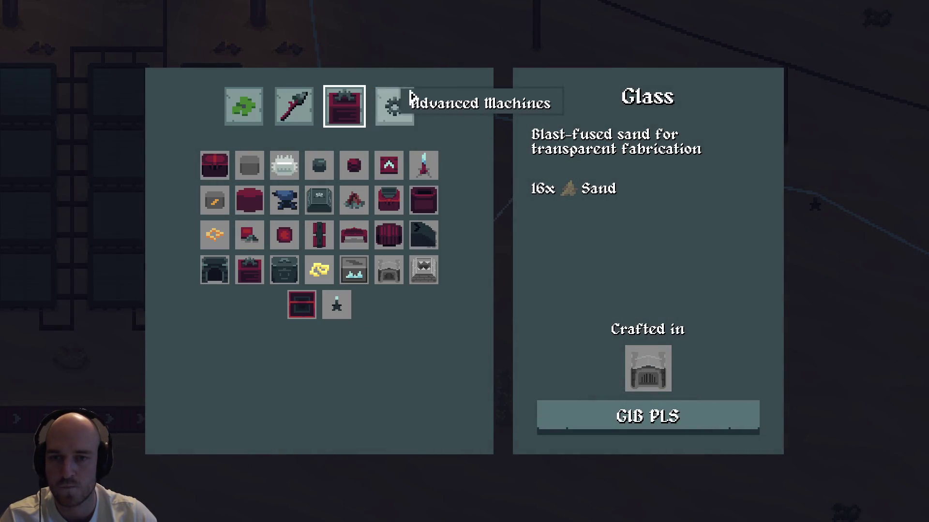
click(313, 209)
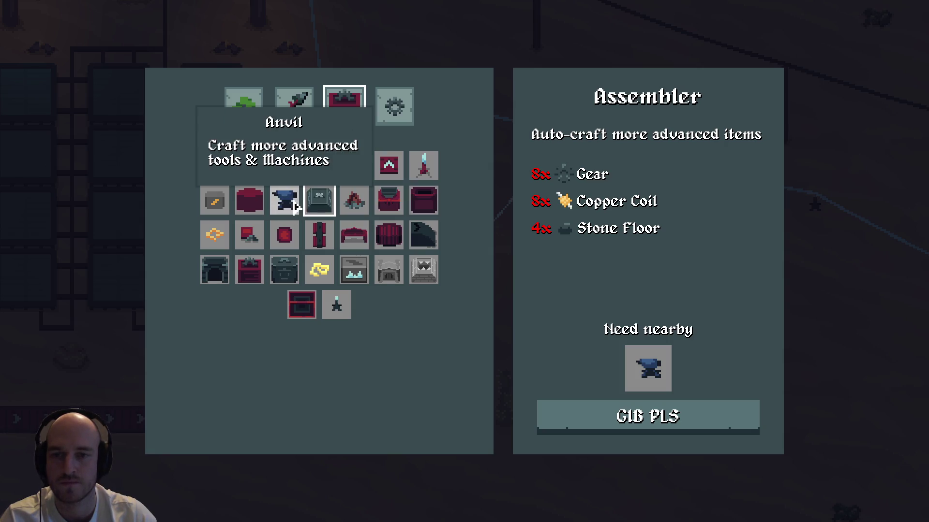
click(425, 234)
click(394, 239)
click(353, 235)
click(216, 271)
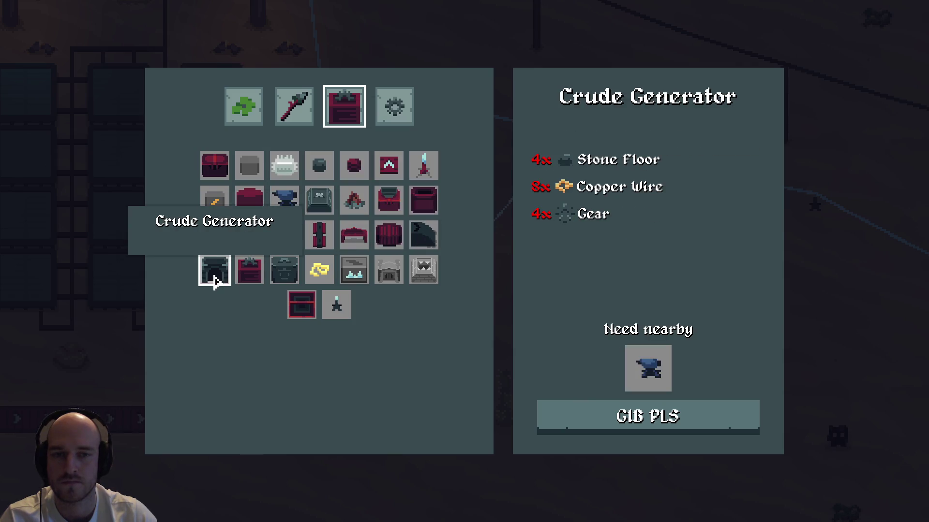
Compare the Gearbench, Crude Generator, Anvil and Assembler recipes
click(284, 271)
click(249, 271)
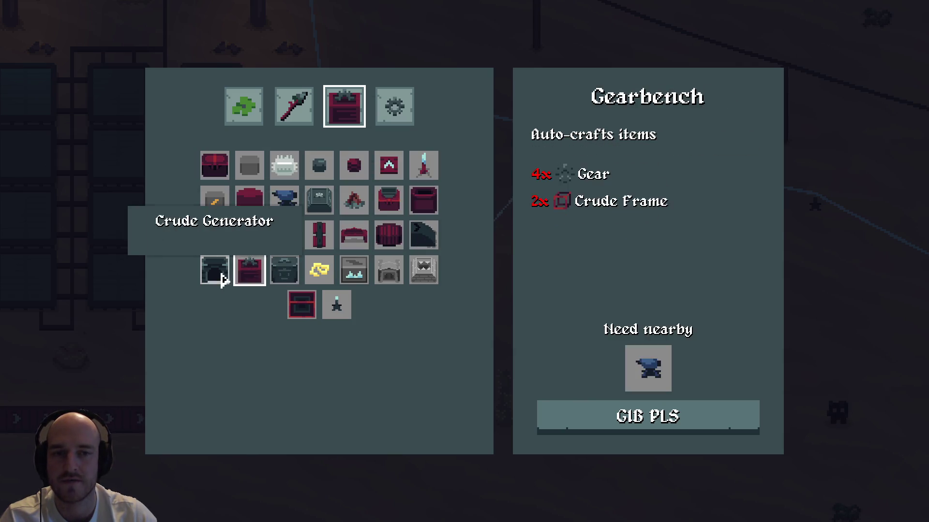
click(216, 271)
click(284, 200)
click(249, 200)
click(284, 200)
click(323, 201)
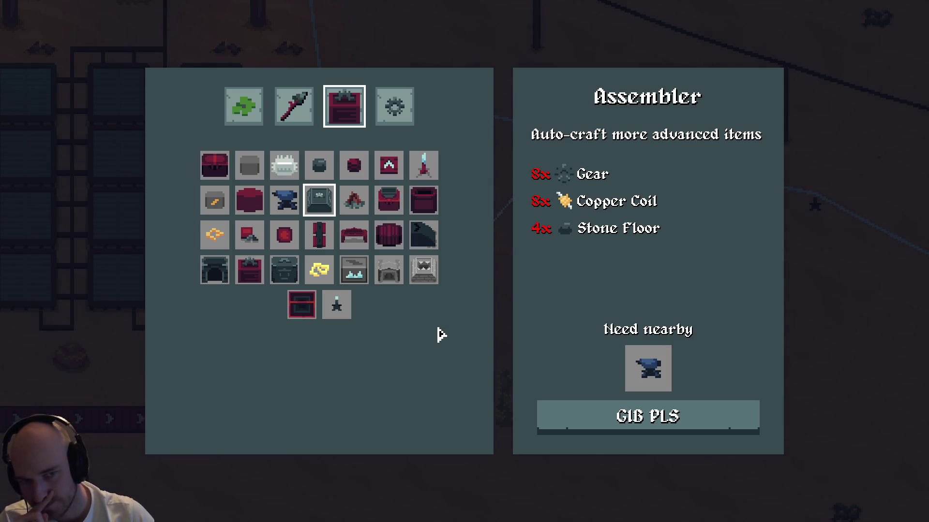
click(221, 276)
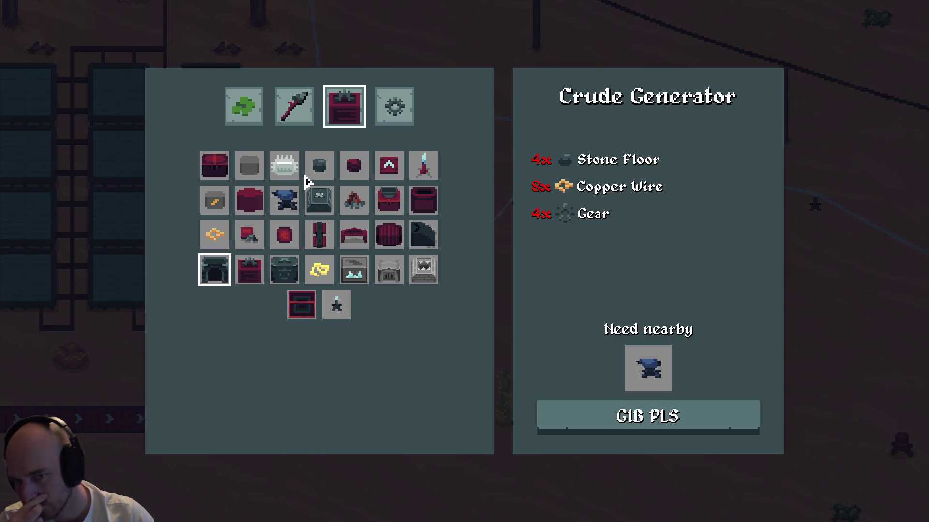
View the Stone Floor recipe, then lay stone floor tiles around the character
click(318, 167)
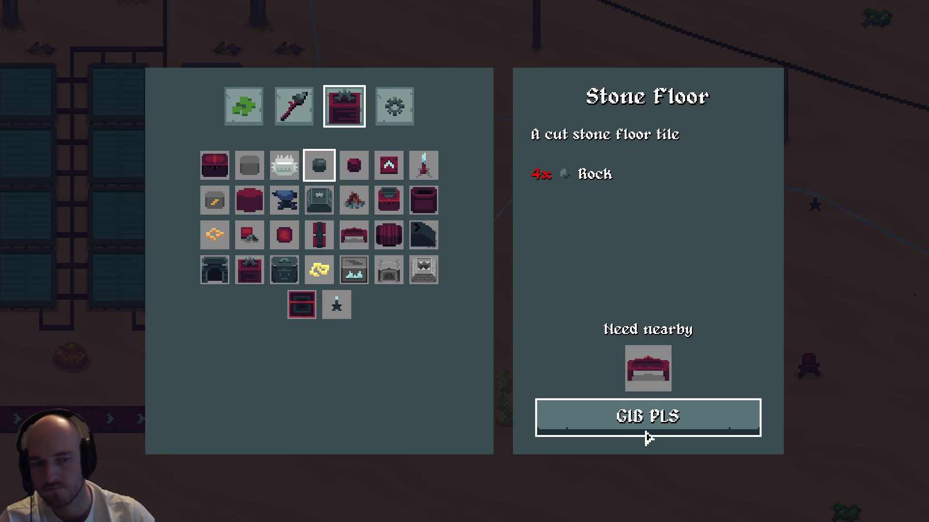
key(Escape)
mouse_move(508, 277)
mouse_down()
mouse_move(535, 286)
mouse_move(523, 299)
mouse_move(517, 238)
mouse_move(429, 215)
mouse_move(529, 257)
mouse_move(510, 282)
mouse_move(491, 243)
mouse_up()
Lay stone floor while walking right, then walk up into the stone base
key(d)
key(w)
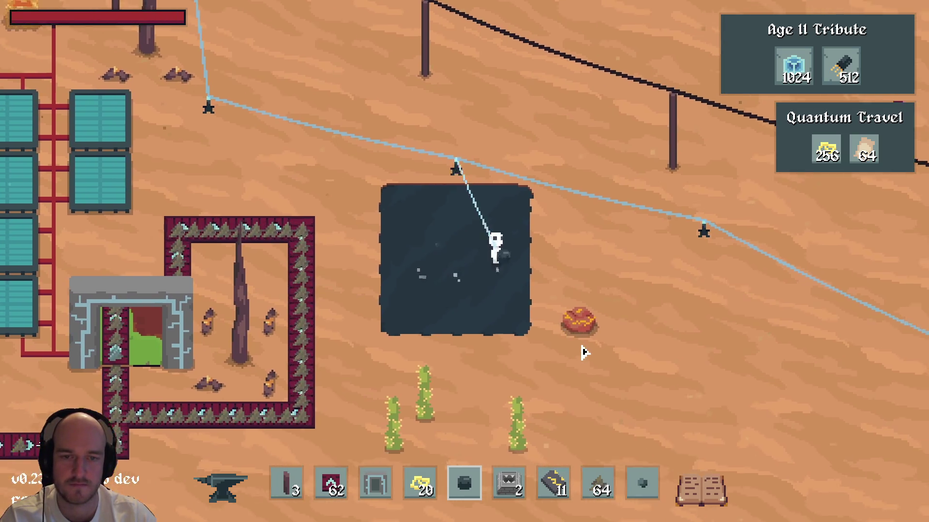
key(a)
key(w)
key(s)
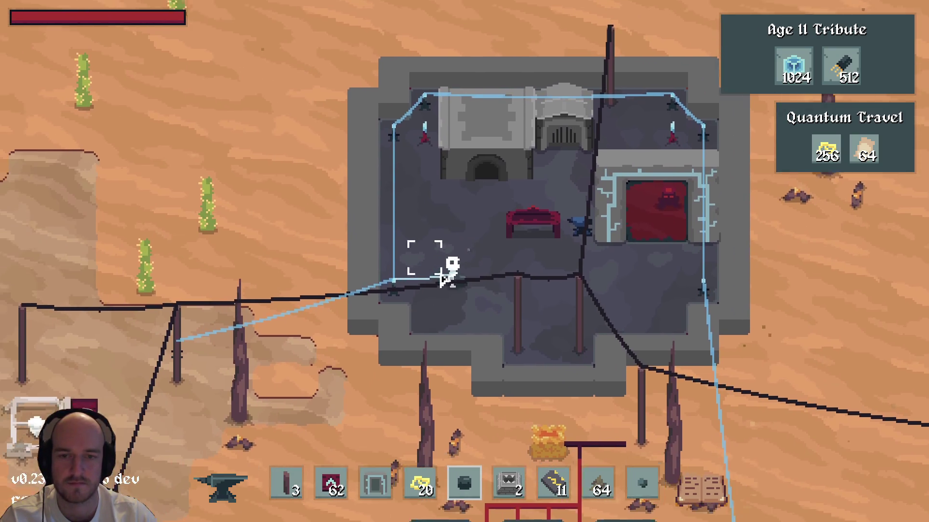
key(d)
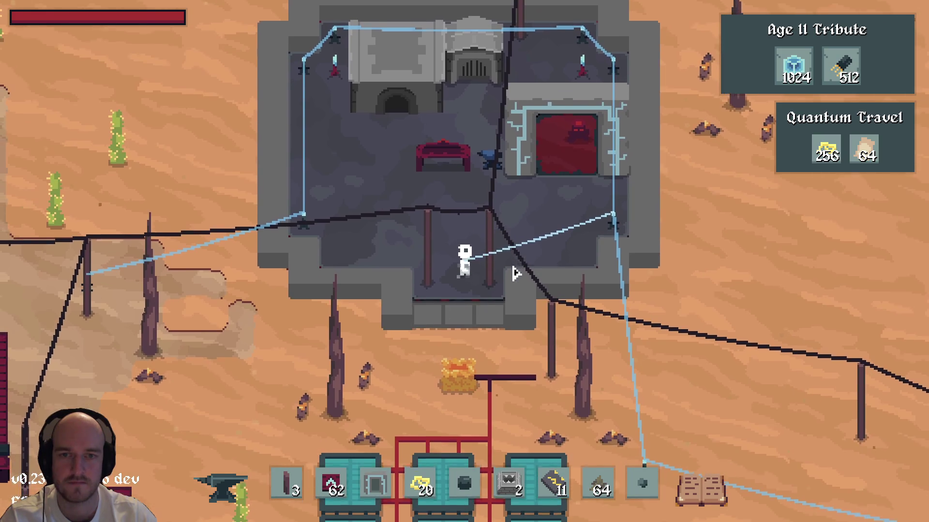
Walk out onto the sand, back through the building, and across the dark stone-floor square
key(s)
key(w)
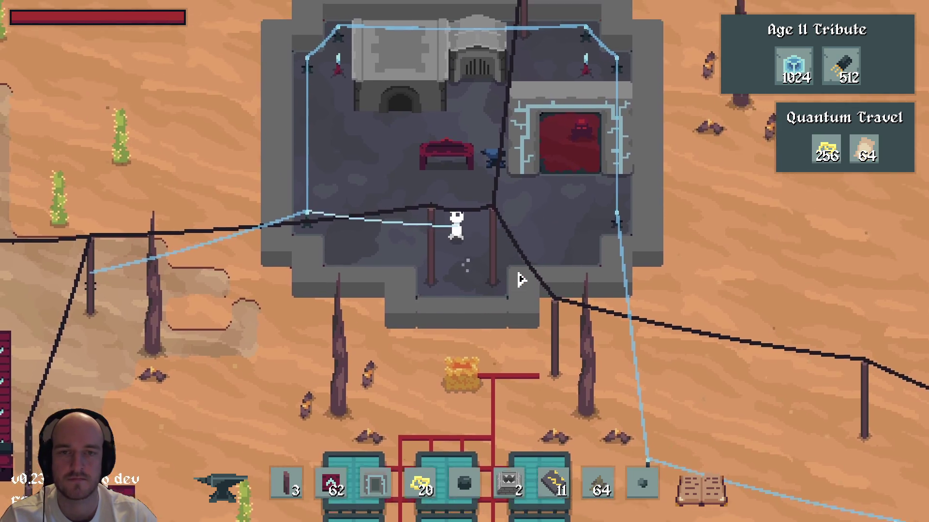
key(a)
key(s)
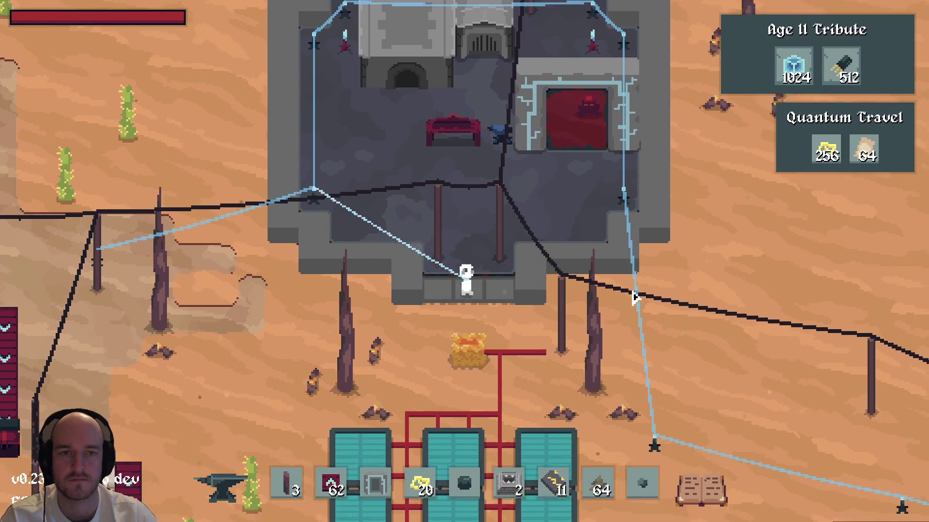
key(d)
key(s)
key(d)
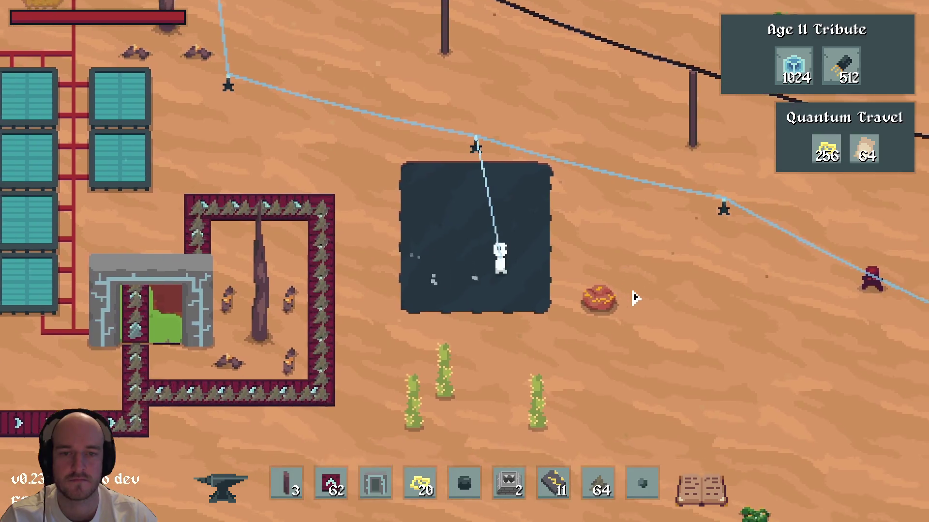
key(w)
key(a)
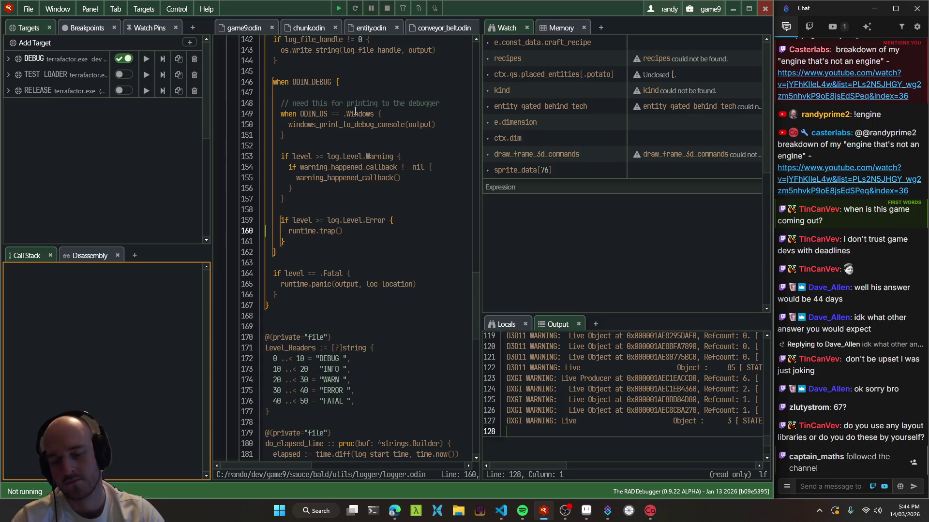
Relaunch the DEBUG target and show the Age II tech tree with its 1024 and 512 tribute
key(F5)
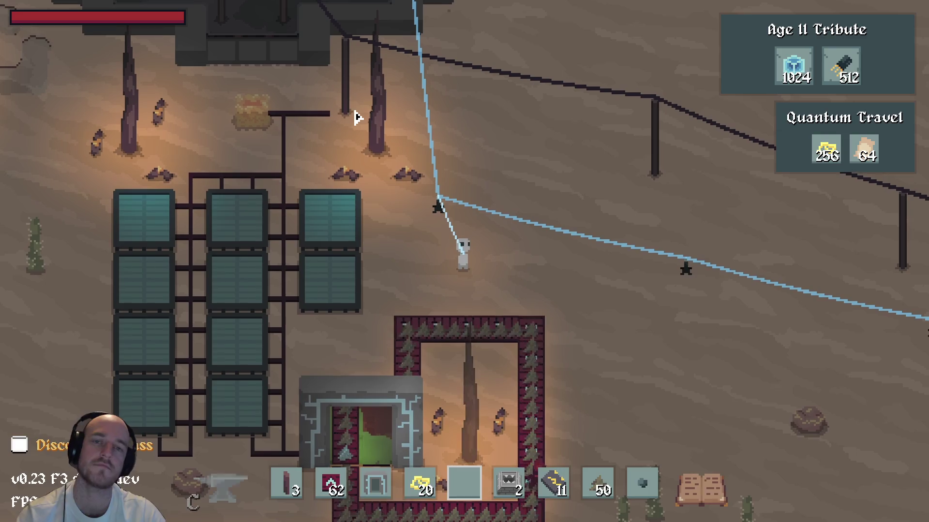
key(t)
scroll(471, 263, down, 3)
mouse_move(444, 226)
mouse_down()
mouse_move(230, 328)
mouse_move(334, 335)
mouse_move(617, 209)
mouse_move(653, 145)
mouse_up()
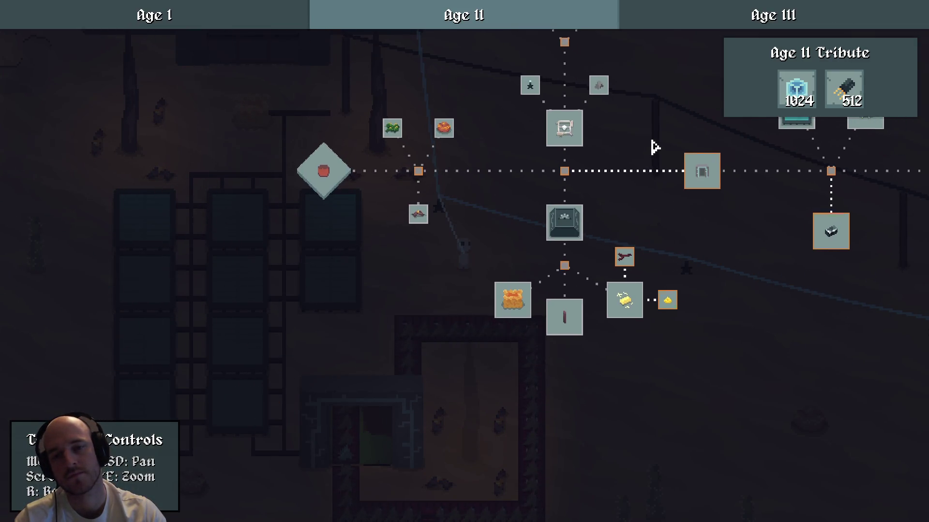
Pan around the Age II tree and briefly look at the Age I tree
key(d)
key(w)
key(s)
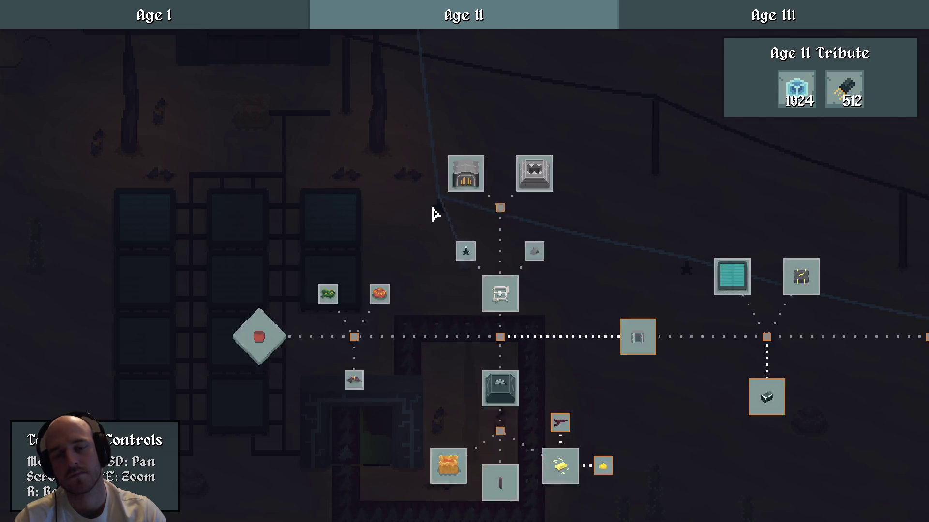
key(d)
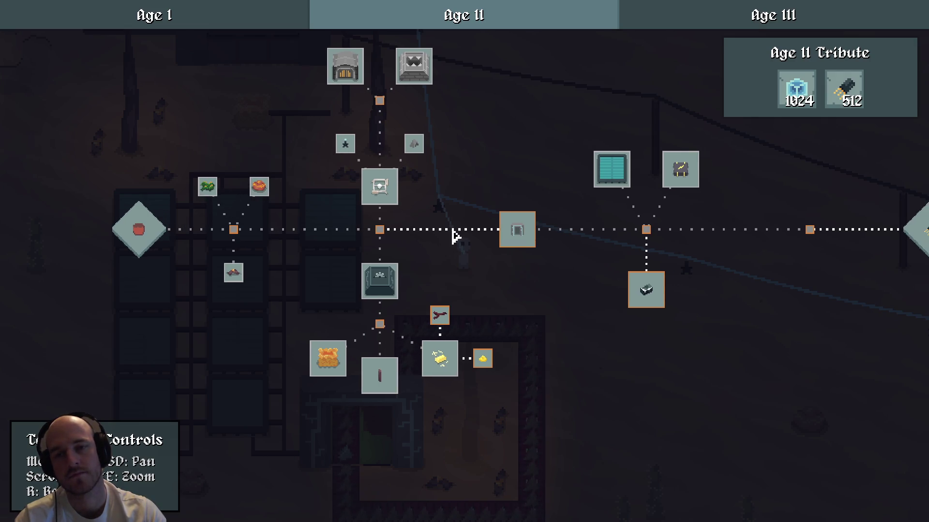
mouse_move(570, 238)
mouse_down()
mouse_move(270, 269)
mouse_move(552, 264)
mouse_up()
click(270, 14)
click(392, 18)
scroll(516, 337, down, 2)
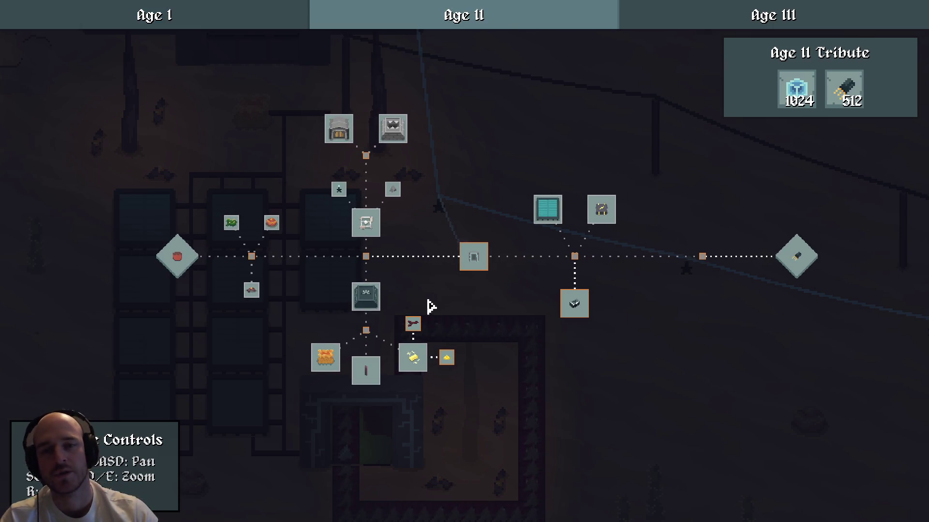
scroll(456, 292, up, 2)
Pan past Copper Automation and open the Quantum Travel node details
drag(415, 297, 535, 326)
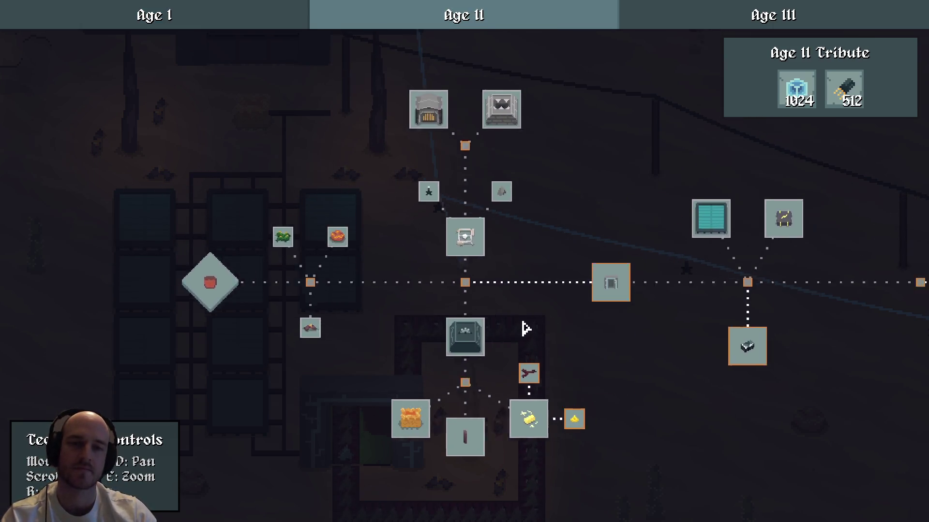
scroll(494, 327, up, 2)
scroll(660, 344, down, 3)
mouse_move(660, 344)
mouse_down()
mouse_move(311, 290)
mouse_move(379, 322)
mouse_move(457, 313)
mouse_up()
scroll(461, 317, down, 1)
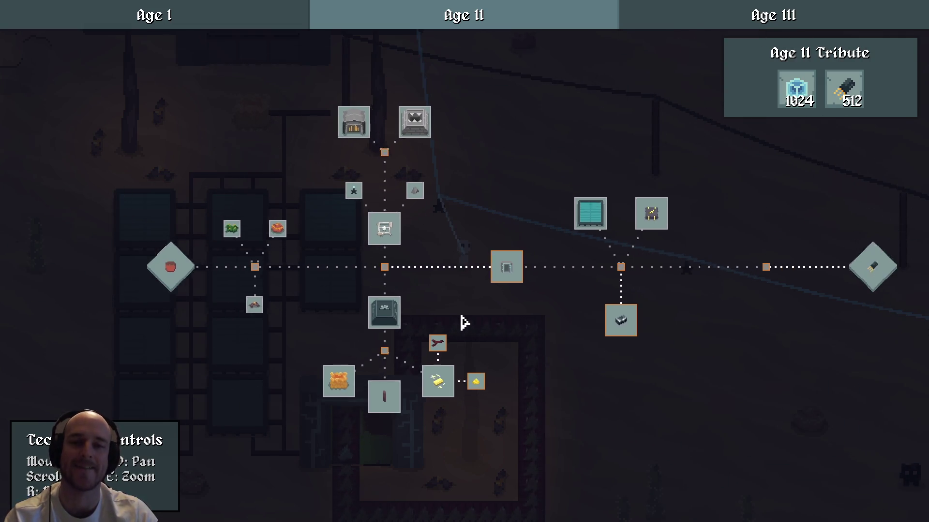
drag(523, 317, 461, 311)
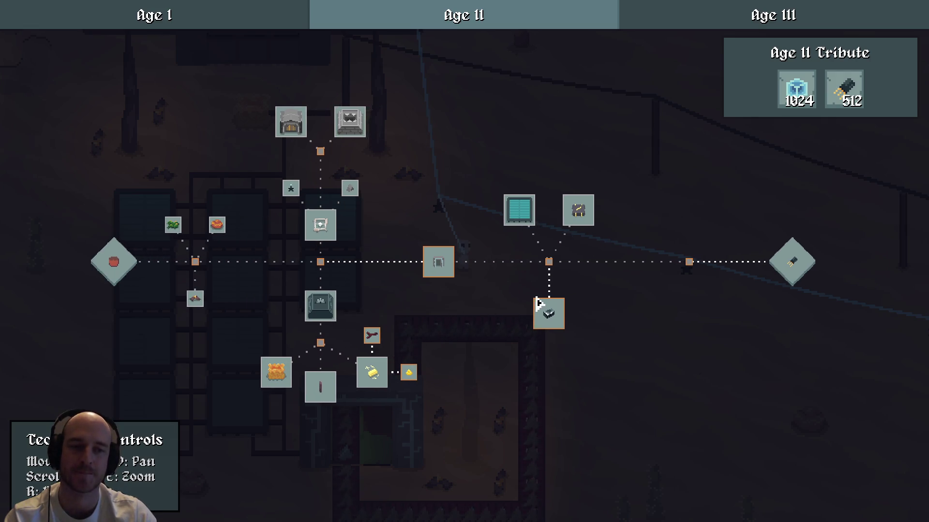
click(442, 263)
drag(441, 263, 369, 294)
scroll(472, 301, up, 1)
scroll(472, 301, up, 2)
mouse_move(489, 311)
mouse_down()
mouse_move(266, 319)
mouse_move(369, 327)
mouse_up()
Look over the Age III tree, zooming and panning across it
click(701, 14)
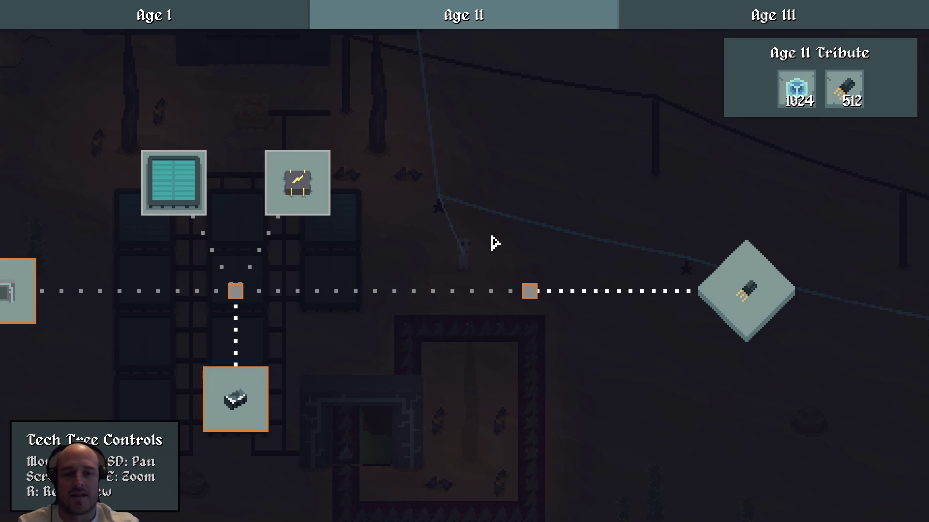
scroll(434, 299, down, 5)
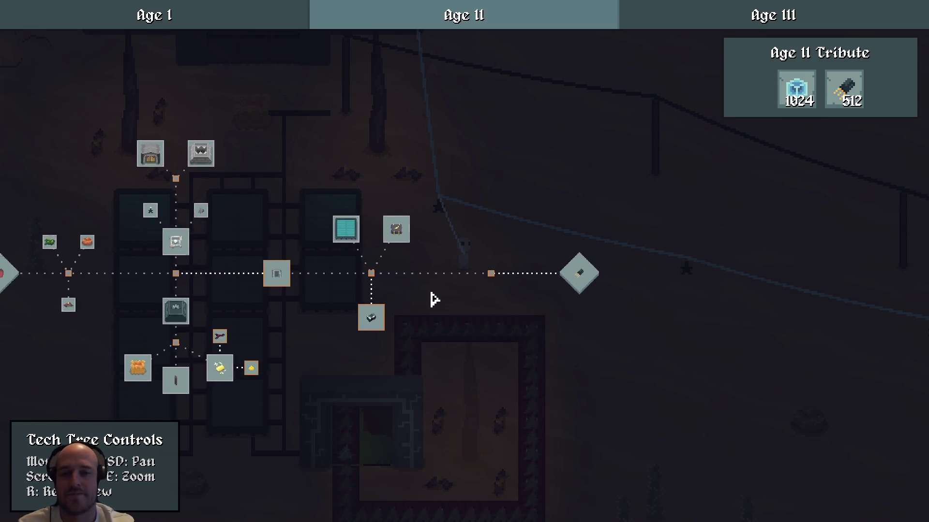
scroll(310, 305, up, 5)
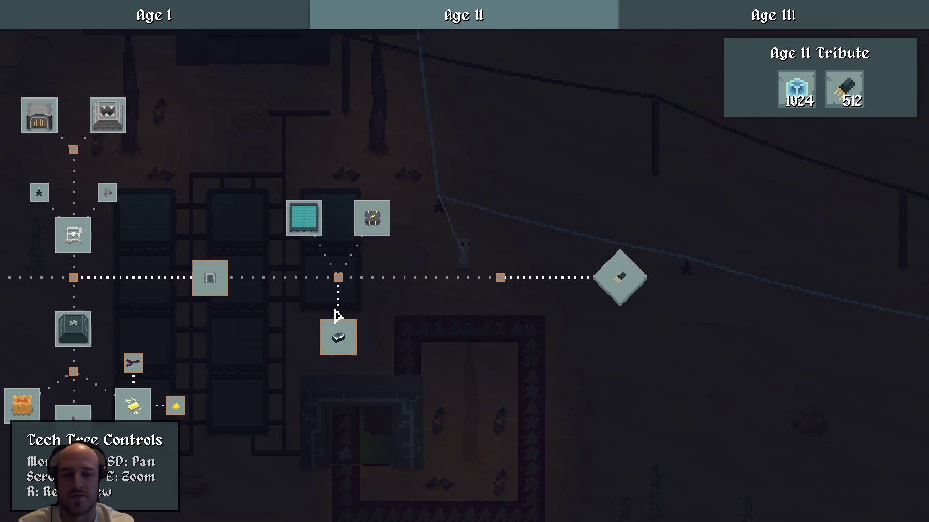
scroll(591, 300, down, 4)
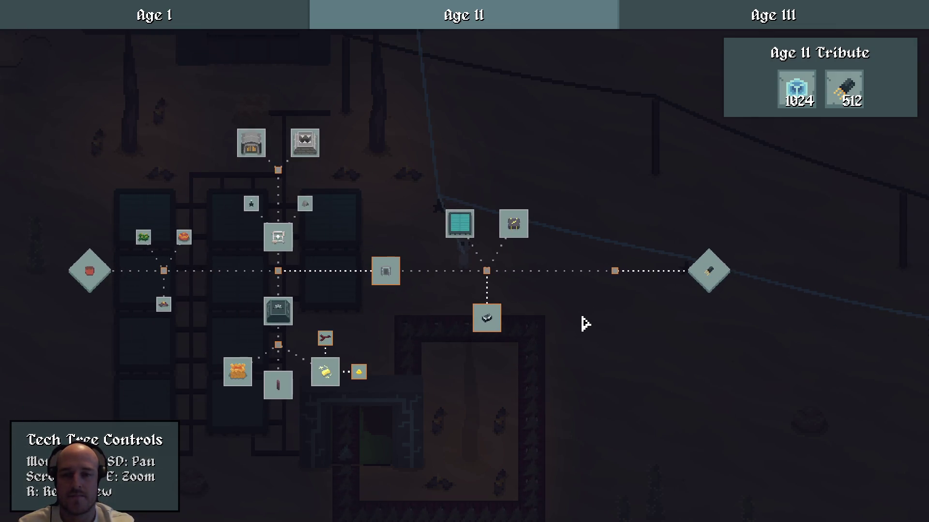
scroll(561, 343, up, 3)
mouse_move(566, 319)
mouse_down()
mouse_move(387, 325)
mouse_move(145, 301)
mouse_move(467, 314)
mouse_up()
scroll(466, 317, down, 2)
key(a)
key(a)
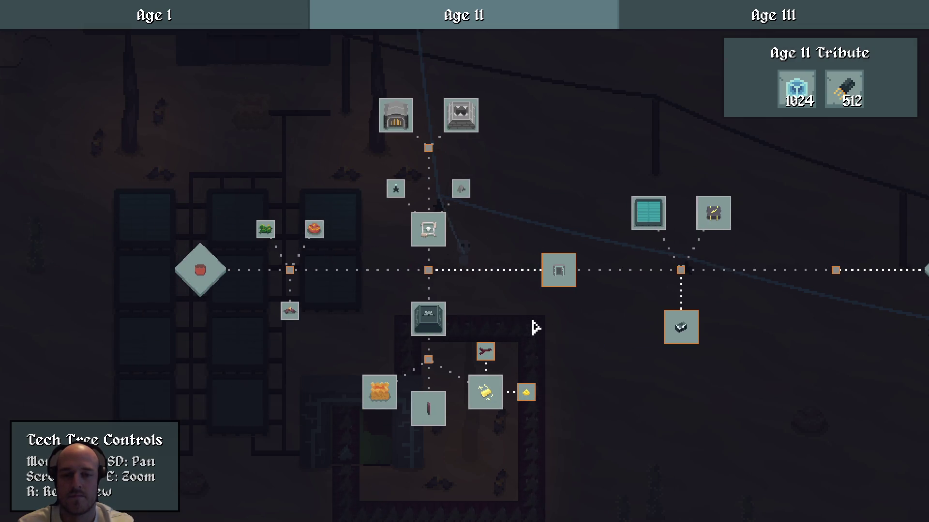
drag(683, 288, 383, 297)
Return to the Age II tree and quit the game with Alt+F4
click(697, 7)
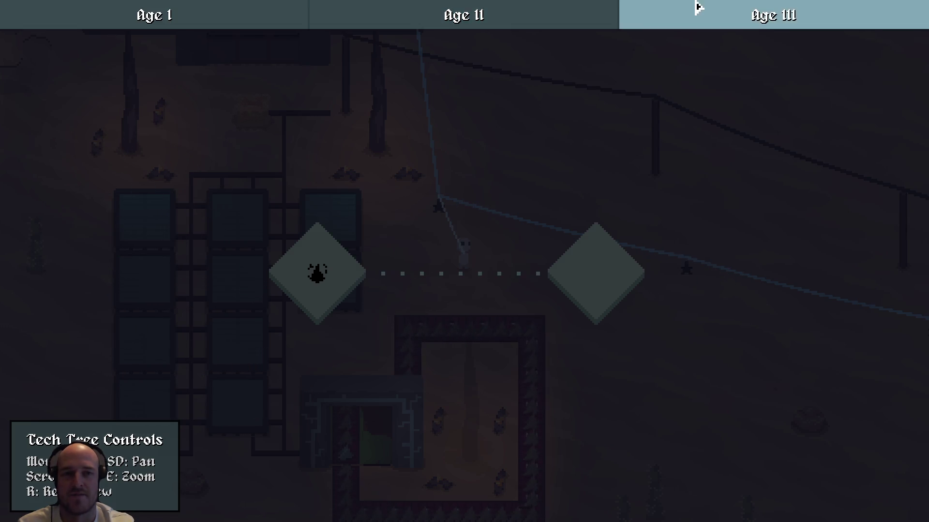
click(516, 14)
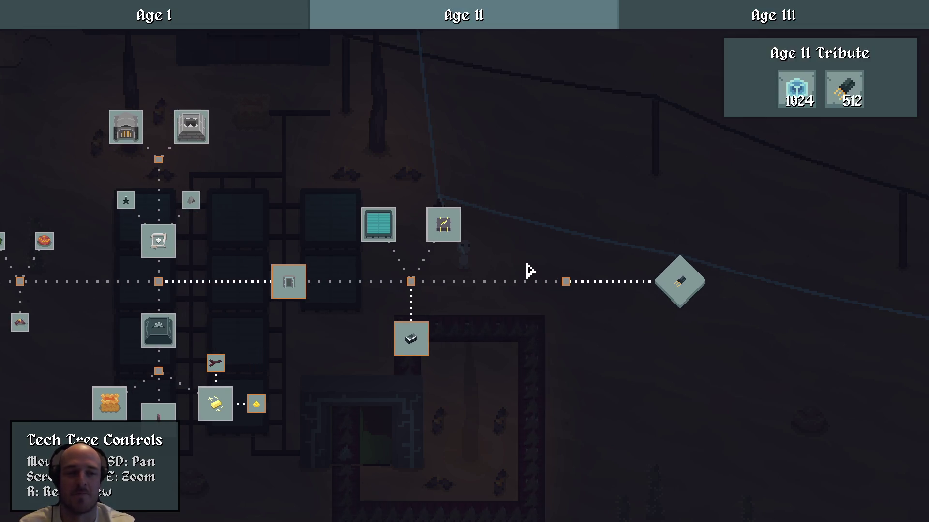
key(alt+F4)
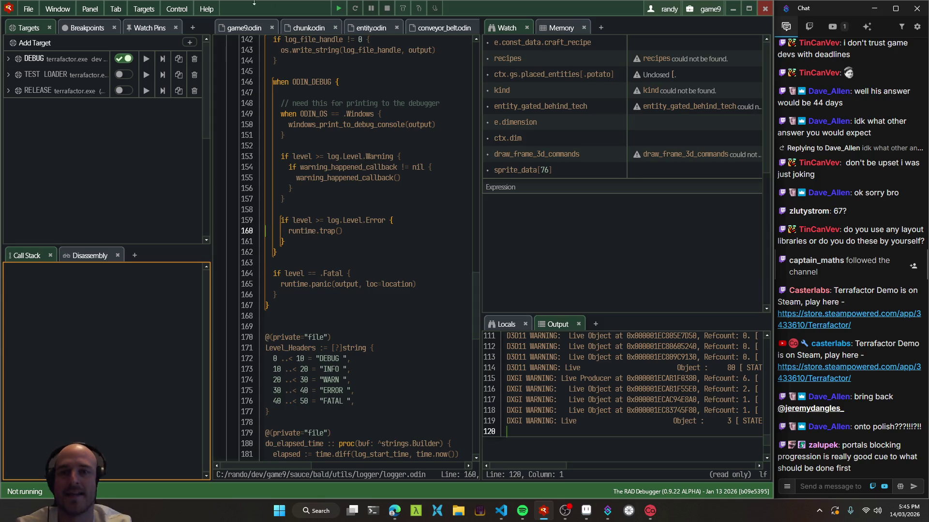
Relaunch the game with F5, opening on the Age II tree with its 1024 and 512 tribute
key(F5)
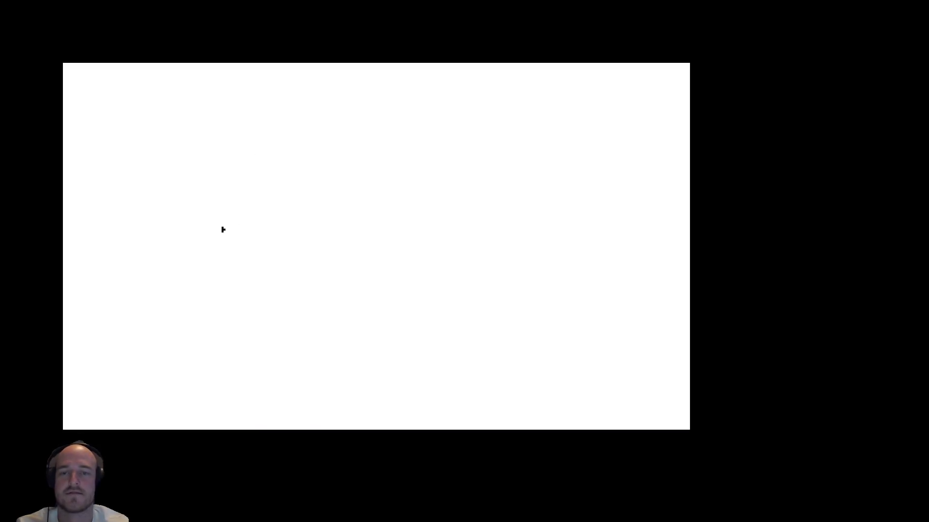
scroll(581, 321, down, 3)
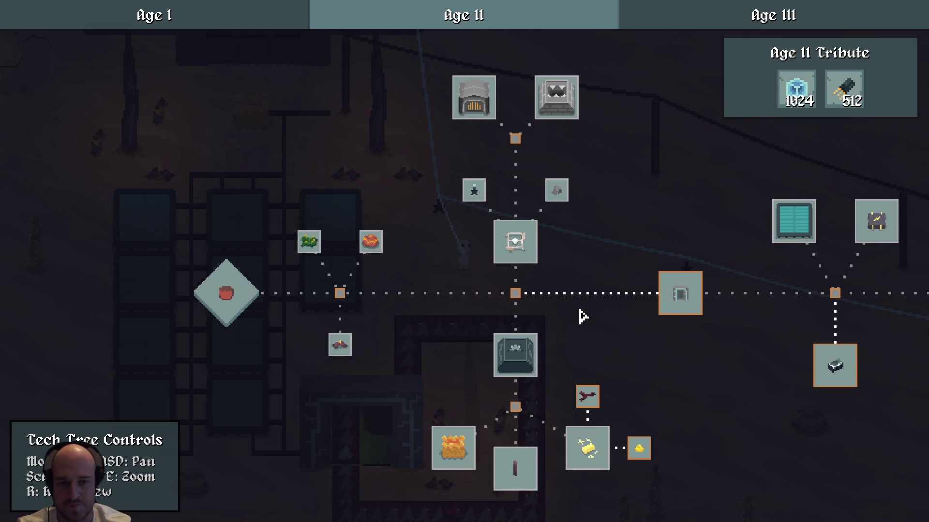
Pan the tech tree and bring up the Advanced Crafting node's details
mouse_move(473, 271)
mouse_down()
mouse_move(344, 328)
mouse_move(366, 368)
mouse_up()
scroll(343, 323, up, 2)
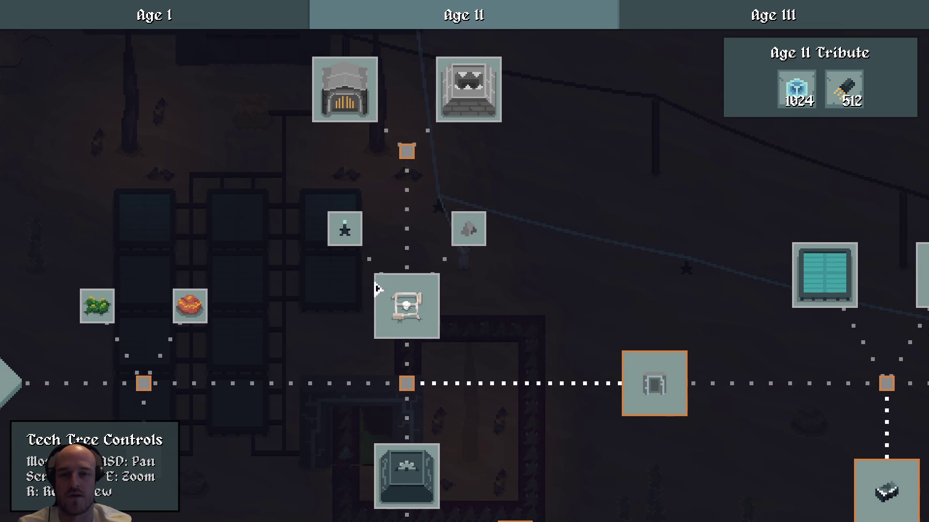
drag(324, 347, 411, 266)
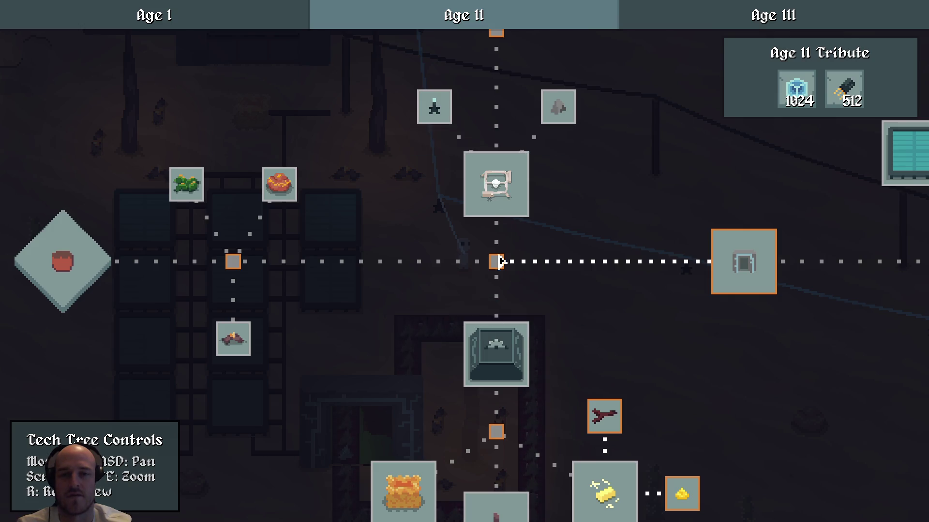
click(503, 357)
key(d)
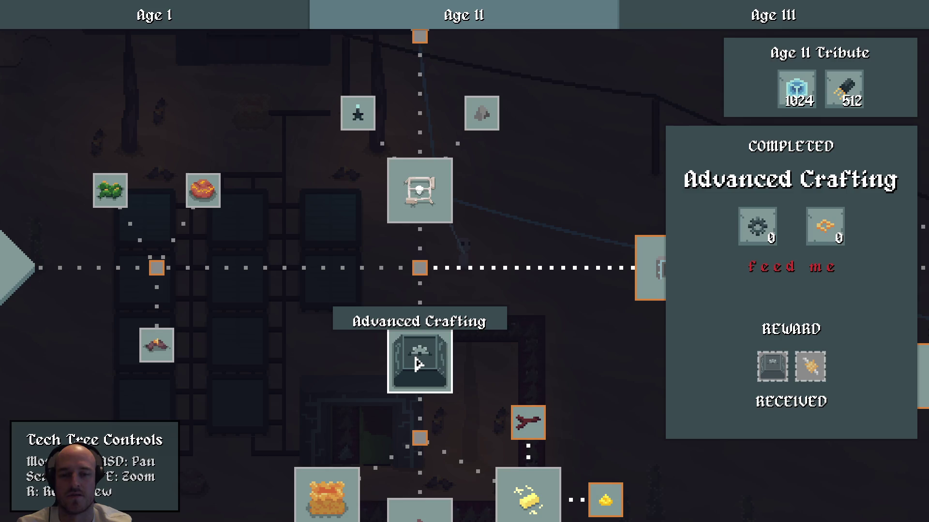
Compare Wasteland Mining's Gear requirement against the Advanced Crafting requirements
click(433, 195)
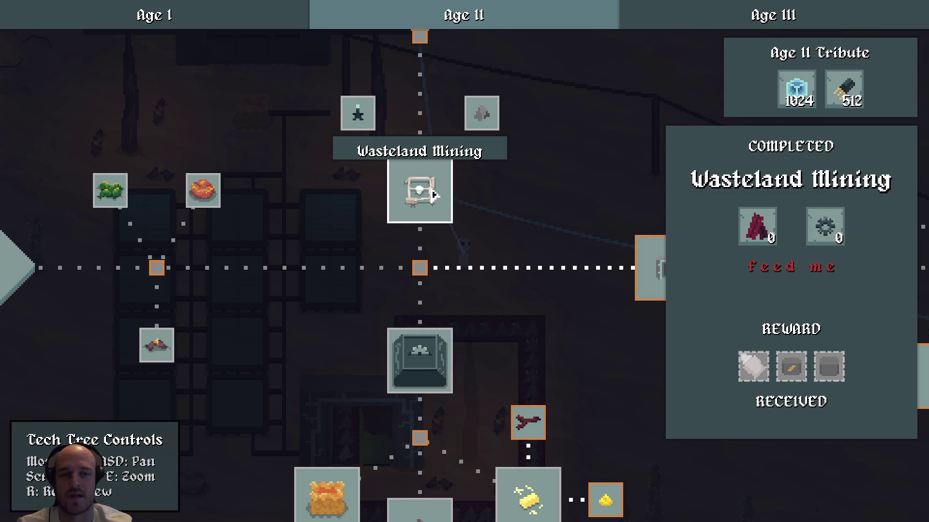
click(440, 357)
mouse_move(835, 232)
click(436, 203)
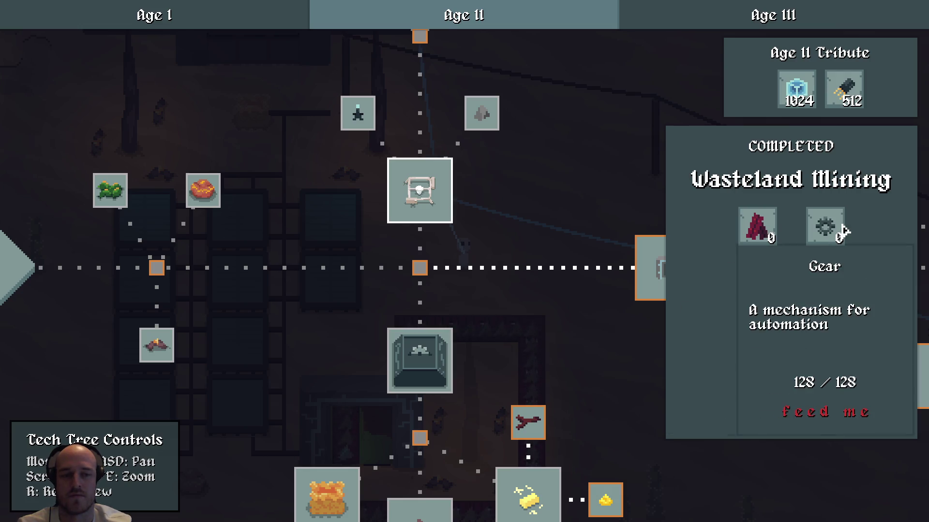
click(425, 358)
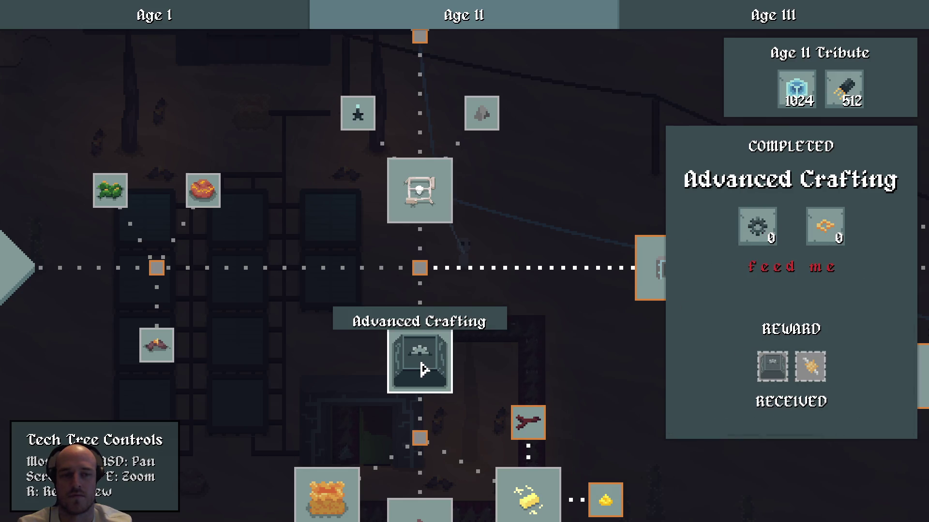
mouse_move(759, 232)
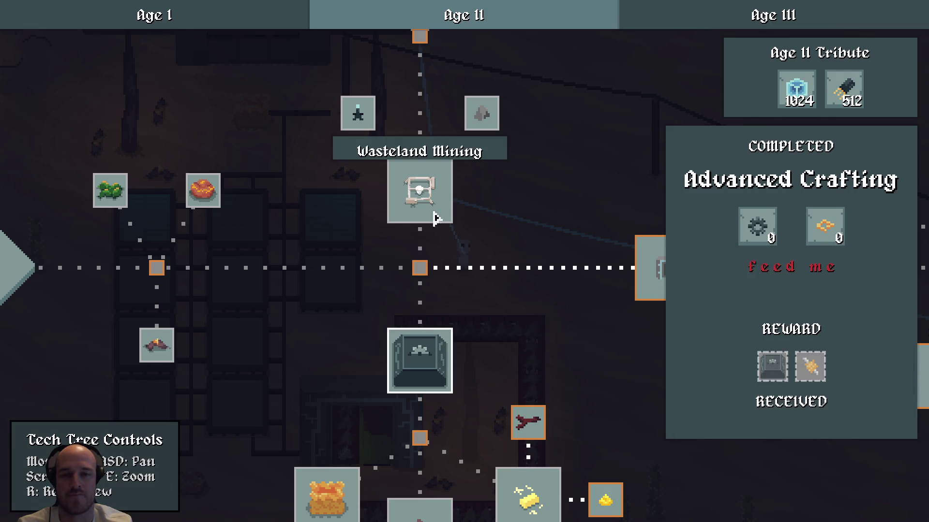
click(428, 206)
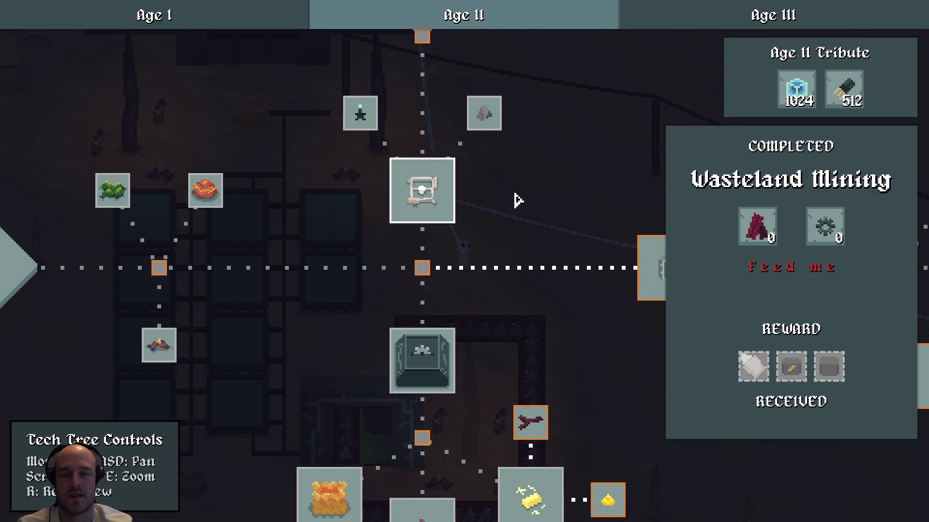
Pan the tech tree up-left and quit the game with Alt+F4
key(w)
key(a)
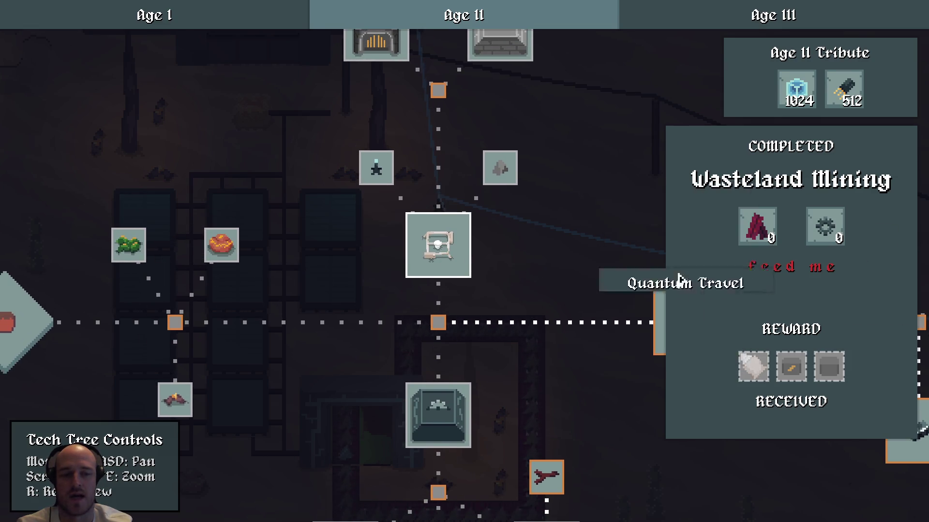
key(alt+F4)
Jump to the setup_excavator procedure in game9.odin
click(502, 514)
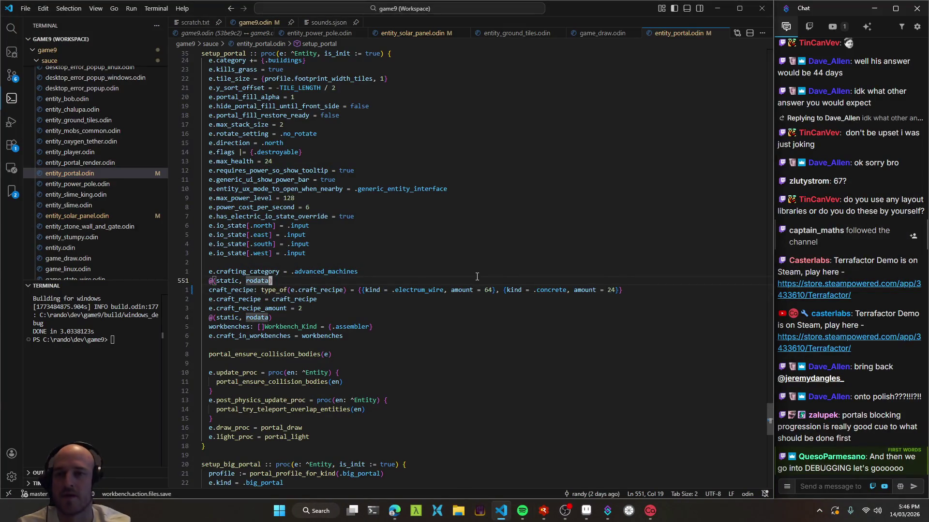
key(ctrl+Tab)
key(ctrl+shift+o)
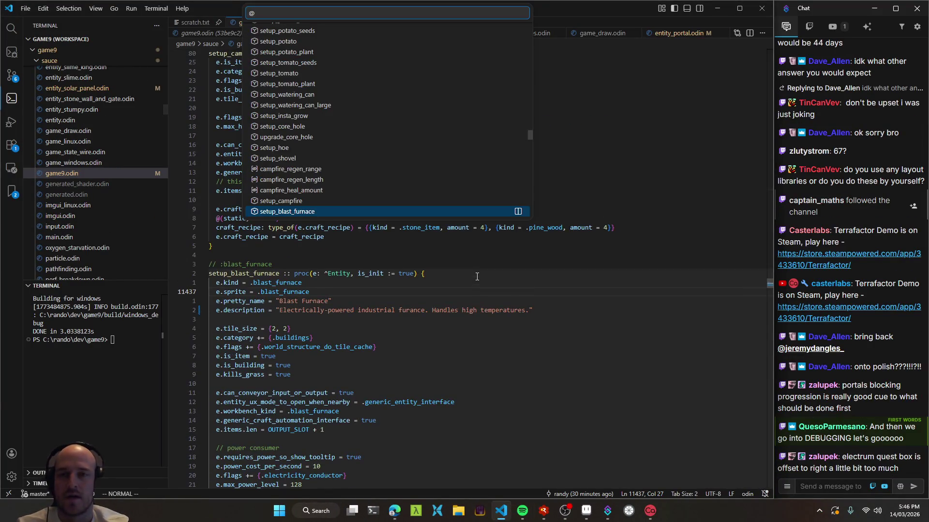
key(Return)
key(ctrl+t)
text(setupexcav)
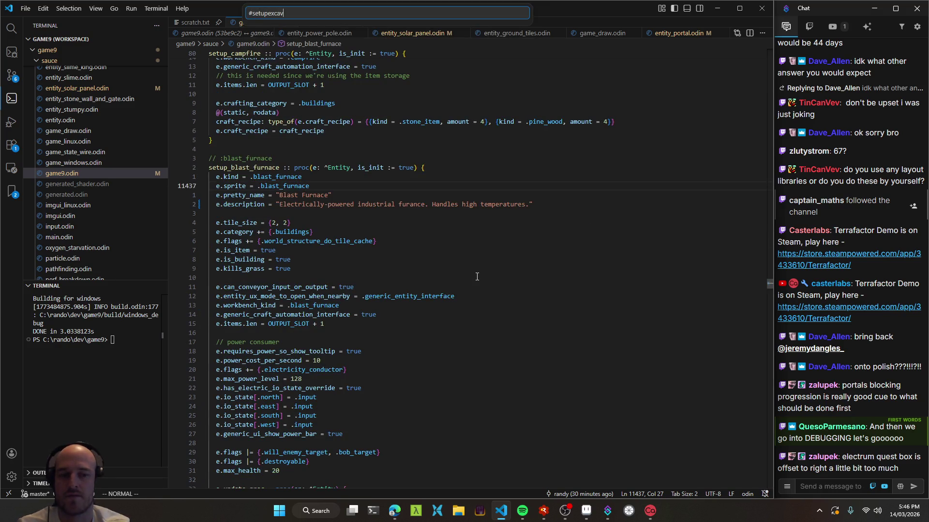
key(Return)
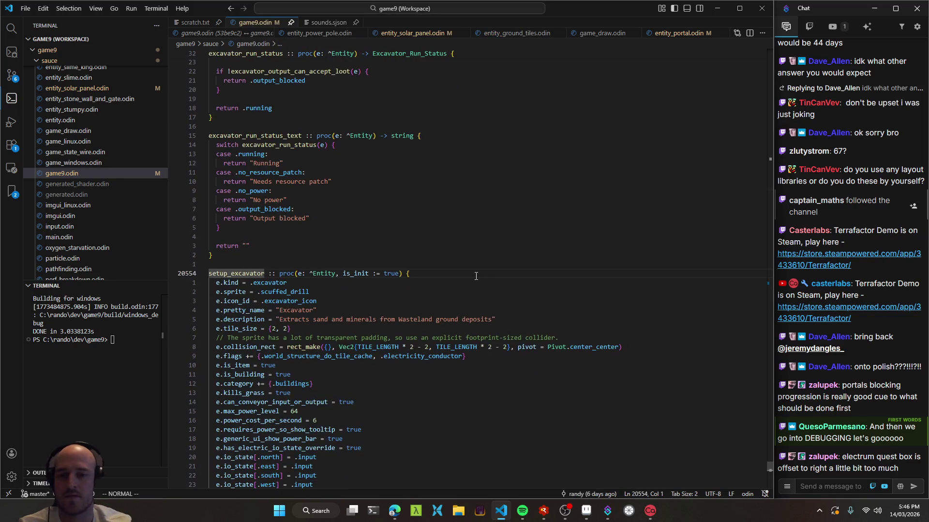
Change the excavator's crafting category from advanced_machines to .buildings
scroll(338, 263, down, 5)
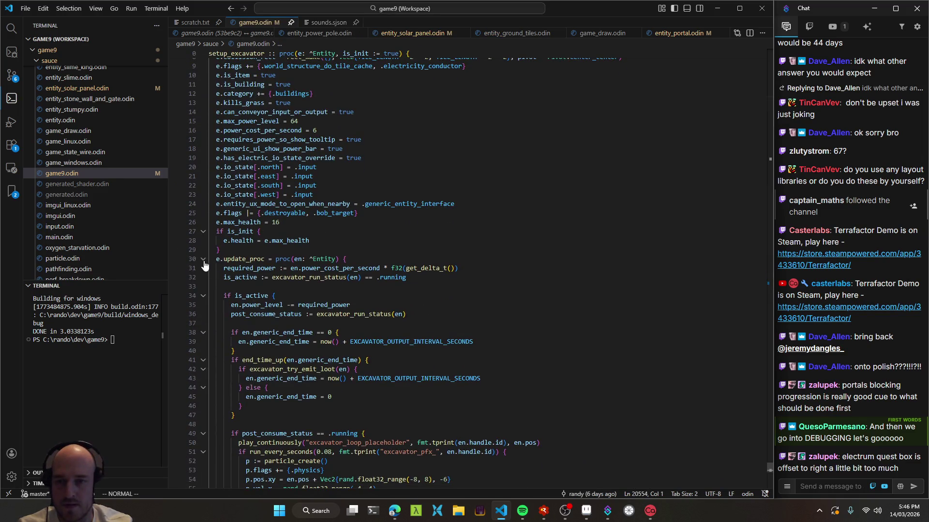
click(202, 260)
click(333, 278)
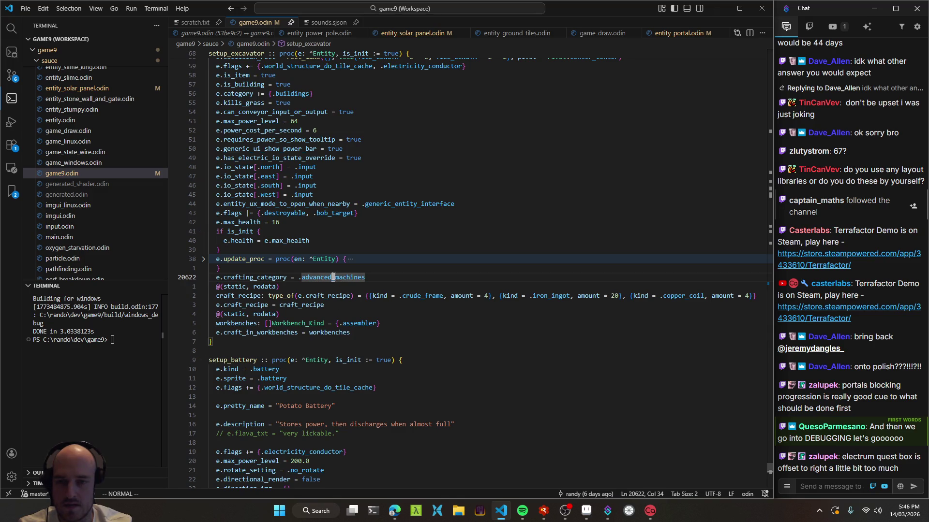
double_click(327, 279)
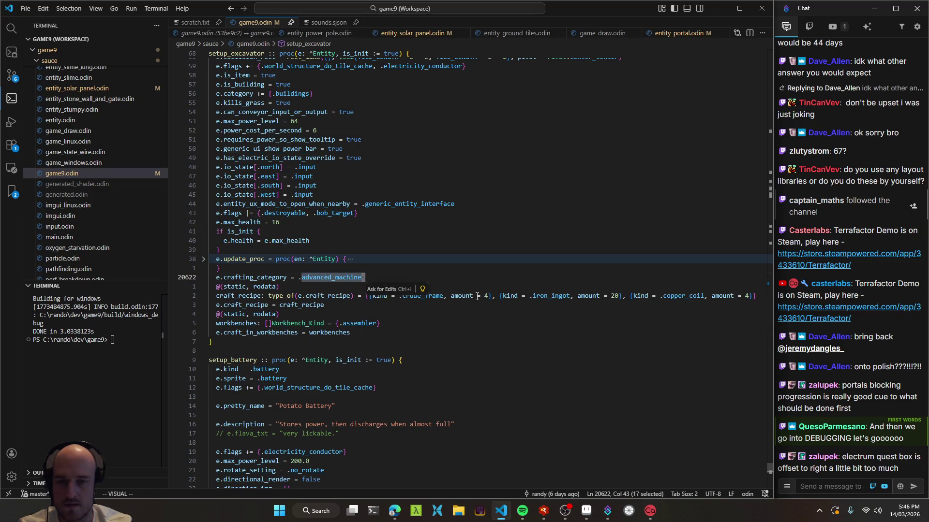
text(cbuildings)
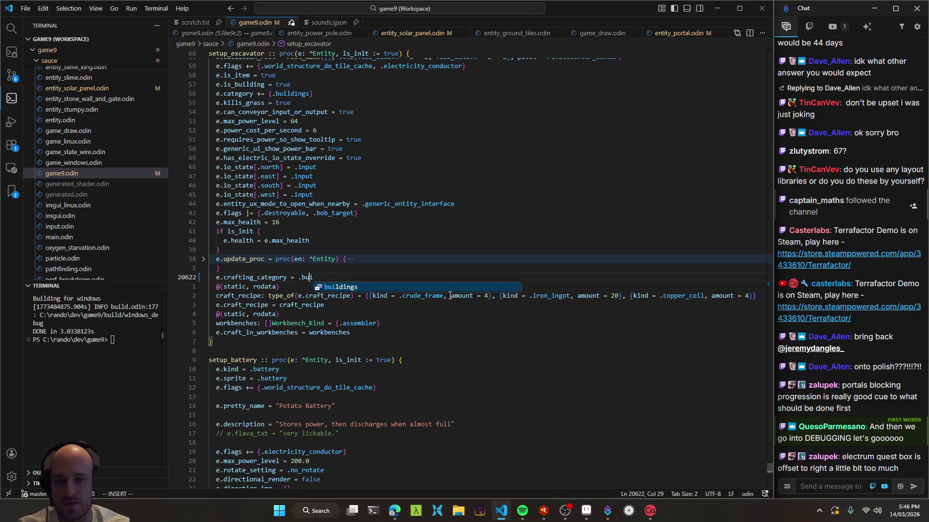
key(Escape)
key(j)
key(j)
key(j)
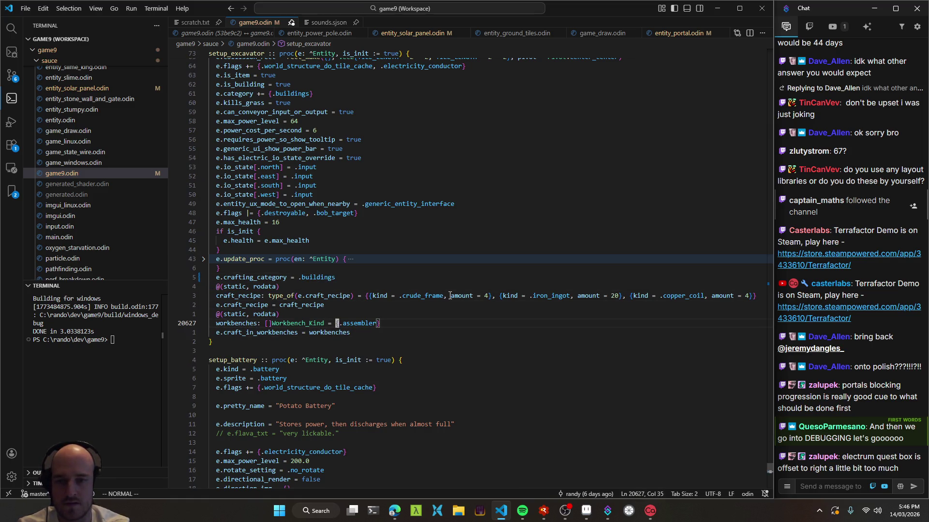
Set the excavator's workbench to .anvil, save, and rebuild and launch the game
text(cwal)
key(Escape)
key(ctrl+s)
click(409, 310)
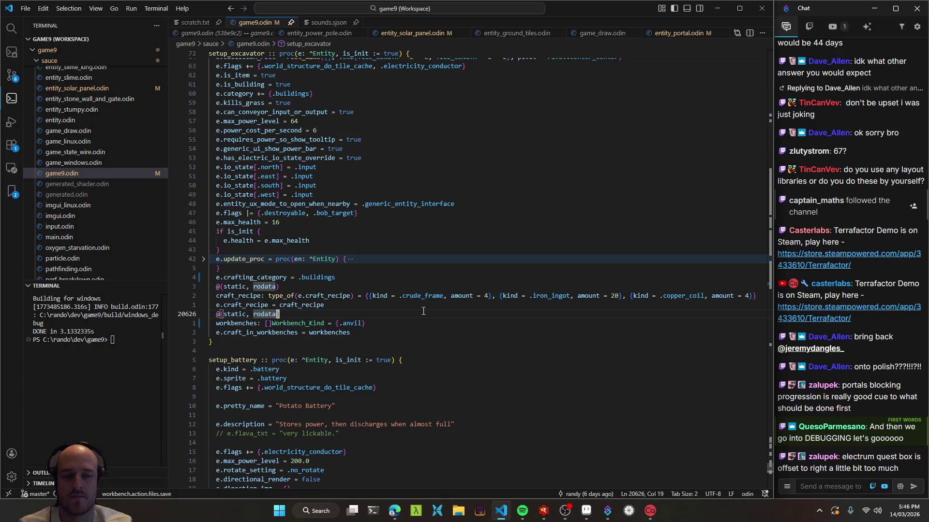
key(alt+Tab)
key(F5)
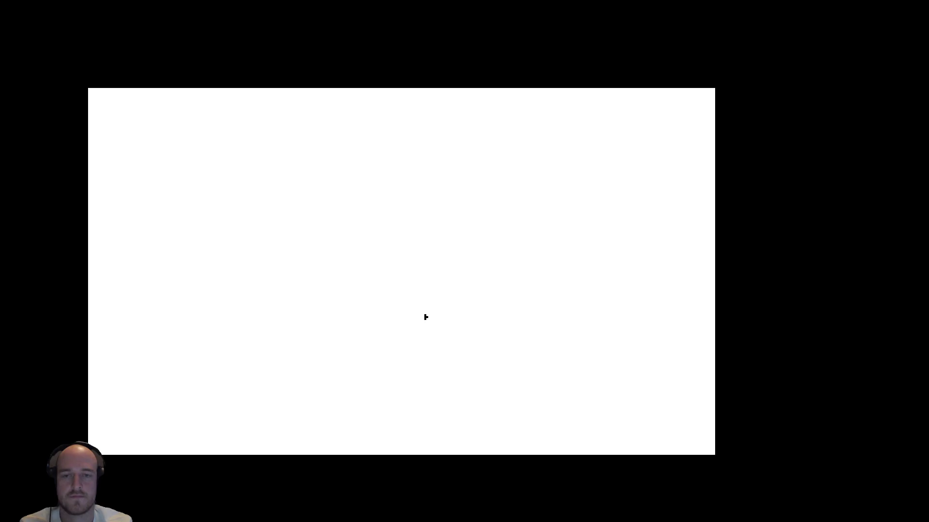
Open the tech tree with the debug overlay on and inspect the Advanced Alloying node
key(t)
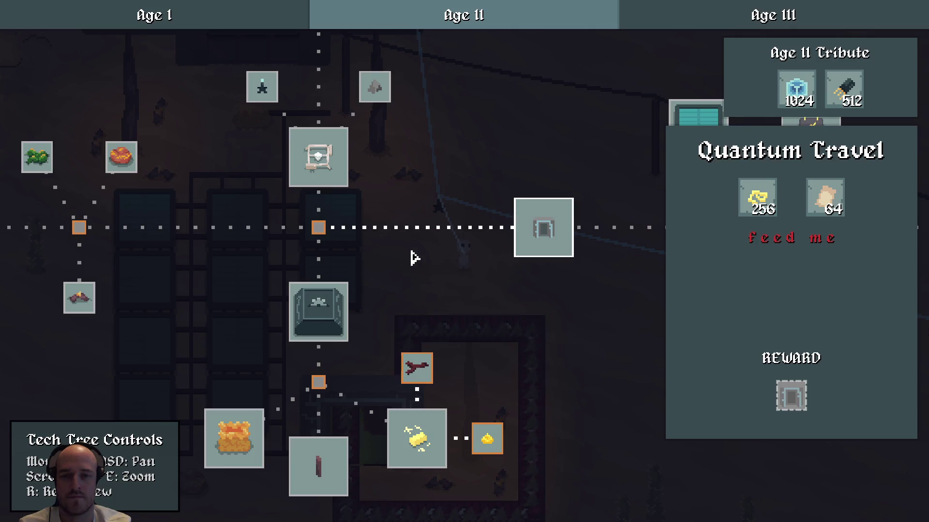
mouse_move(392, 255)
mouse_down()
mouse_move(533, 202)
mouse_move(524, 242)
mouse_up()
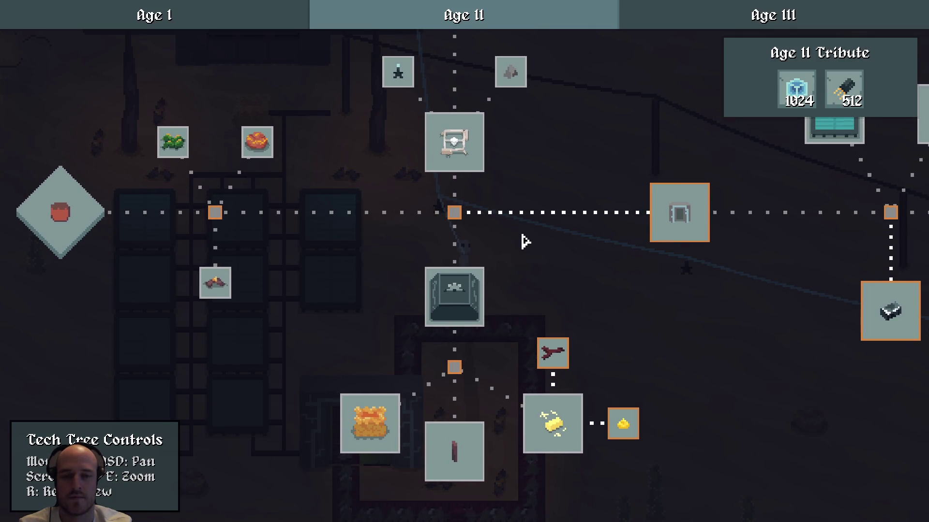
key(s)
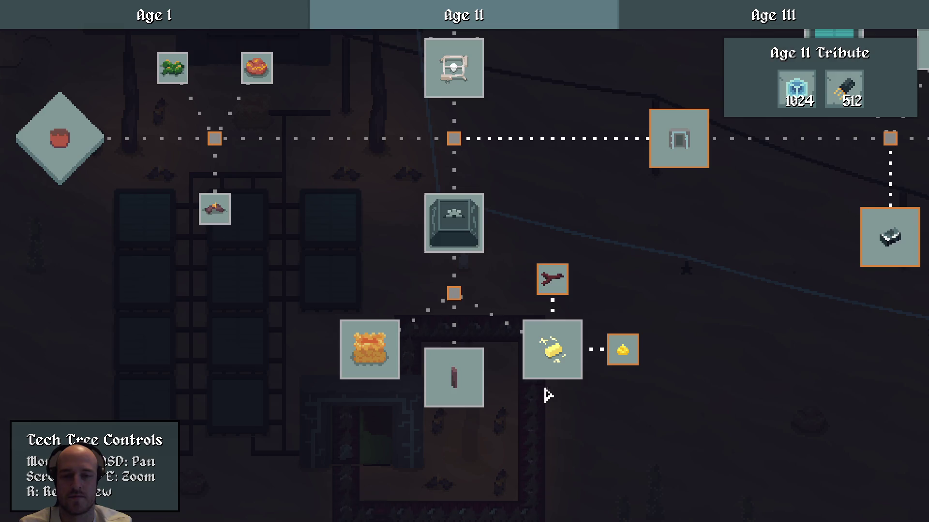
mouse_move(550, 368)
drag(594, 394, 574, 376)
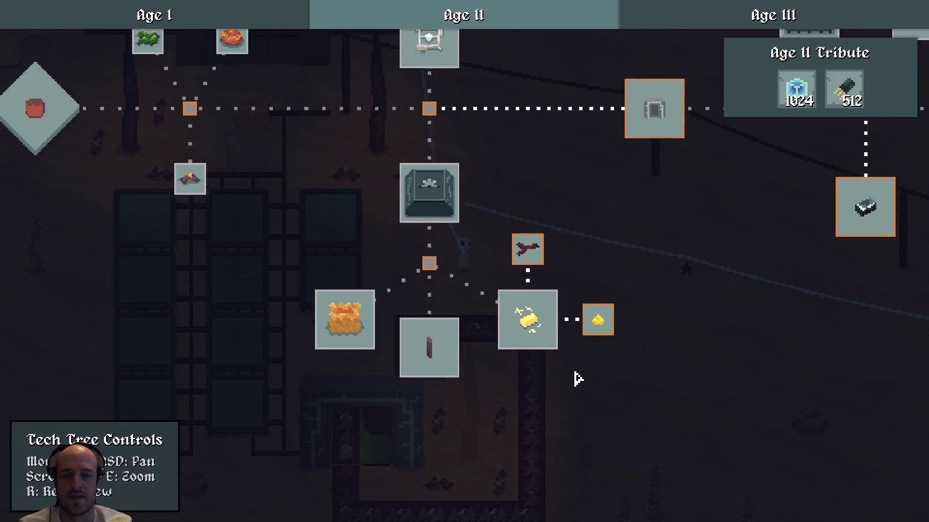
key(F1)
click(541, 346)
key(d)
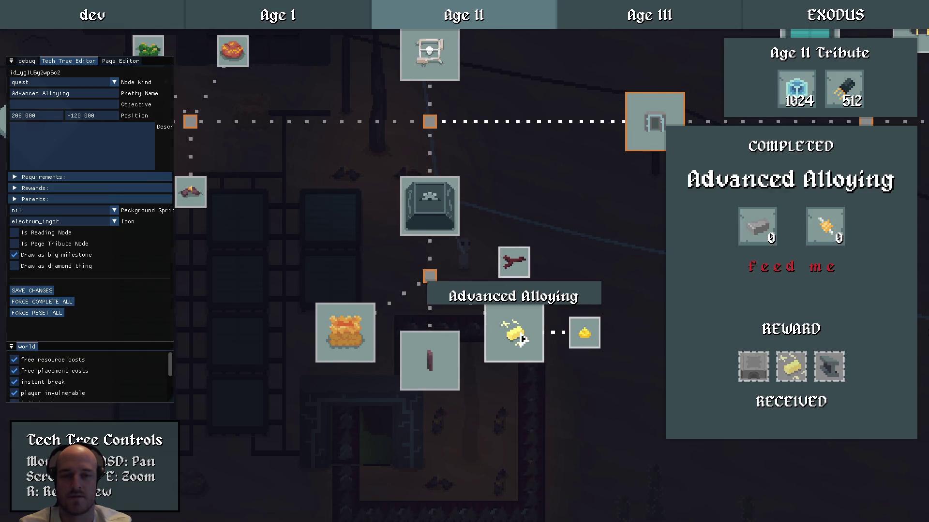
click(500, 404)
Inspect the Divination and Gold Digger quest nodes in the tech tree
scroll(532, 334, up, 2)
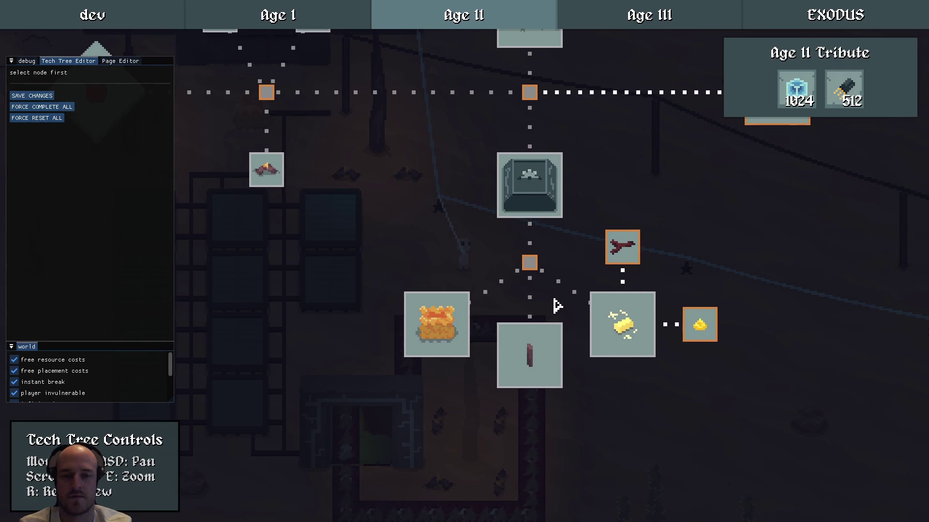
scroll(529, 404, down, 3)
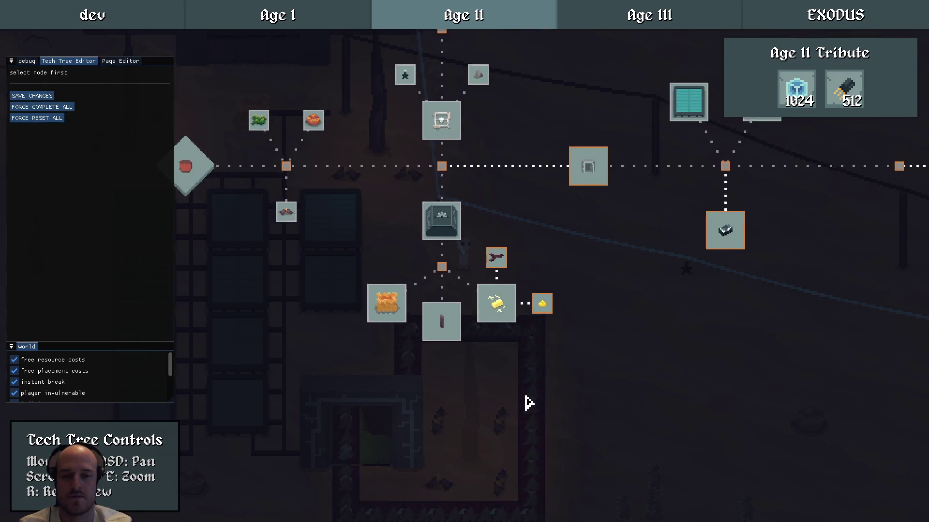
scroll(514, 398, up, 3)
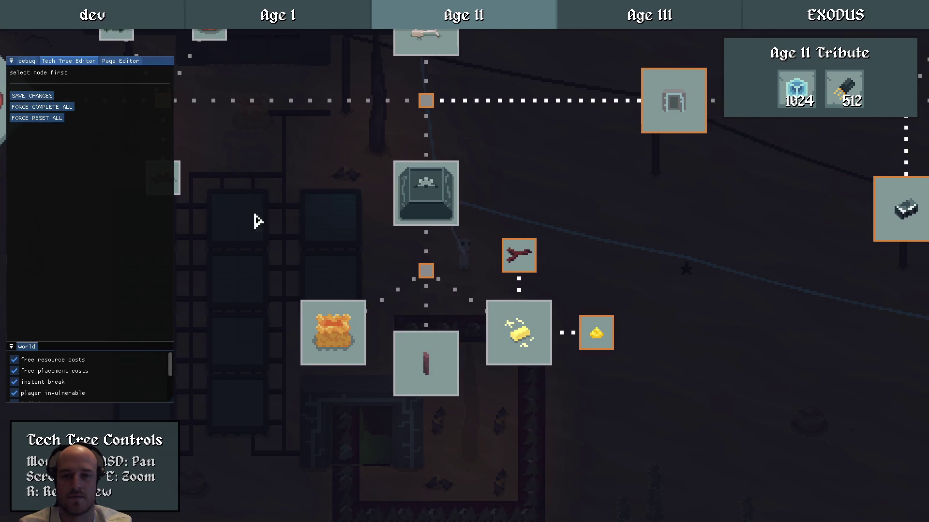
scroll(550, 335, down, 3)
scroll(489, 388, up, 3)
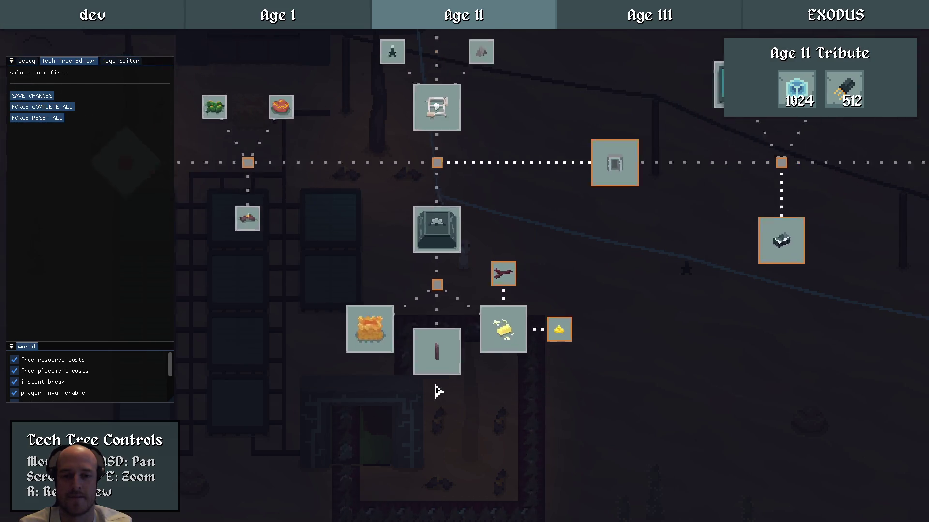
scroll(476, 286, down, 2)
mouse_move(540, 225)
mouse_down()
mouse_move(605, 296)
mouse_move(573, 328)
mouse_move(491, 316)
mouse_up()
click(467, 377)
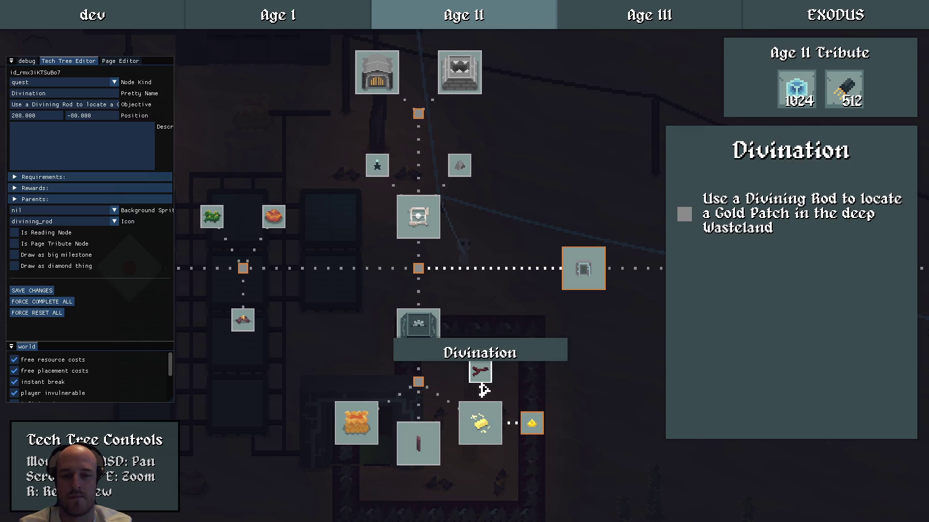
click(533, 426)
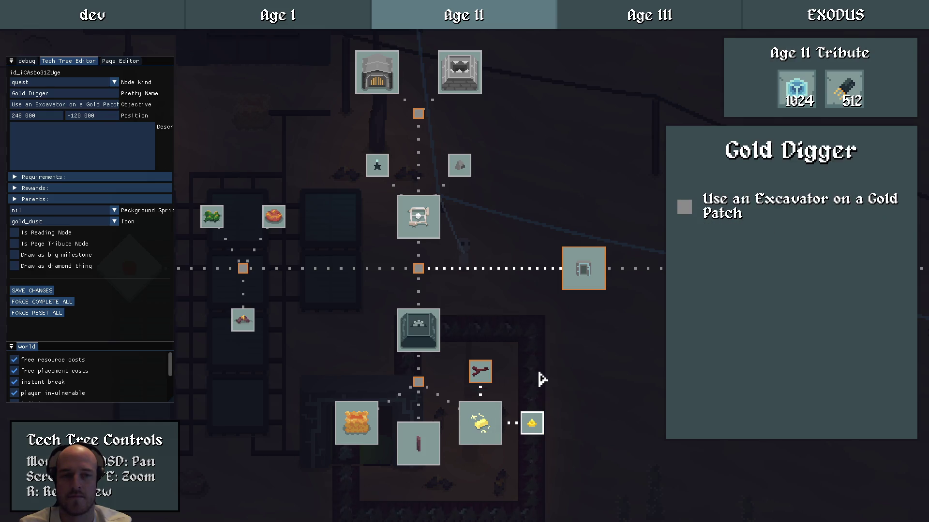
click(542, 379)
Hide the debug overlay, review the 1024/512 Age II Tribute, then close and quit
key(d)
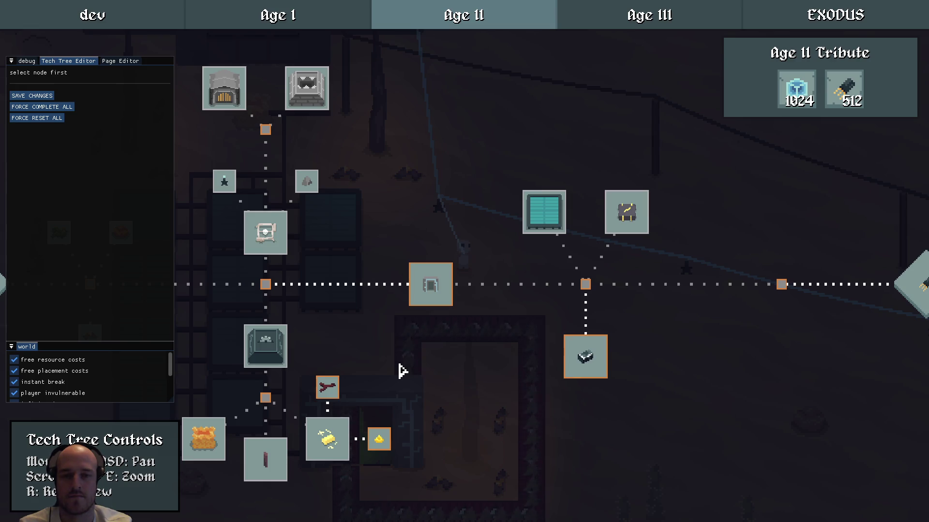
key(a)
key(grave)
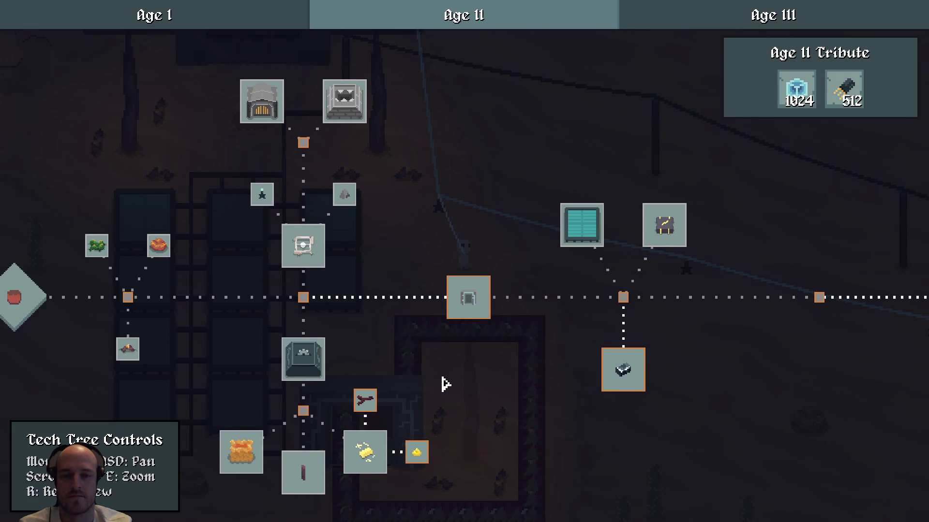
scroll(469, 366, up, 1)
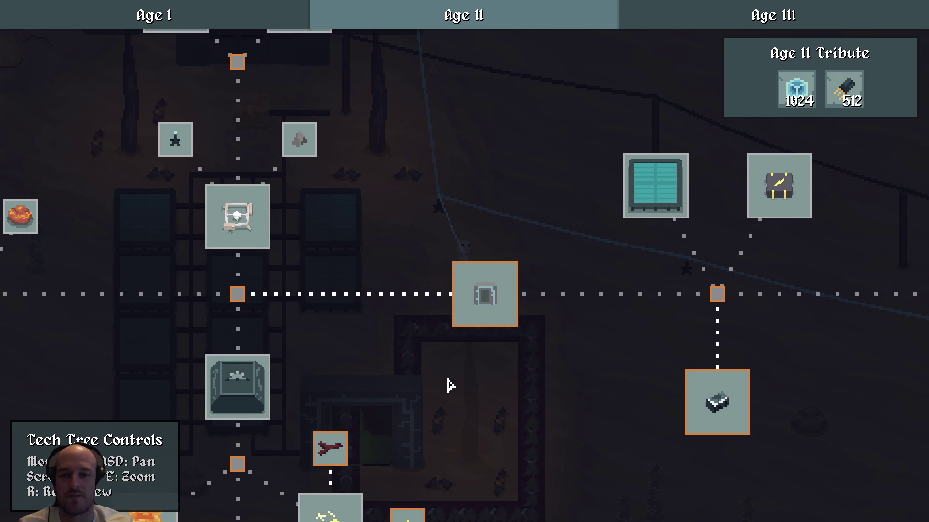
key(a)
key(w)
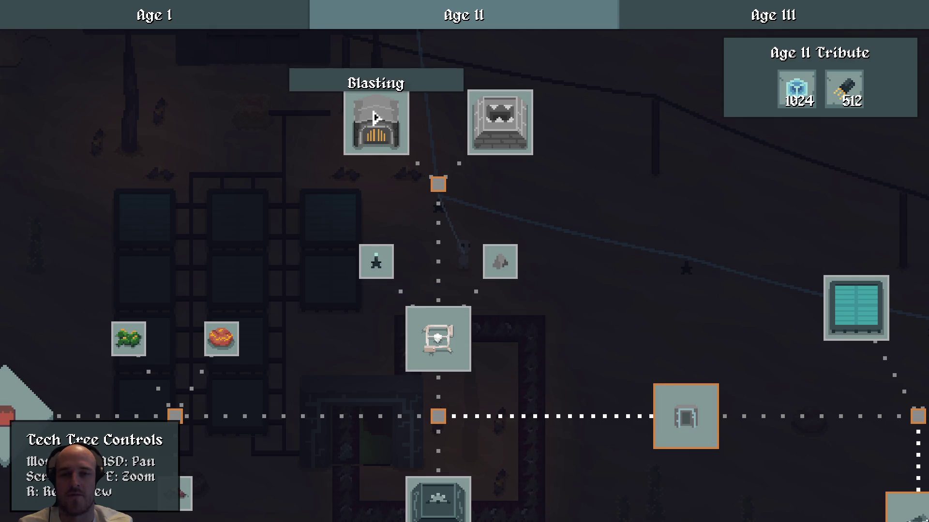
key(Escape)
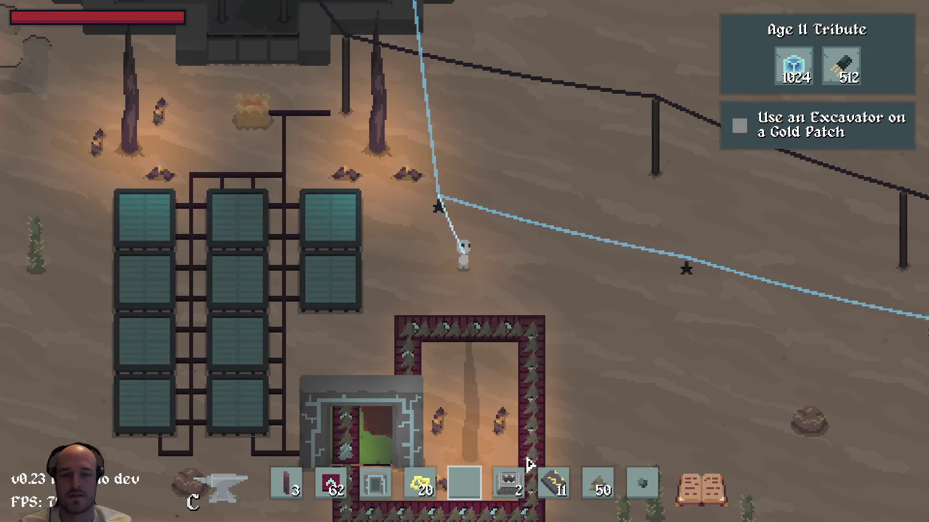
key(Escape)
Swap the 'electrum wire' line in scratch.txt for 'another ore patch ???', then rebuild with F5
key(alt+Tab)
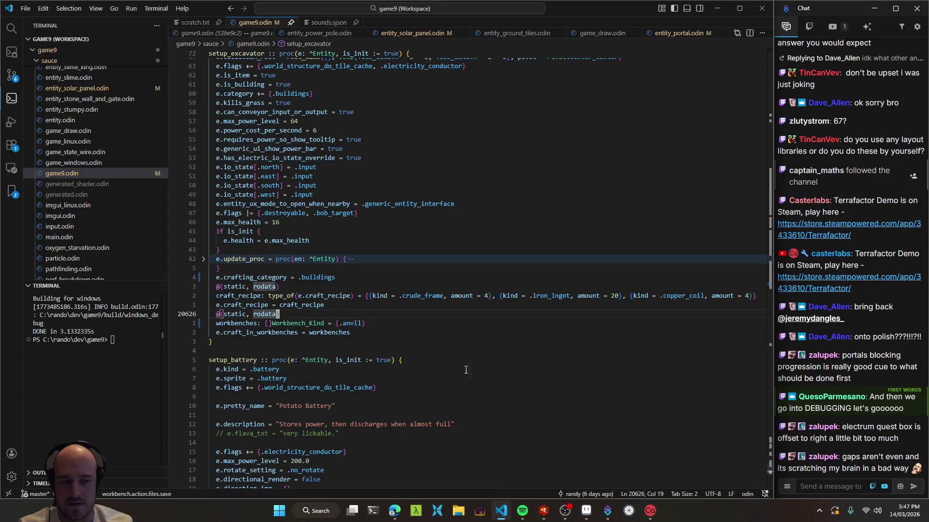
key(ctrl+Tab)
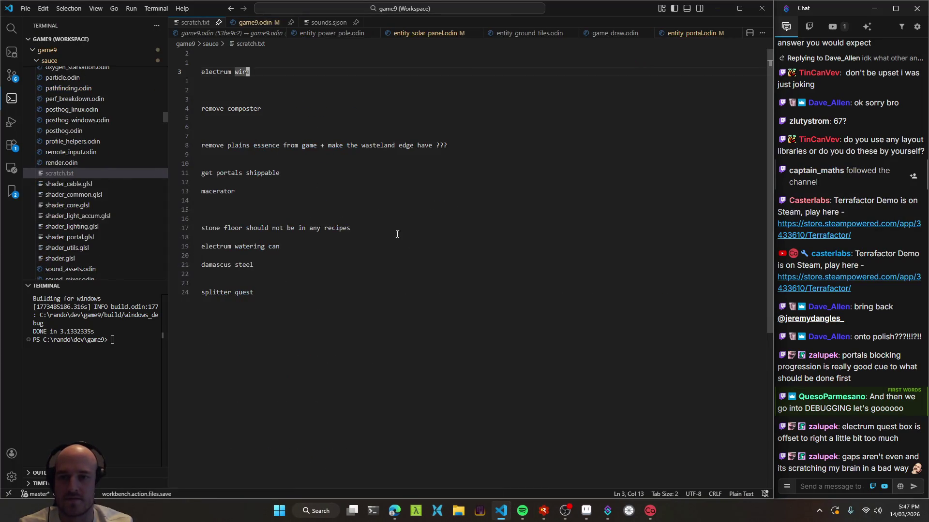
key(d)
key(d)
text(oore patch)
key(Home)
text(anotjo)
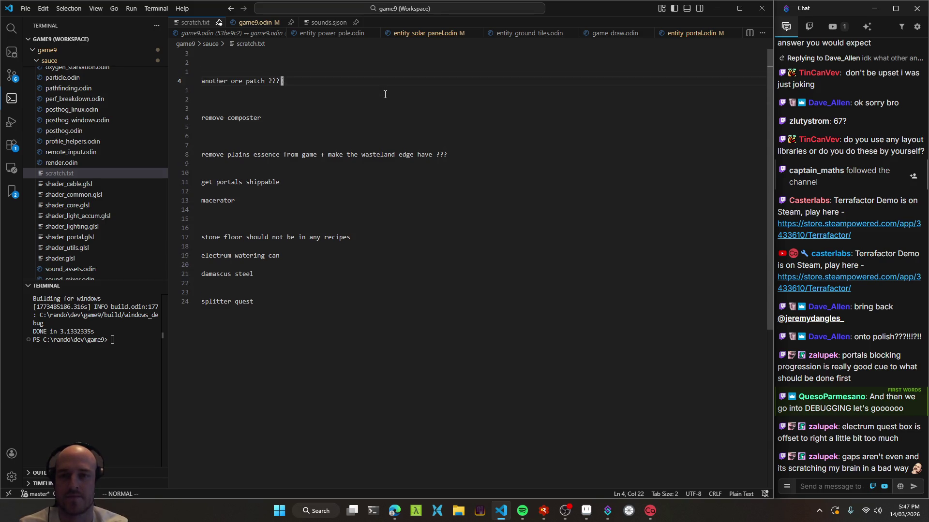
text(w)
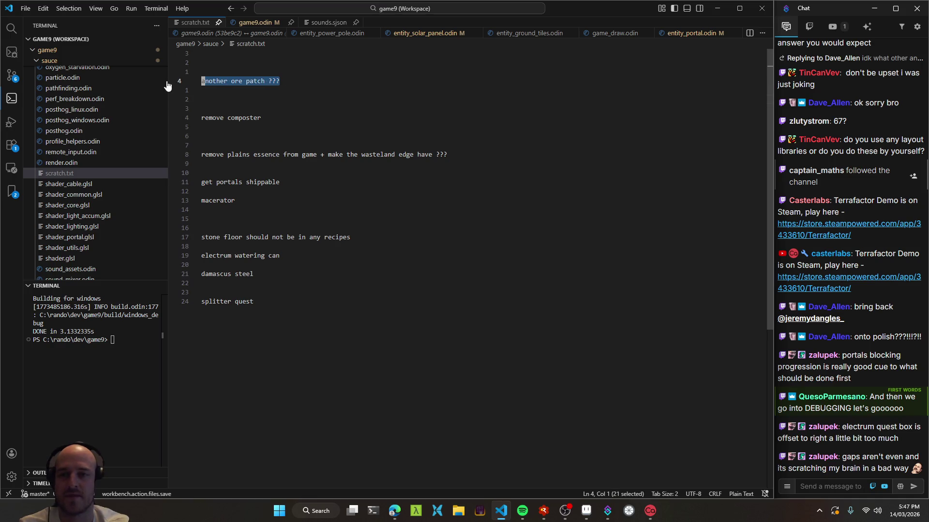
key(alt+Tab)
key(F5)
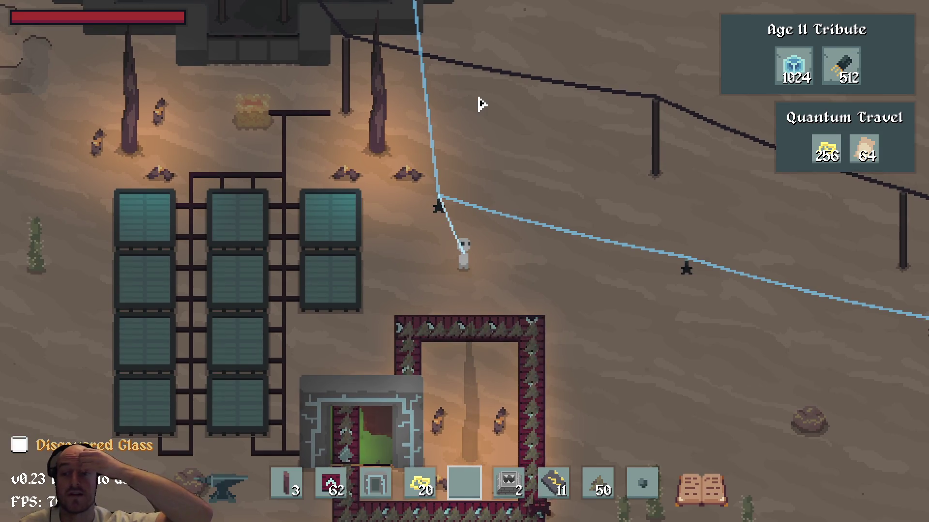
key(t)
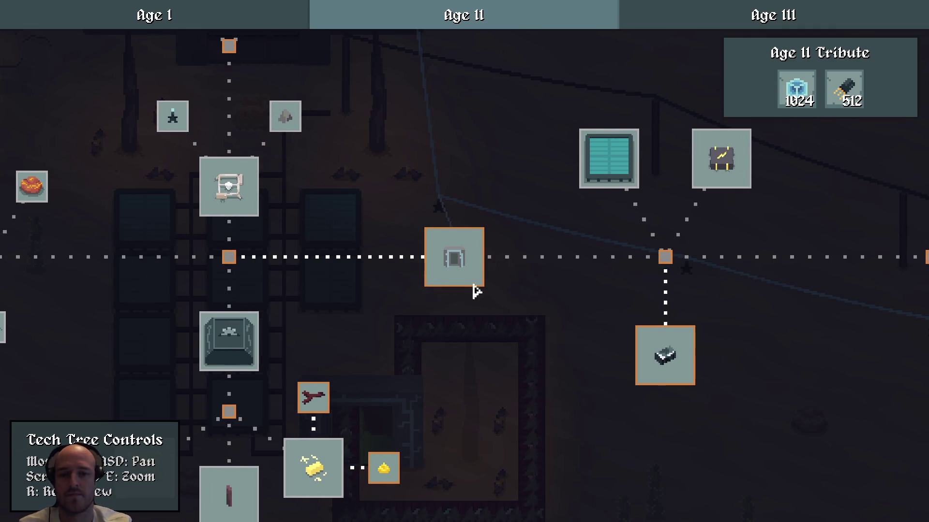
key(t)
key(s)
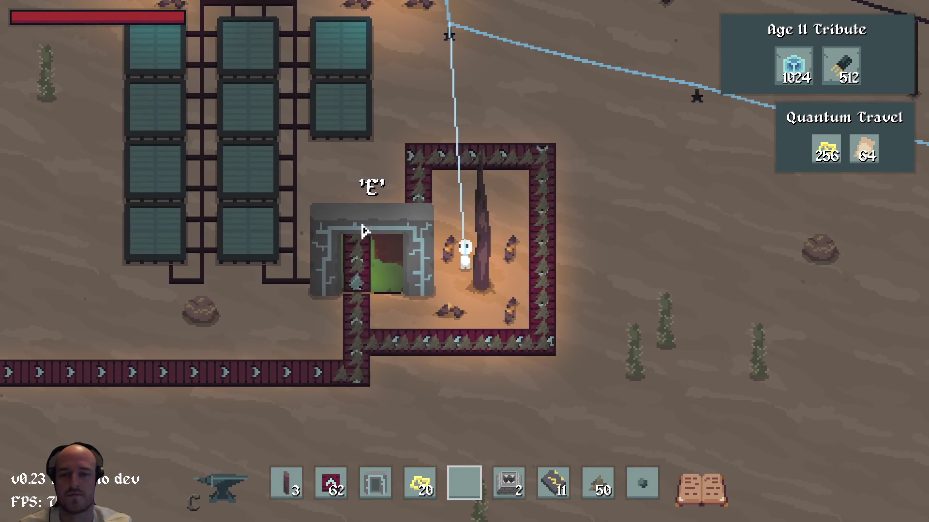
key(w)
key(t)
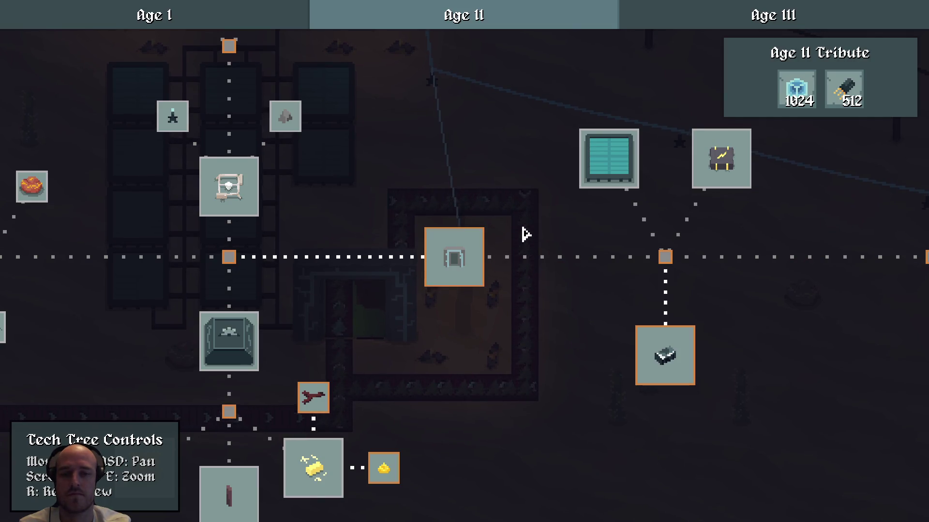
drag(527, 232, 334, 212)
mouse_move(380, 235)
mouse_down()
mouse_move(234, 282)
mouse_move(463, 286)
mouse_up()
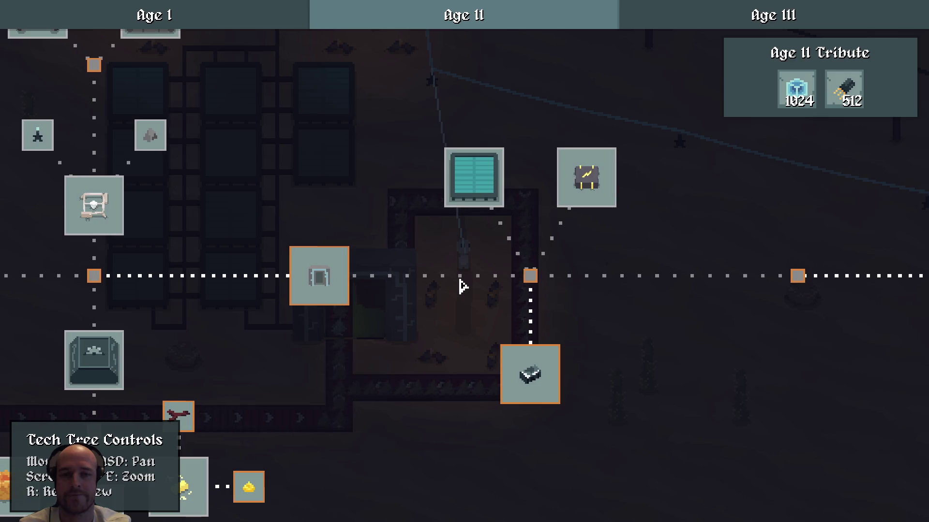
key(t)
key(w)
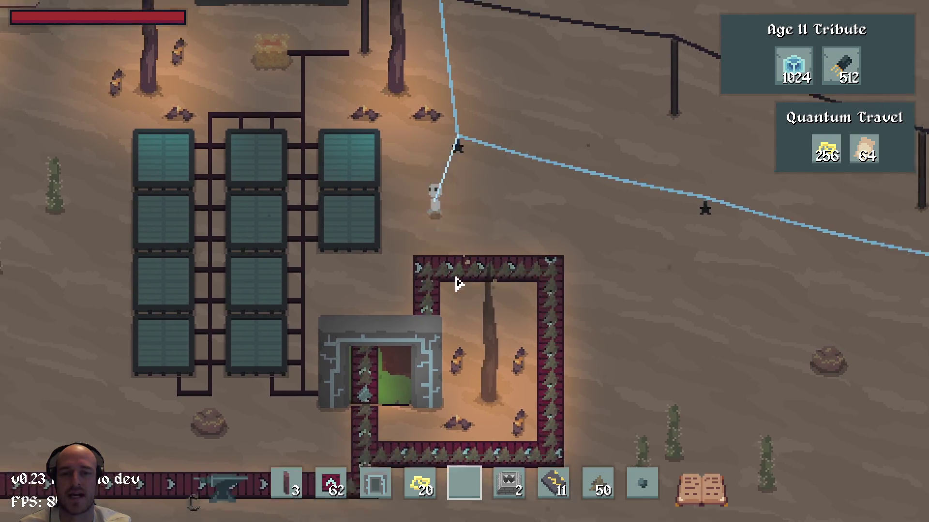
scroll(484, 290, down, 3)
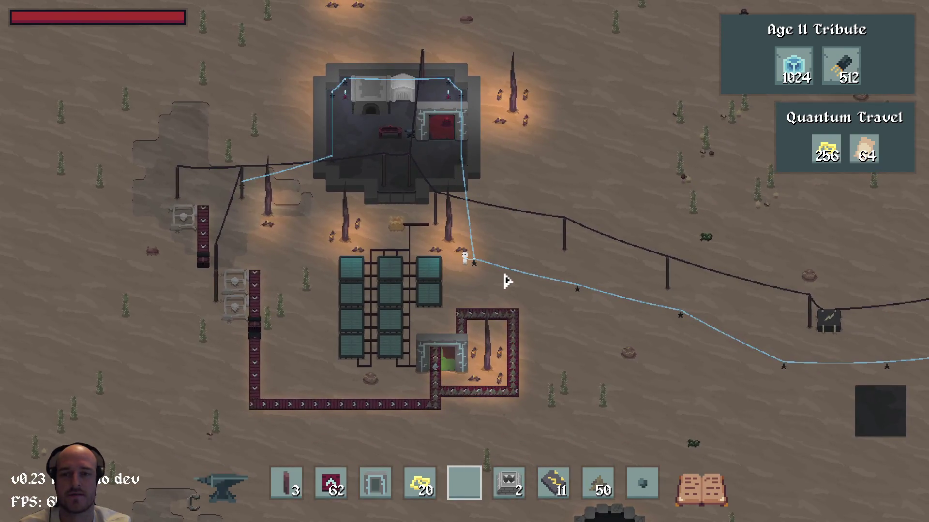
scroll(504, 280, up, 3)
key(alt+Tab)
Add the note 'something like spice, but a metla' on a new line in scratch.txt
click(305, 81)
text(osome)
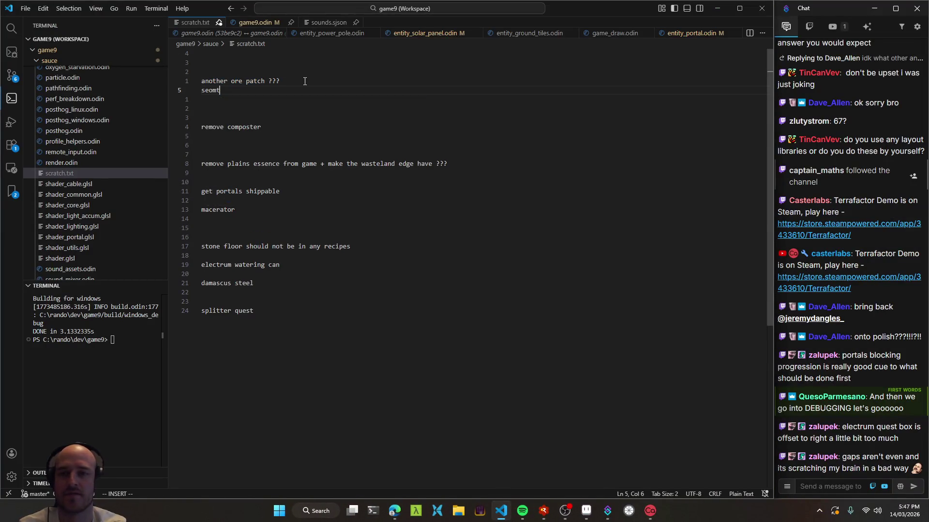
text(thing li)
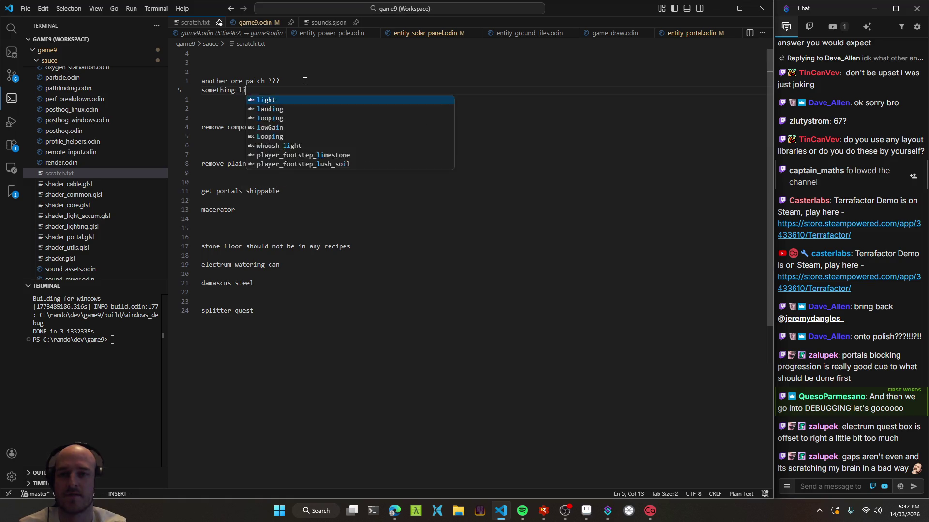
text(ke spice, but a metla)
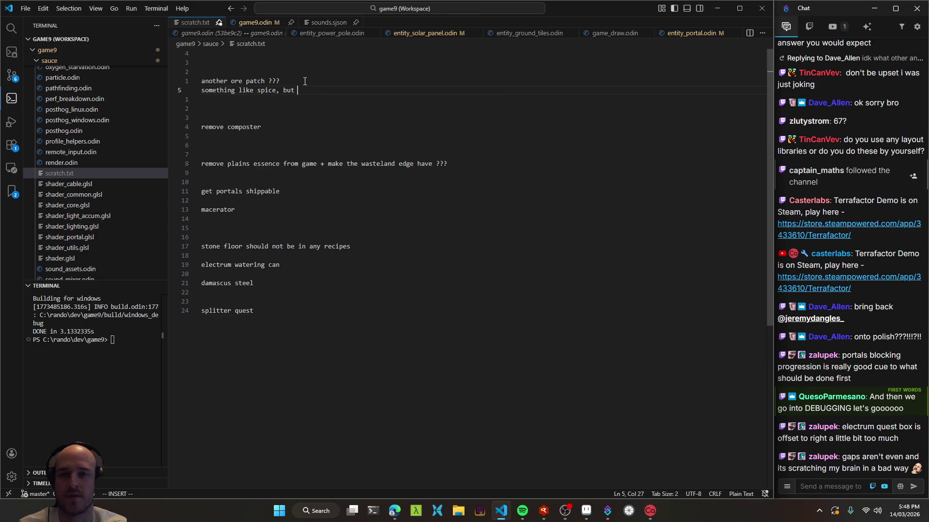
key(Escape)
Start a new game build, correct 'metla' to 'metal', and switch to the debugger
key(space)
key(b)
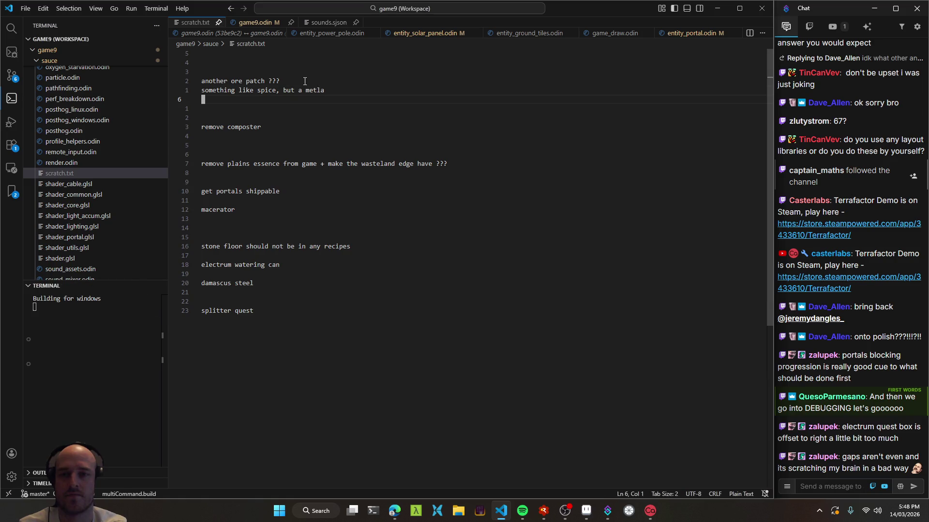
text(bcwmetal)
key(Escape)
key(space)
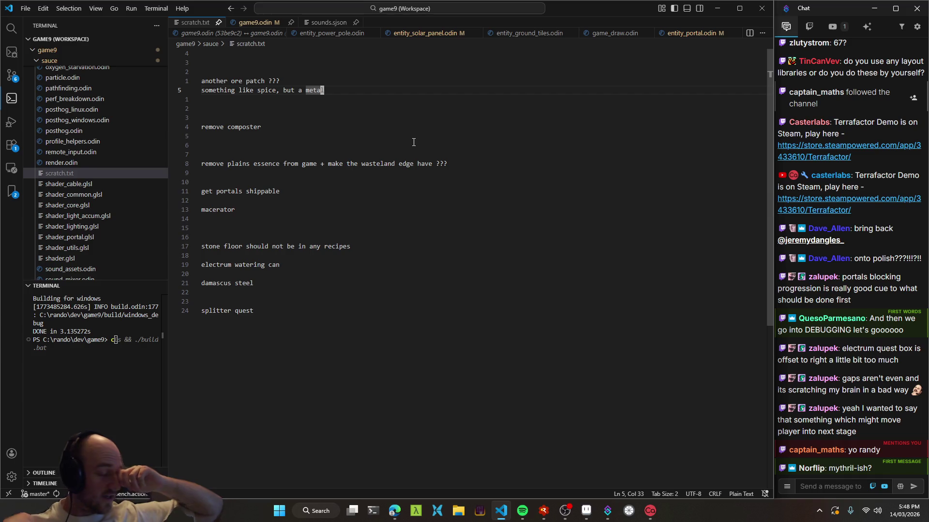
key(alt+Tab)
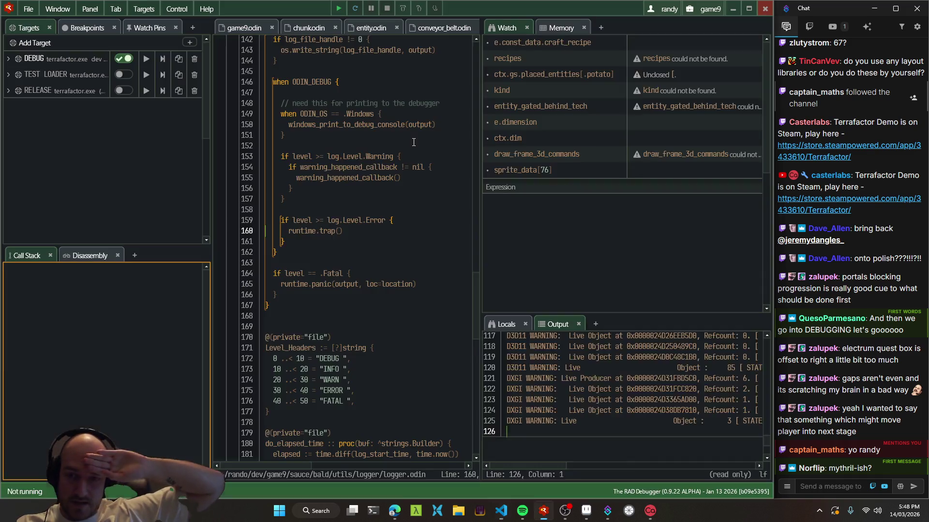
key(F5)
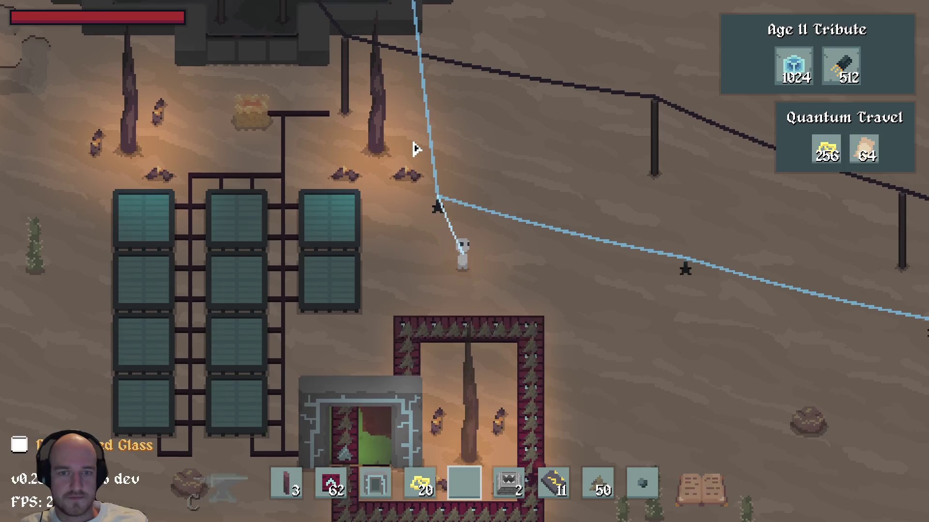
key(Tab)
click(303, 97)
click(244, 106)
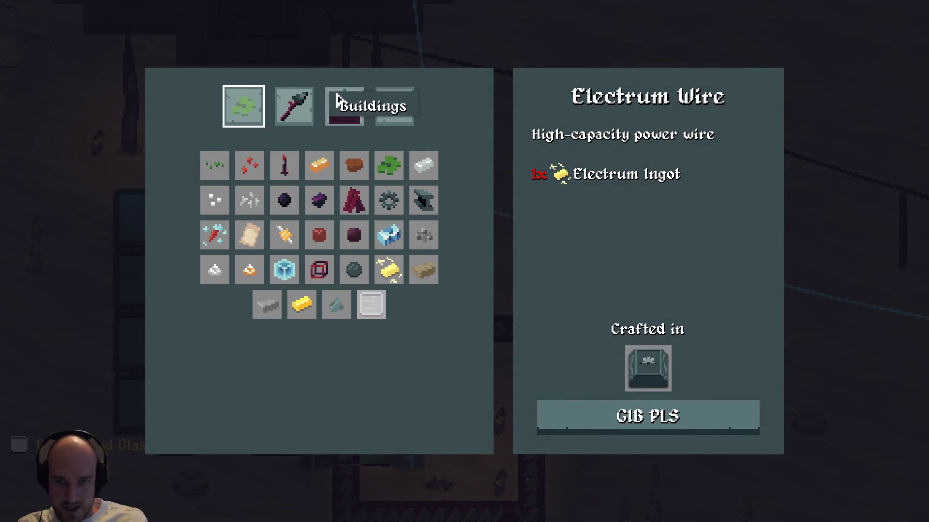
click(389, 235)
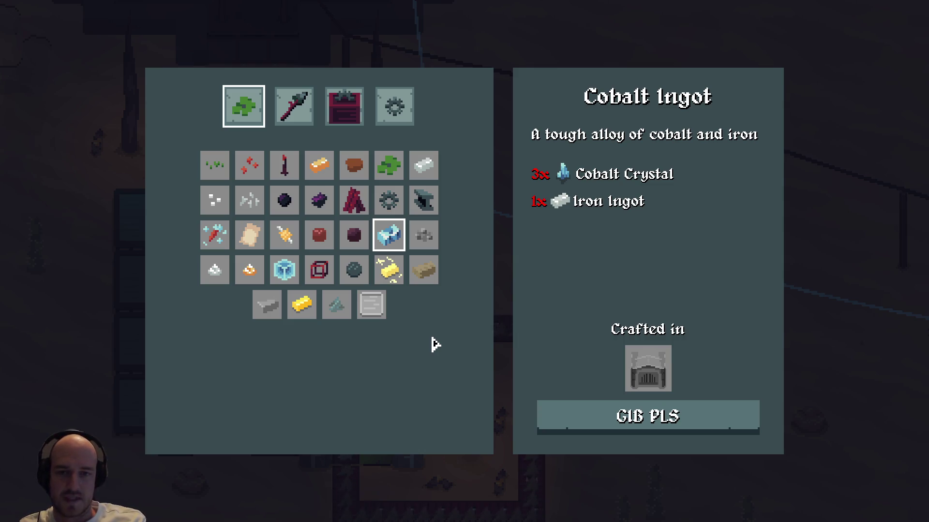
key(Escape)
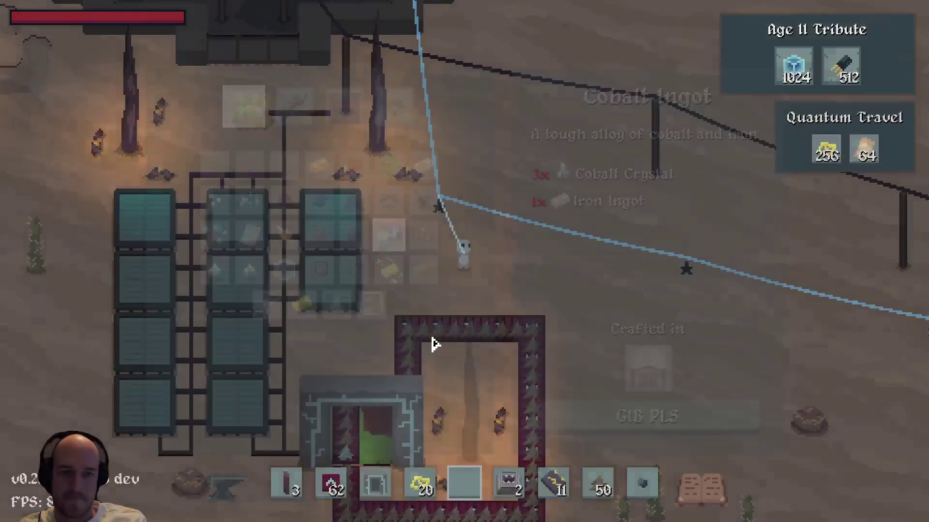
Run the DEBUG terrafactor.exe target from RAD Debugger with F5
key(d)
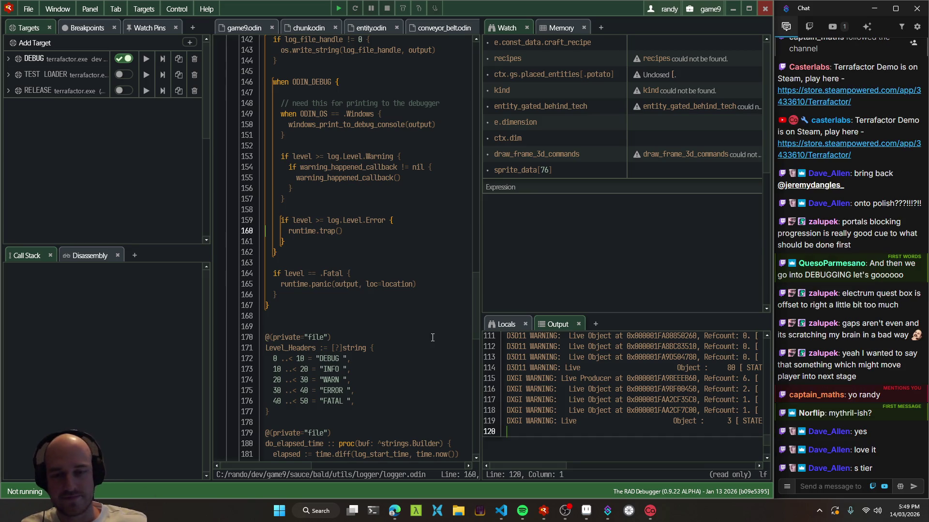
key(F5)
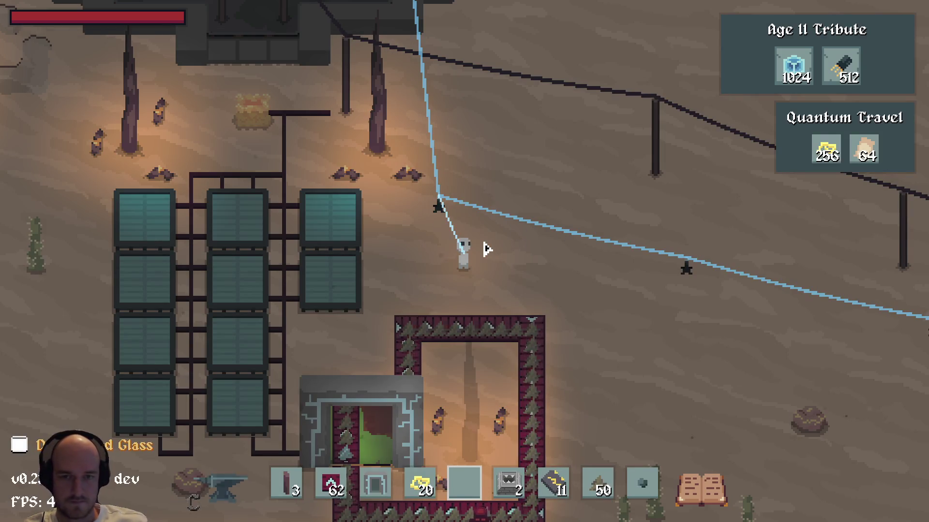
Maximize the game window and look over the tech tree past the Age II Tribute
key(F11)
key(super+Up)
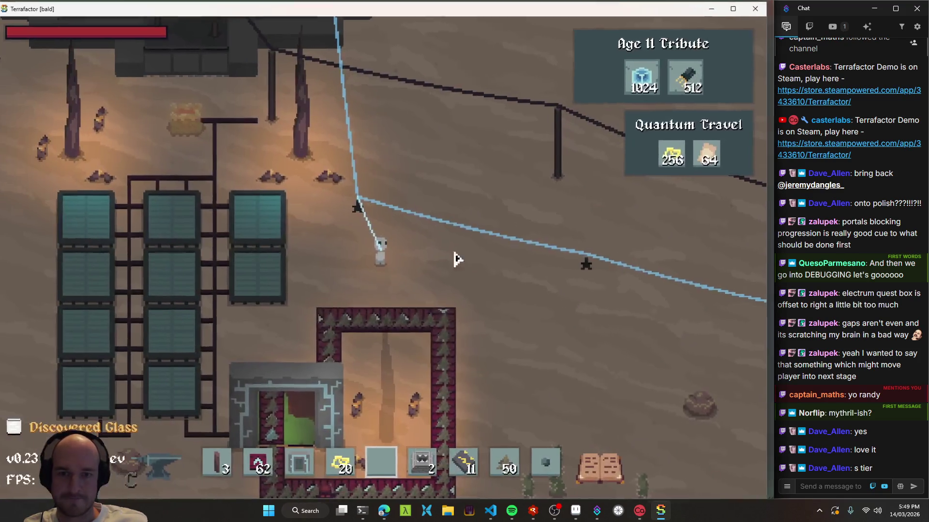
key(t)
key(d)
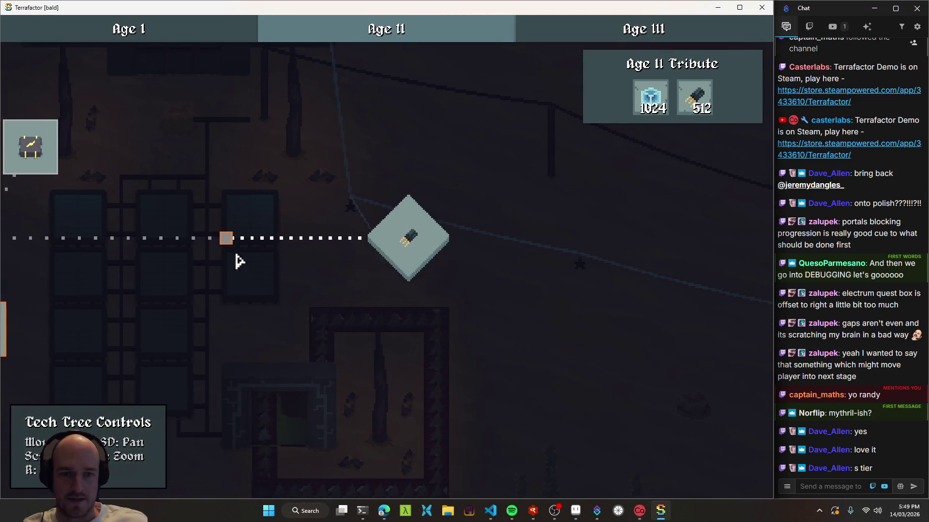
key(d)
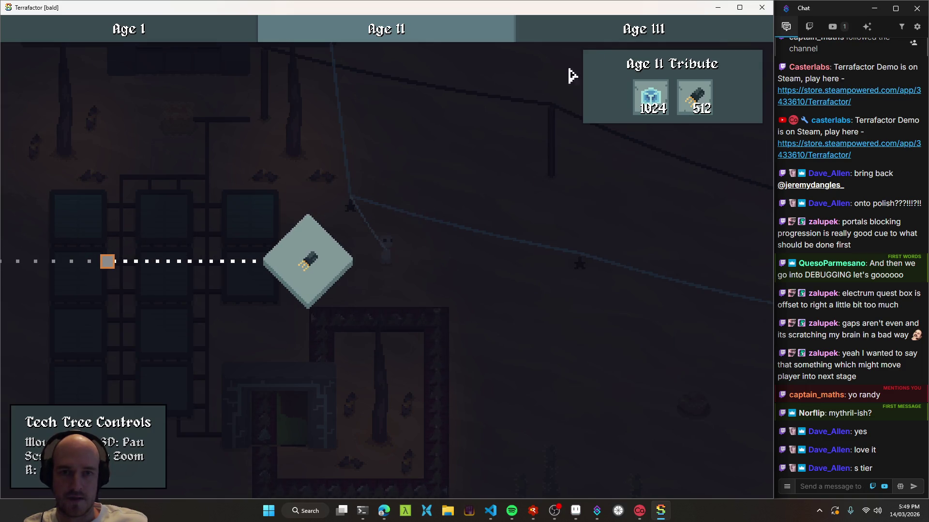
key(t)
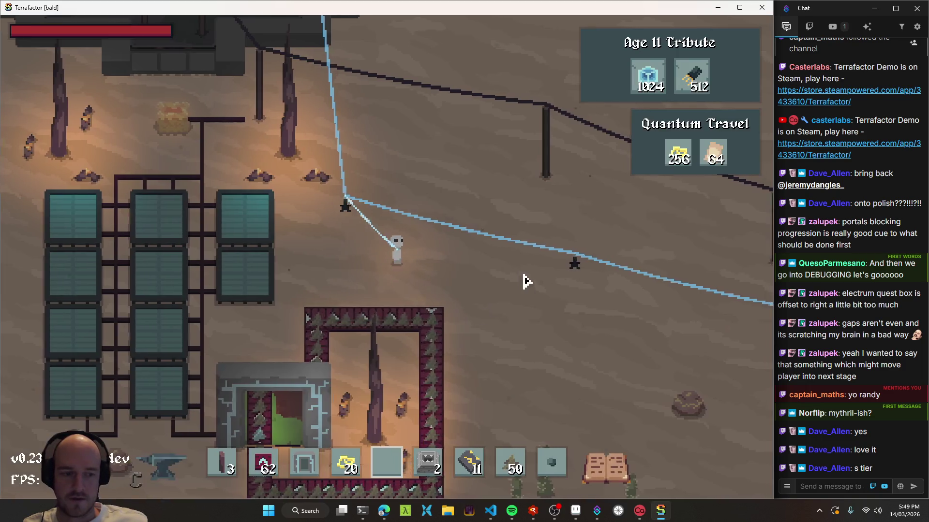
Walk the character right and down to the cave entrance
key(d)
key(s)
key(s)
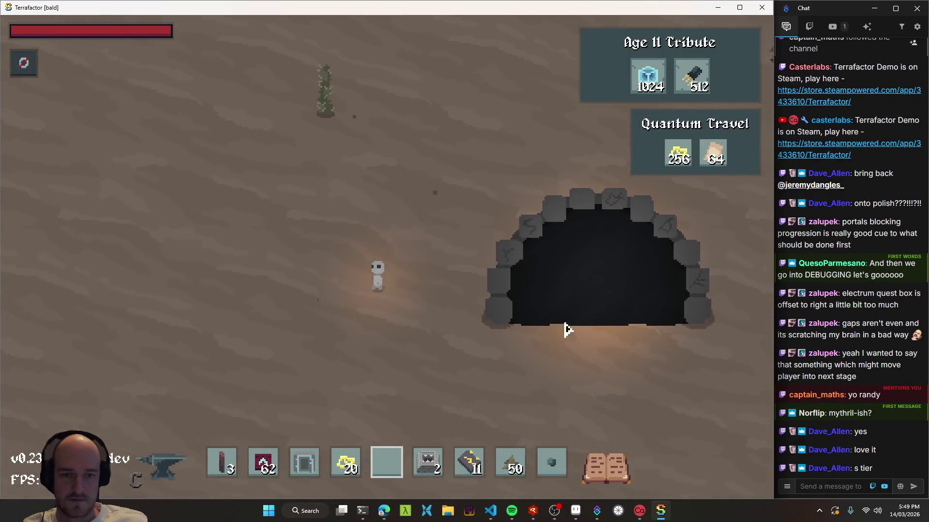
key(d)
key(d)
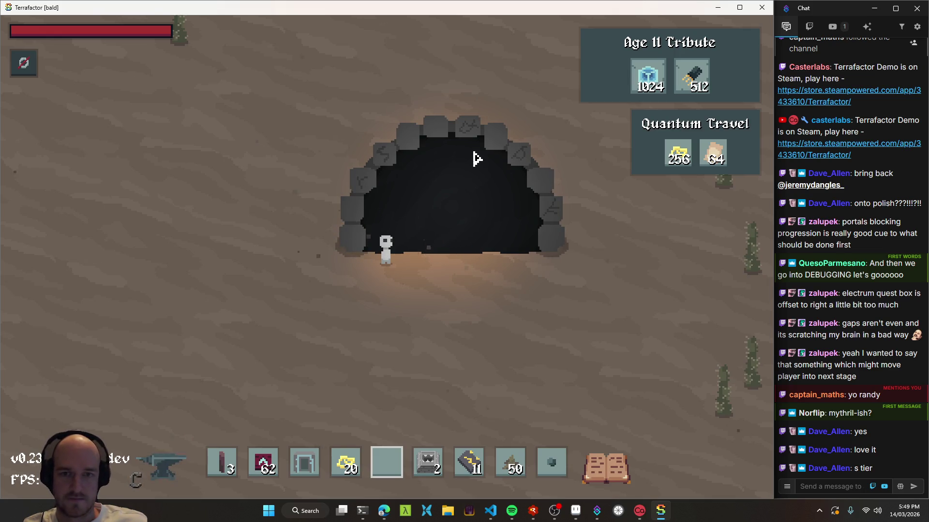
key(a)
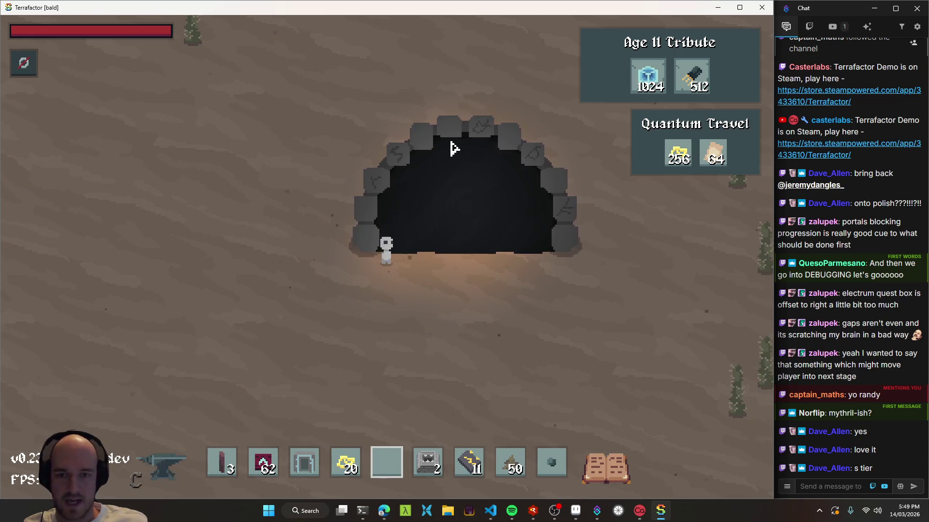
key(d)
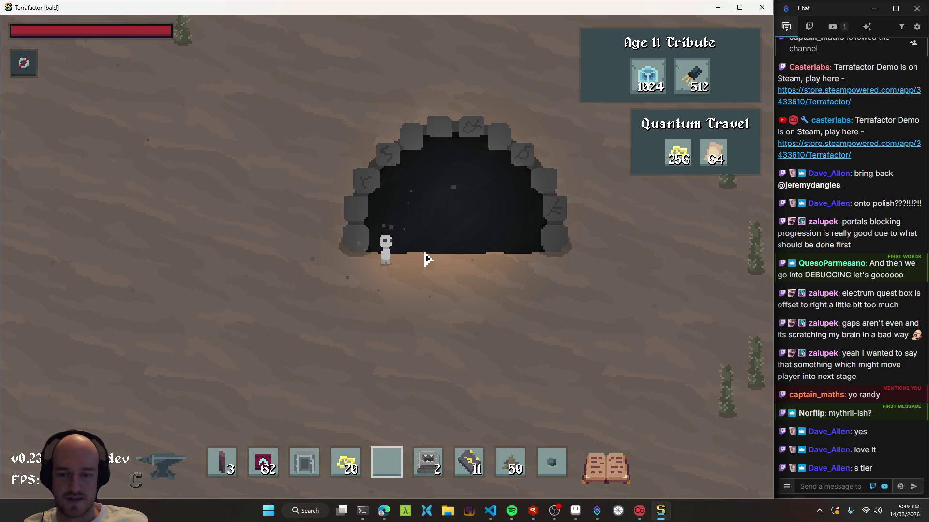
Compare the Glass, Silicon and Silica Sand recipes, then craft one Silica Sand
key(c)
click(184, 116)
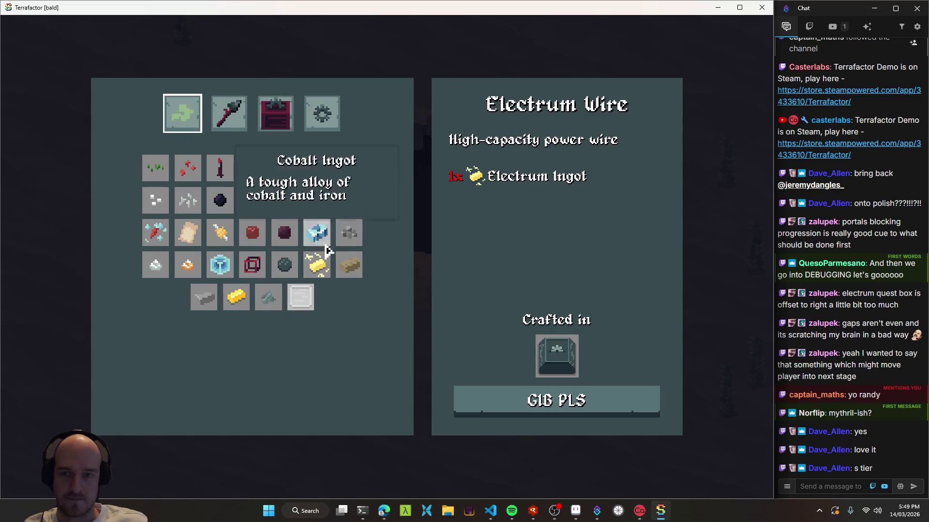
click(302, 303)
click(297, 293)
click(268, 298)
click(301, 298)
click(268, 297)
click(252, 265)
click(300, 298)
click(268, 297)
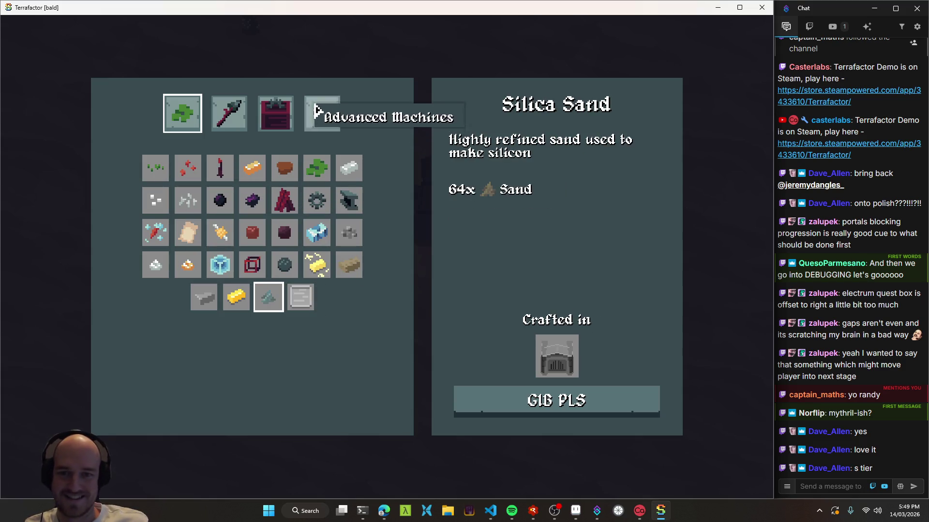
click(531, 400)
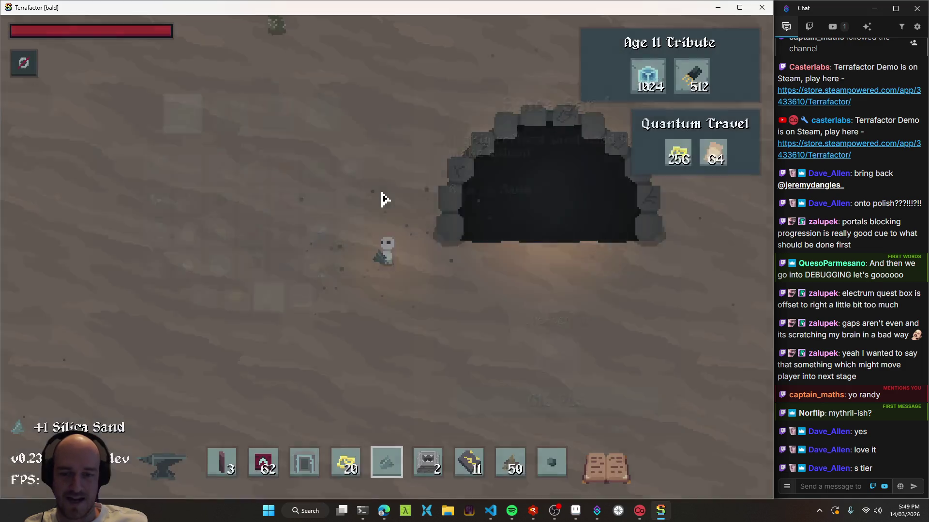
Walk past the solar panels into the stone building and craft a second Silica Sand
key(w)
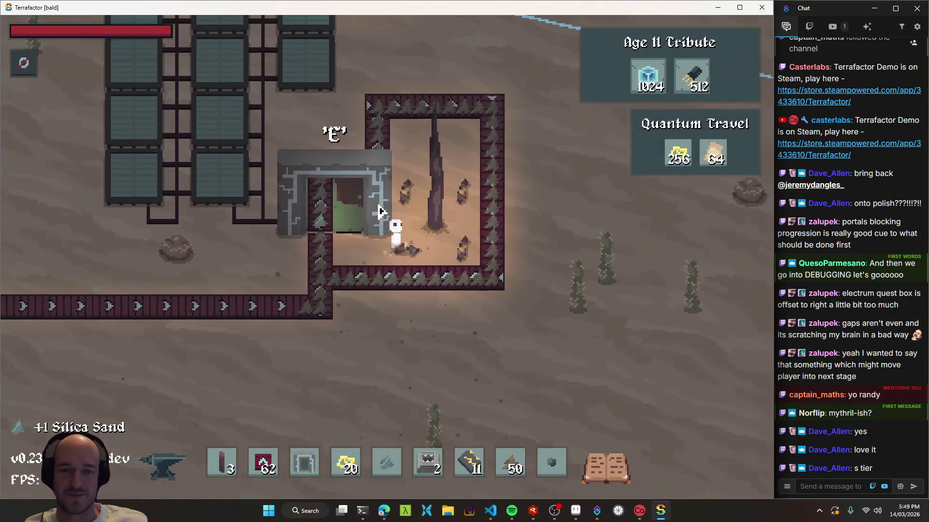
key(a)
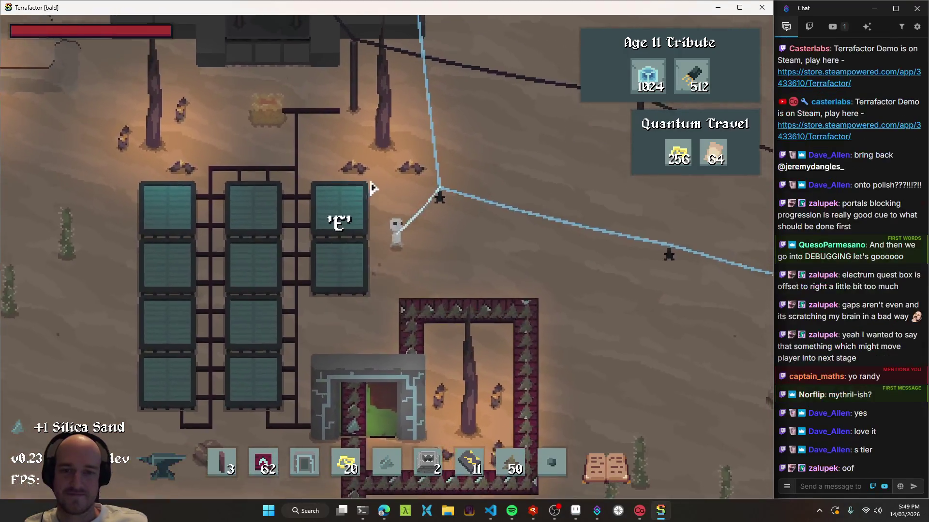
key(d)
key(w)
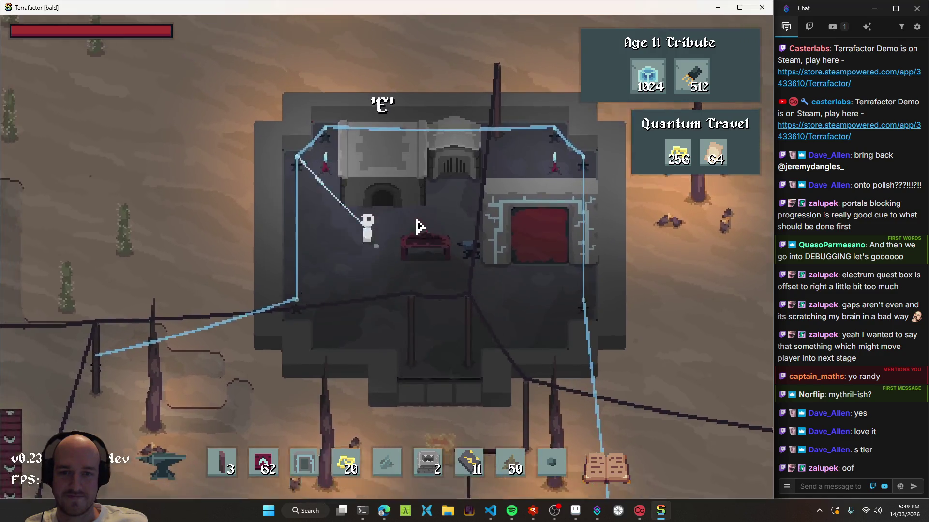
key(w)
key(Tab)
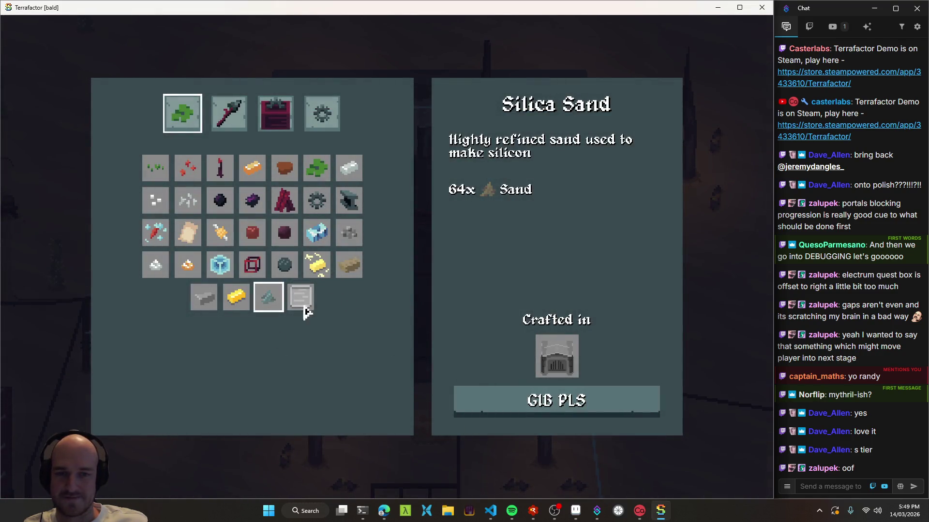
click(568, 409)
Check the inventory, then walk north-west out of the base into open desert
key(Escape)
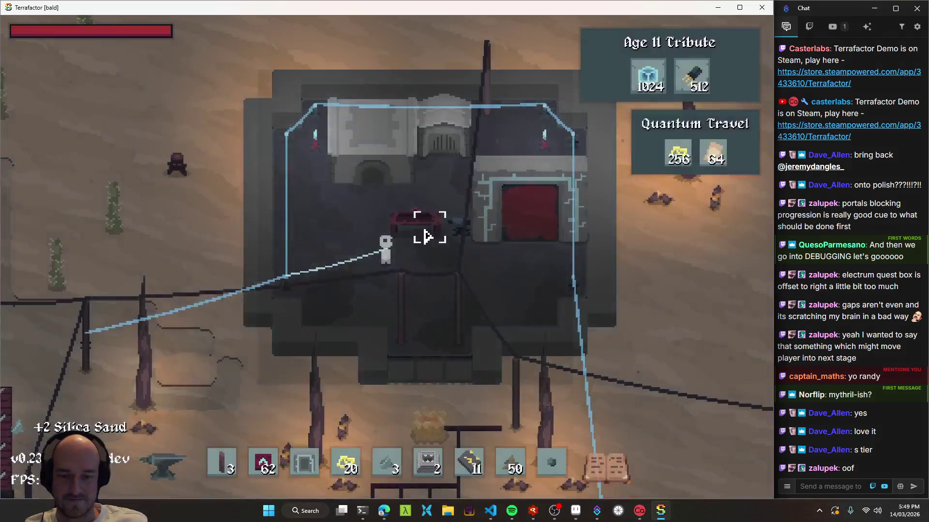
key(Tab)
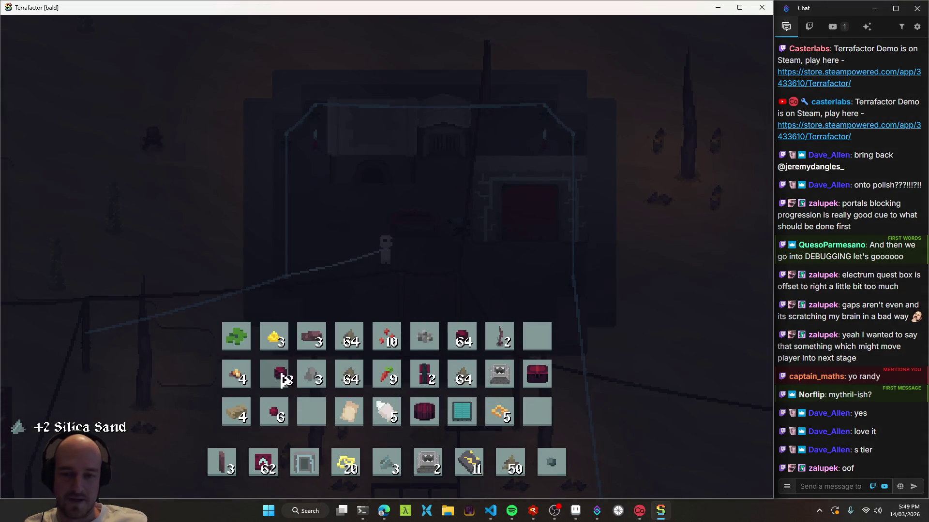
key(Tab)
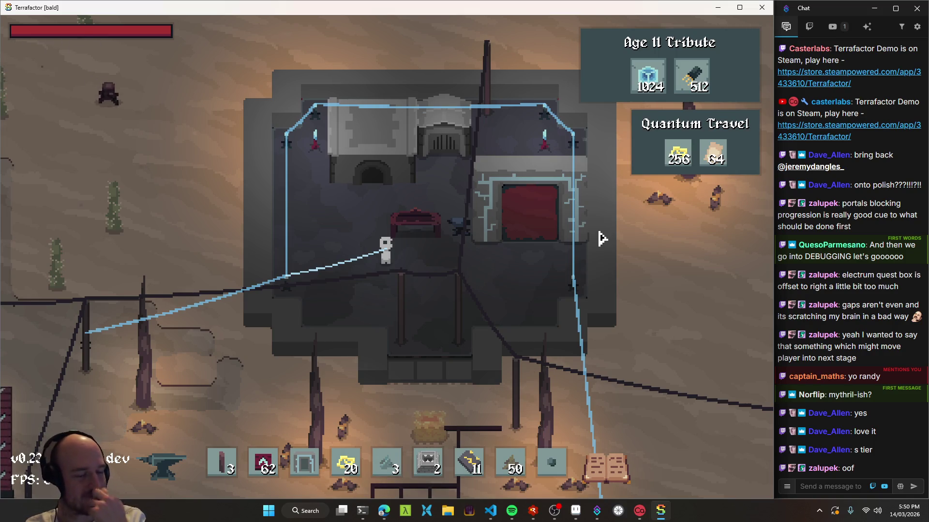
key(s)
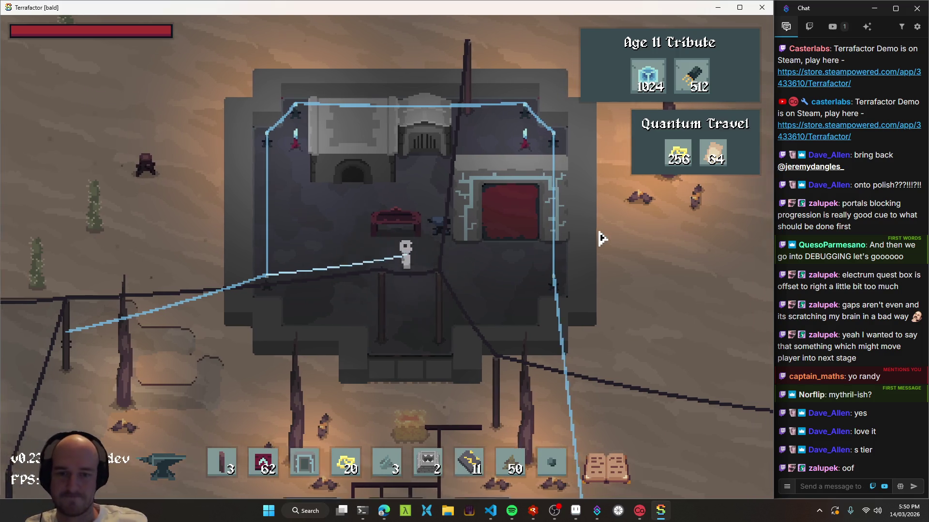
key(a)
key(w)
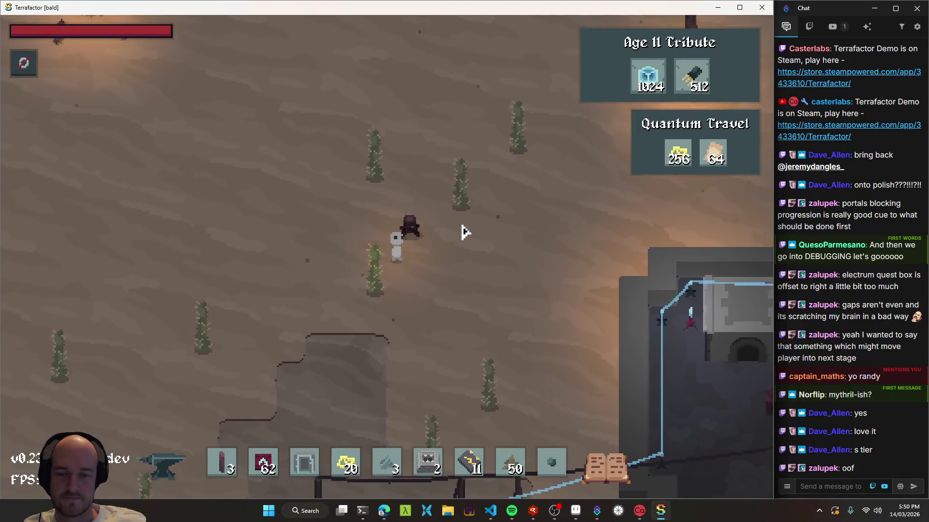
Put an item in hotbar slot 1 and walk past the power poles into the stone building
key(e)
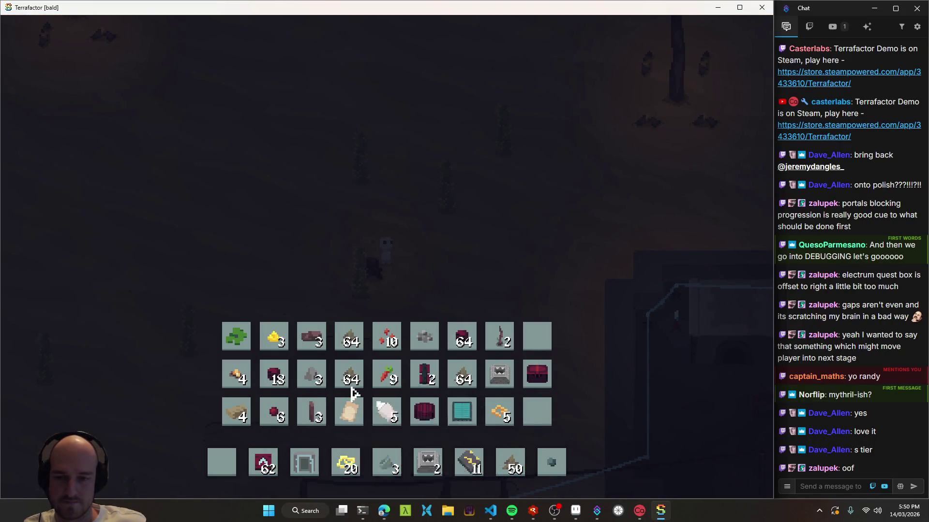
key(e)
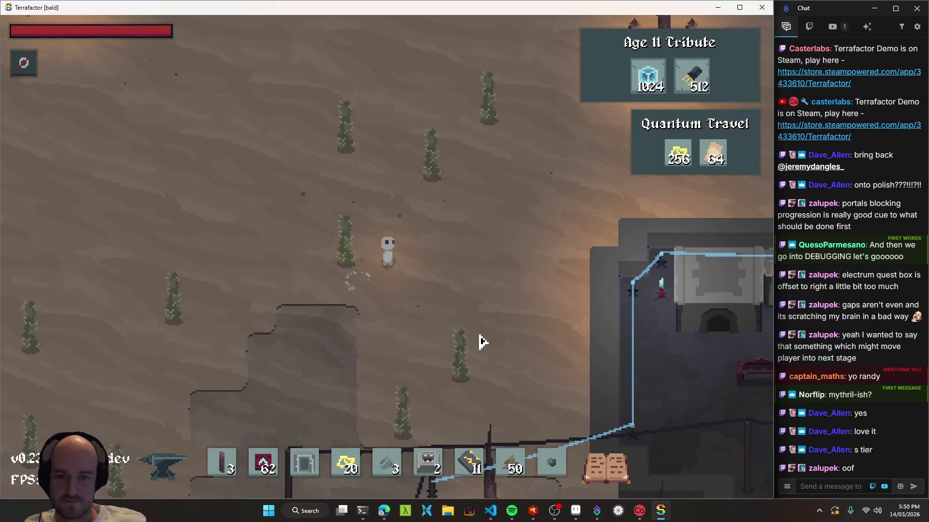
key(s)
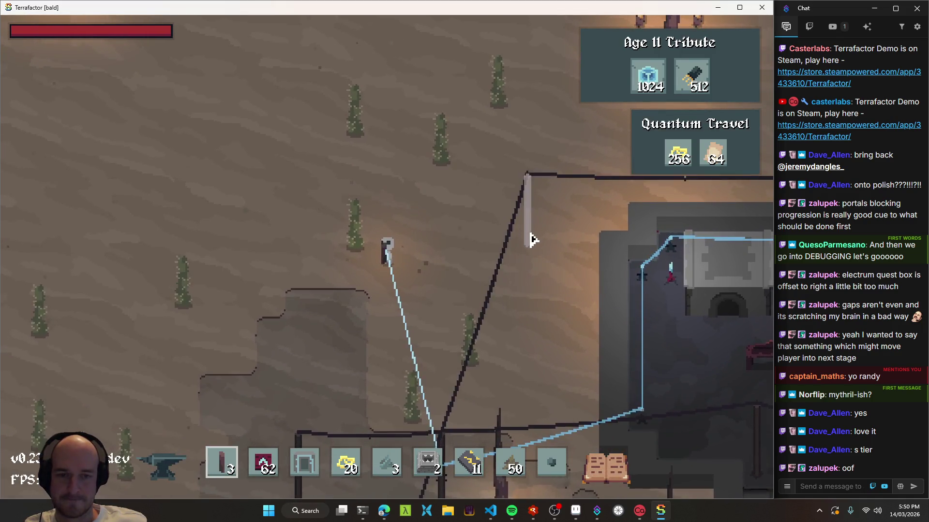
key(s)
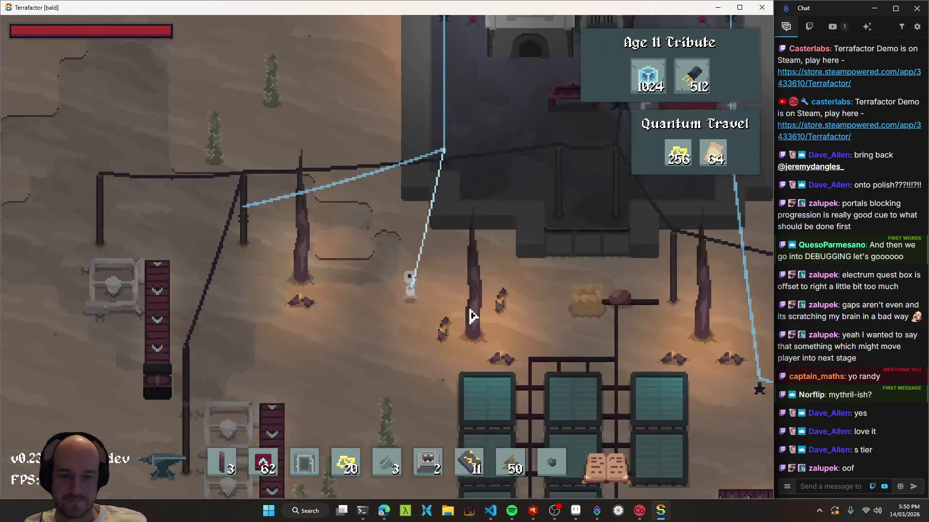
key(w)
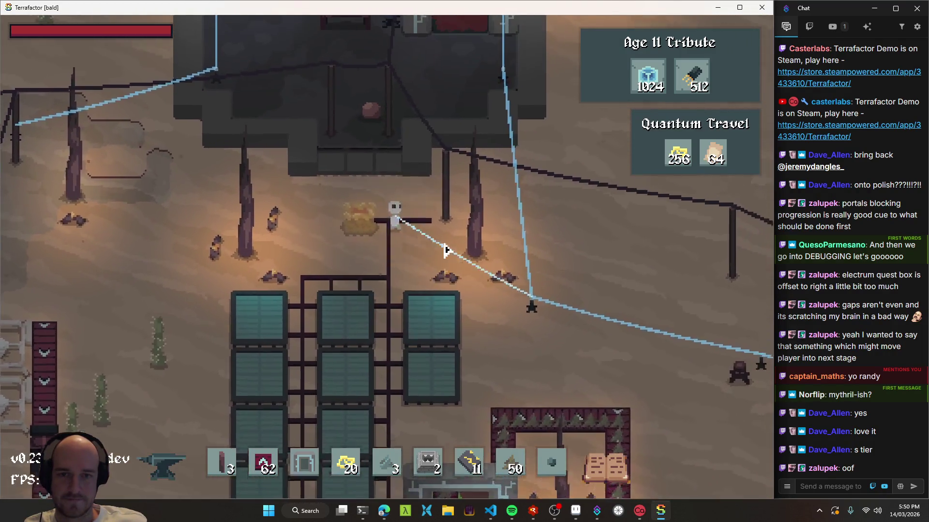
key(s)
key(w)
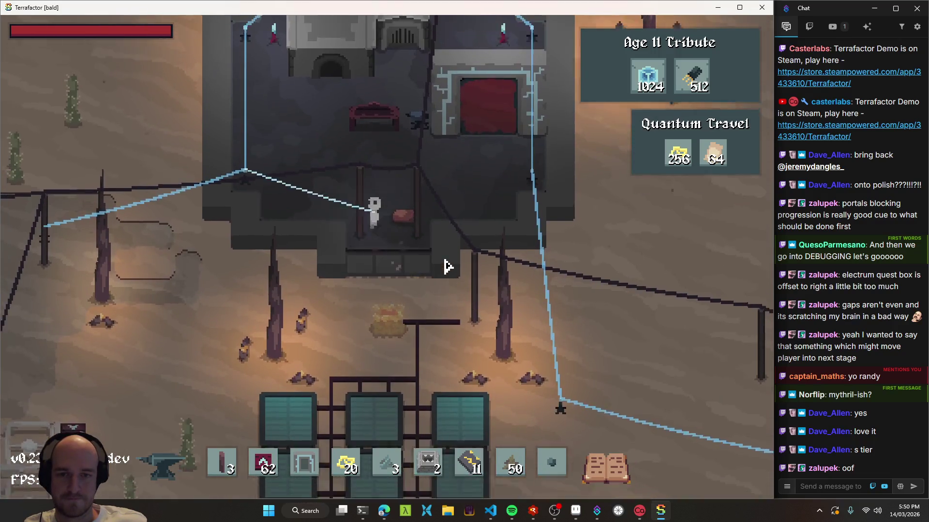
key(s)
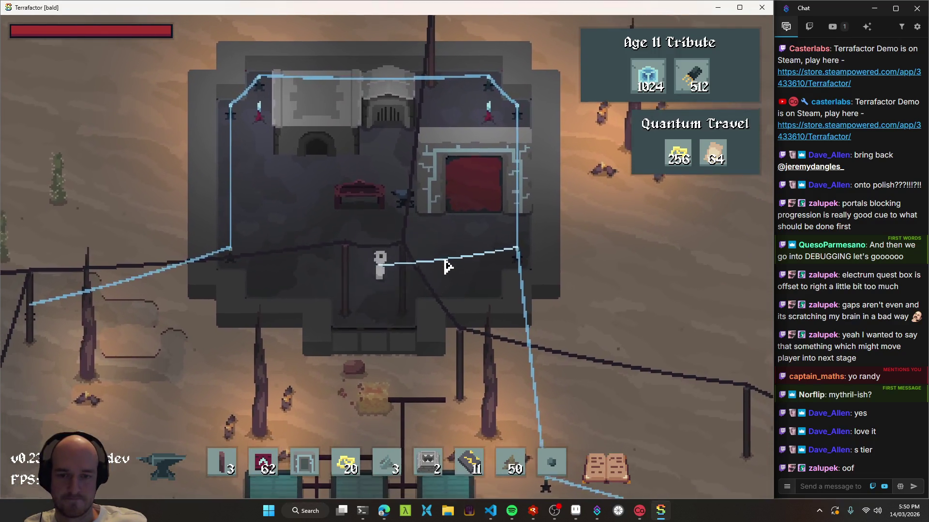
key(s)
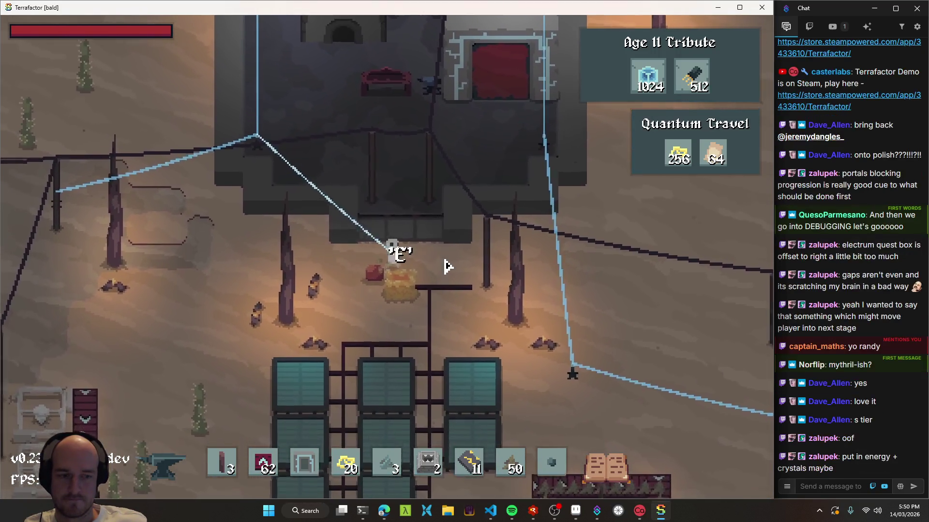
Walk east, recheck the recipe browser, and zoom the view out
key(d)
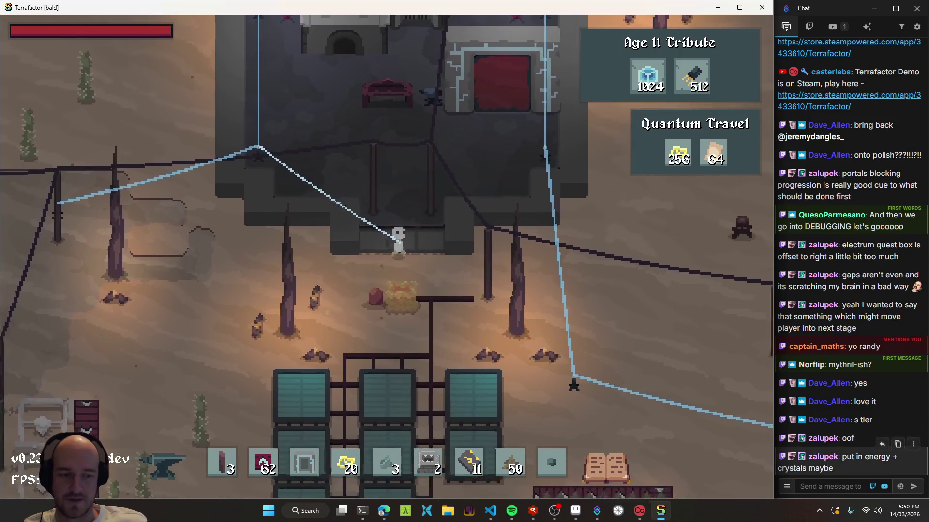
key(e)
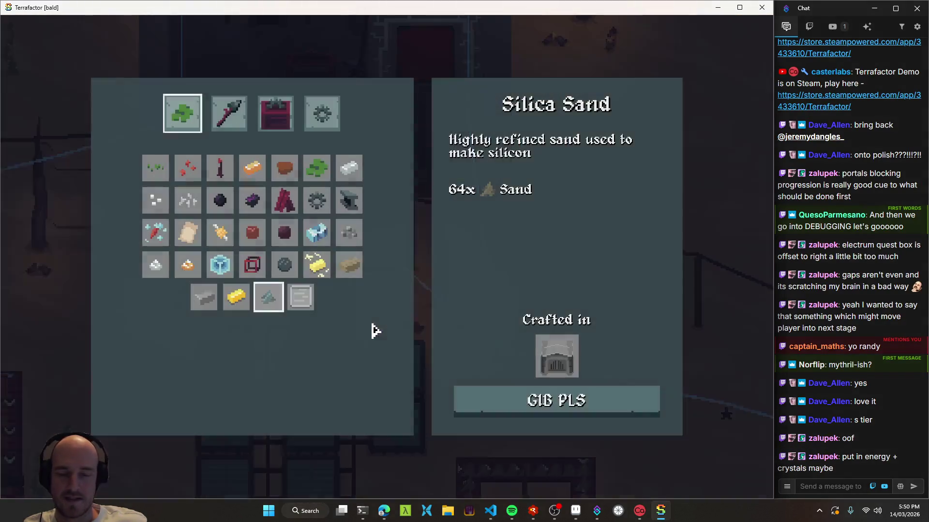
key(e)
scroll(414, 315, down, 5)
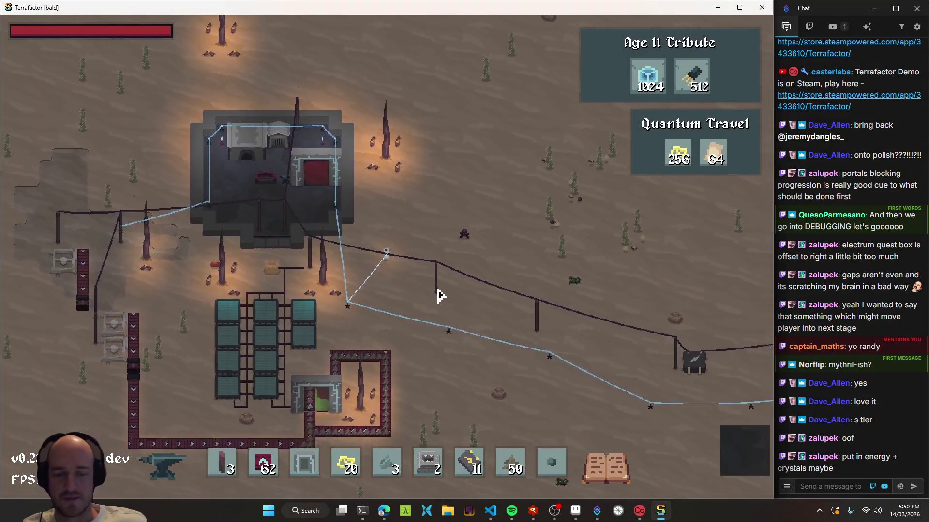
scroll(439, 296, up, 3)
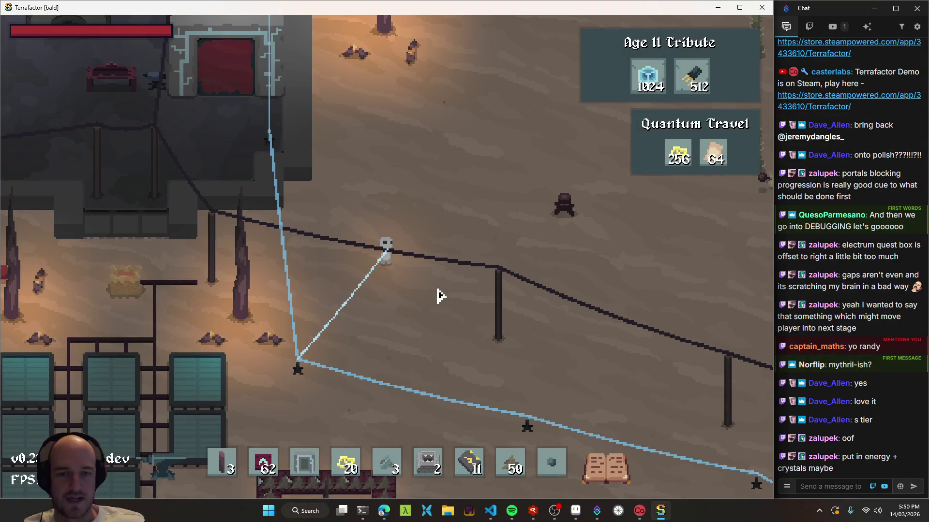
scroll(434, 288, down, 2)
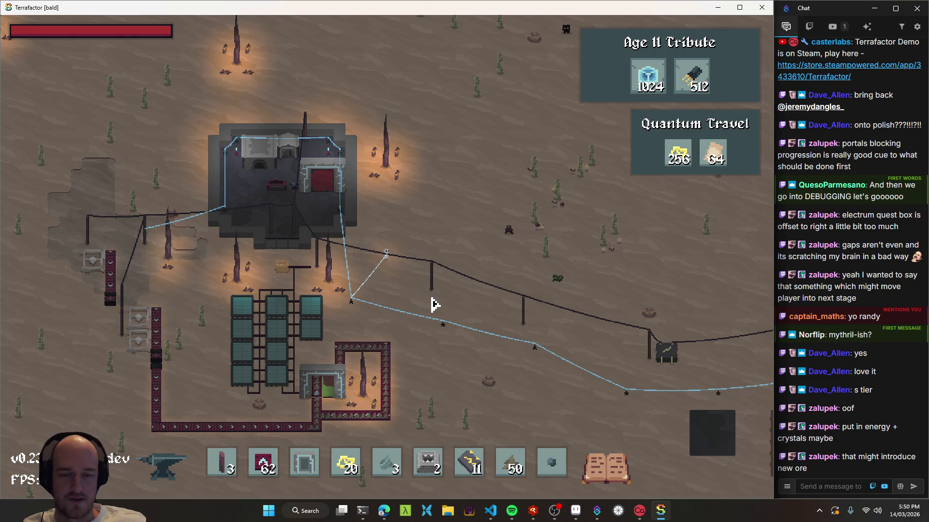
Look up the Cobalt Ingot recipe in the recipe browser, then zoom back out
scroll(435, 306, up, 2)
key(t)
key(t)
key(e)
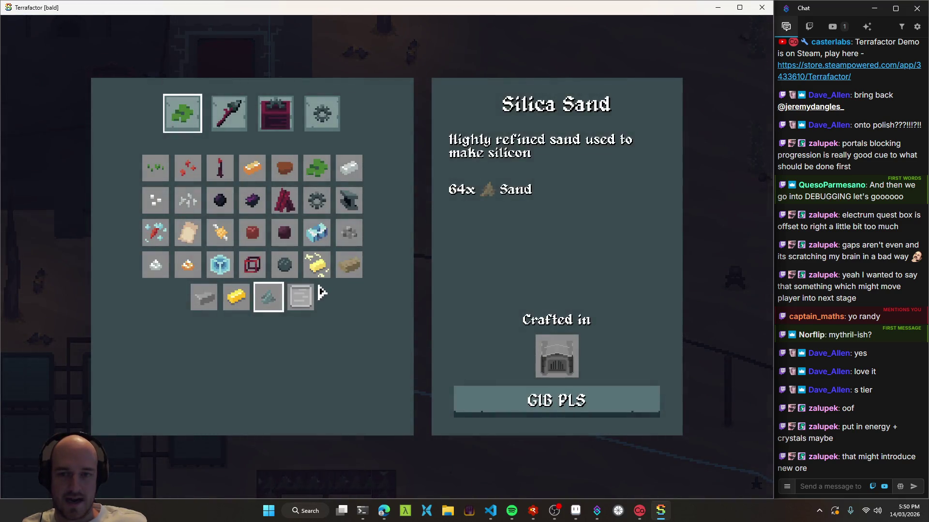
click(316, 232)
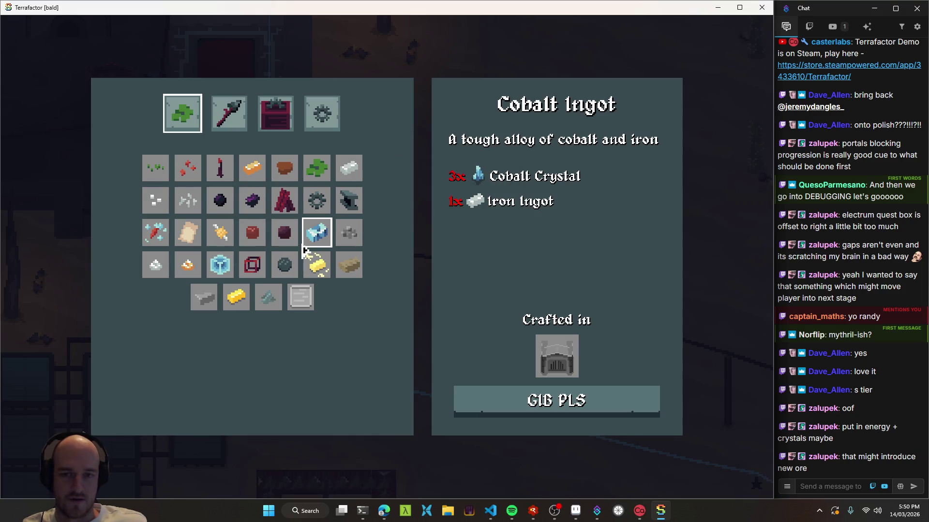
key(e)
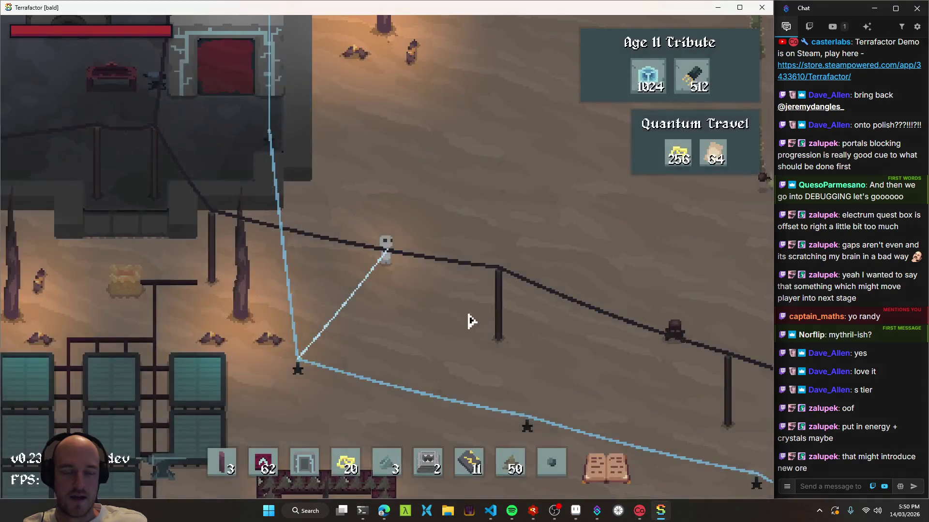
scroll(440, 321, down, 3)
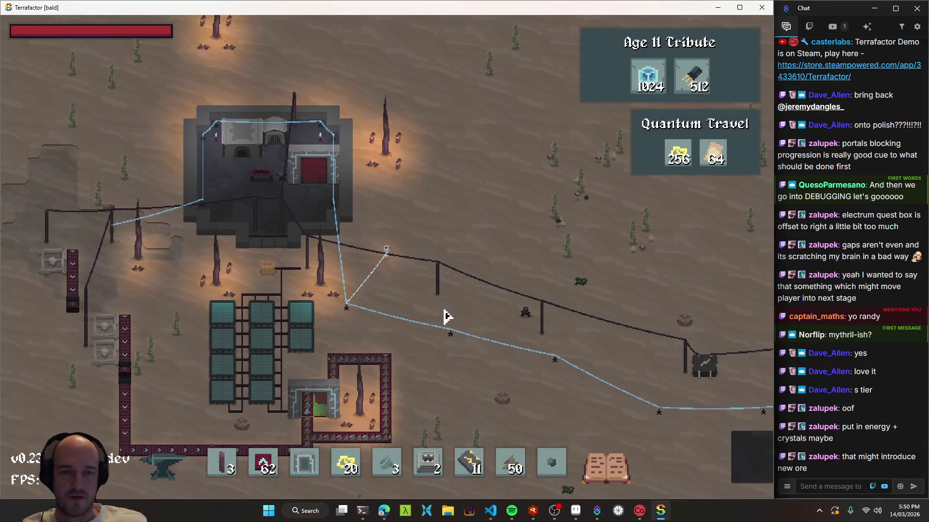
Walk the character around the desert, picking up a Copper Root
key(w)
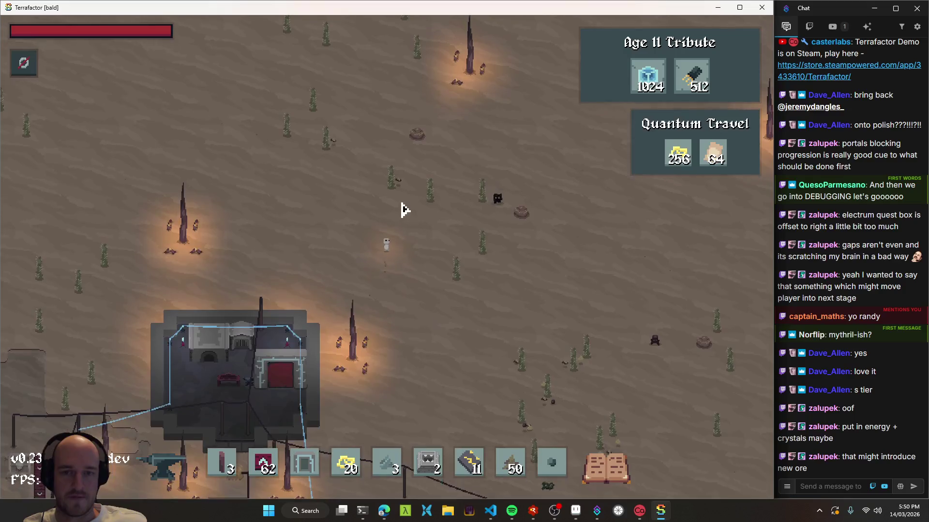
scroll(403, 210, up, 2)
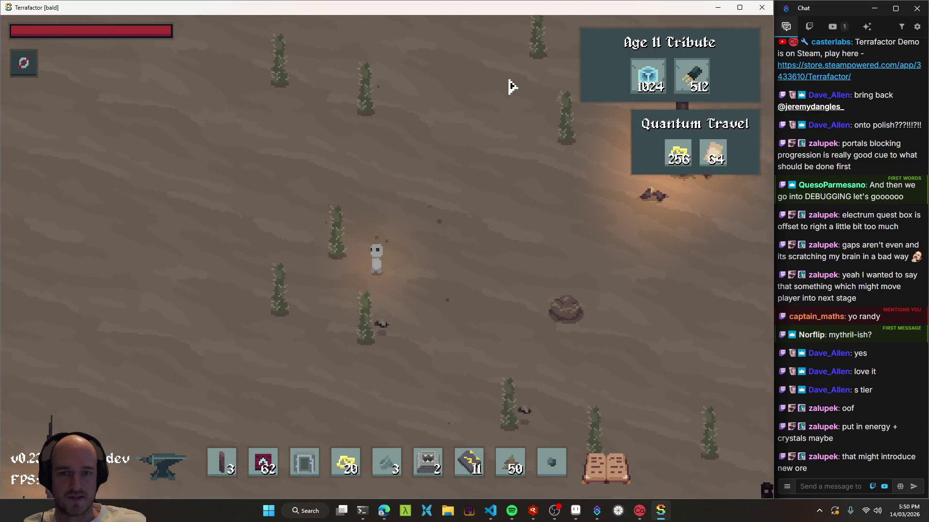
key(s)
key(d)
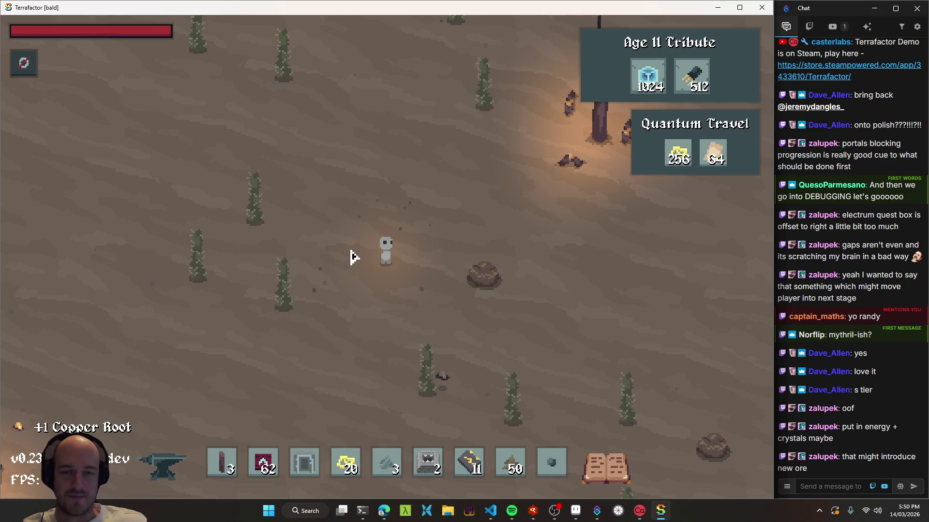
key(s)
key(a)
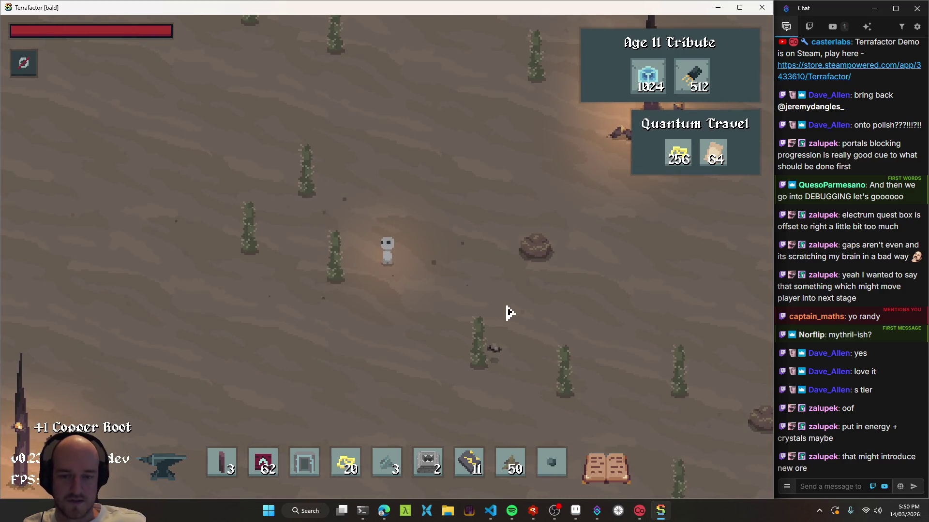
key(d)
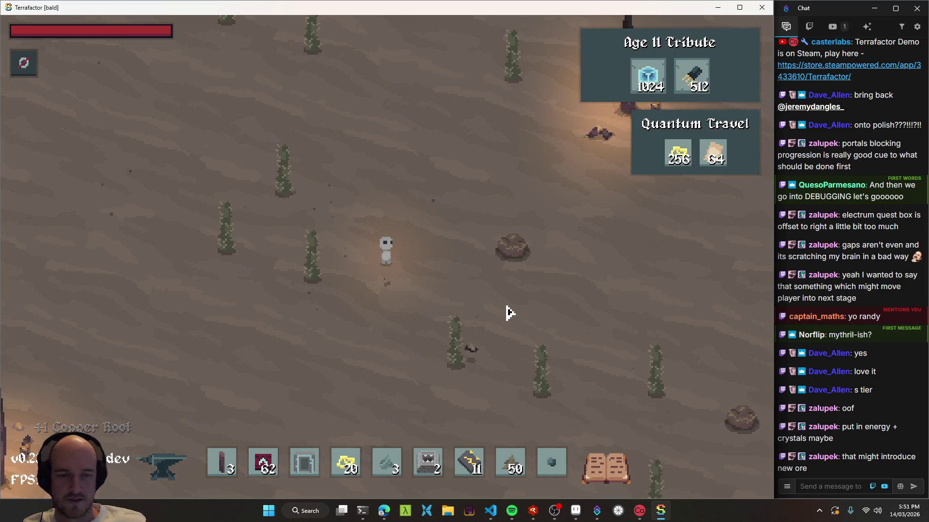
key(s)
key(d)
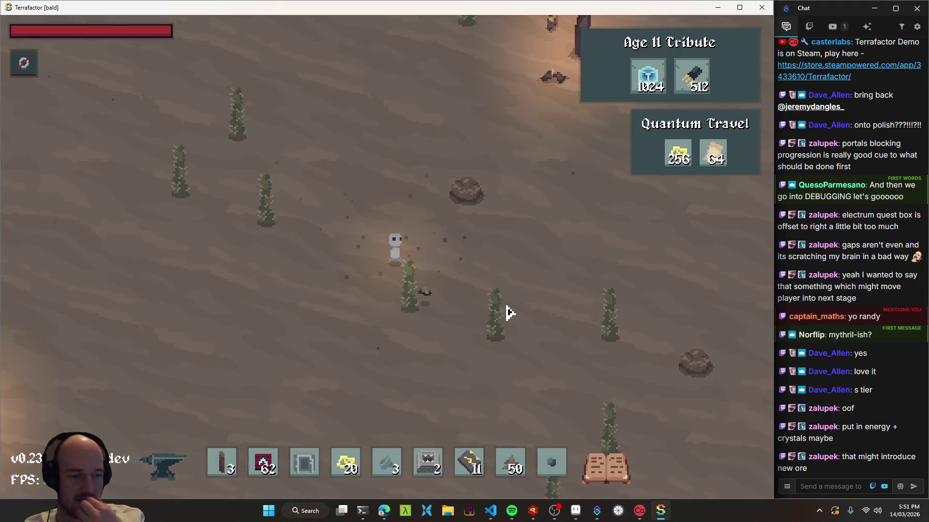
Walk north-west across the desert, then bring up the tech tree on its Age III page
key(w)
key(a)
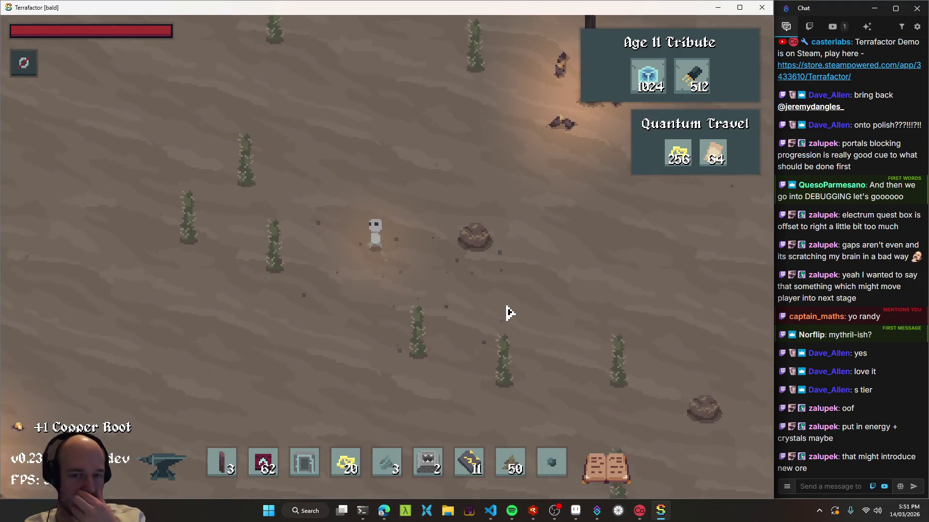
key(w)
key(a)
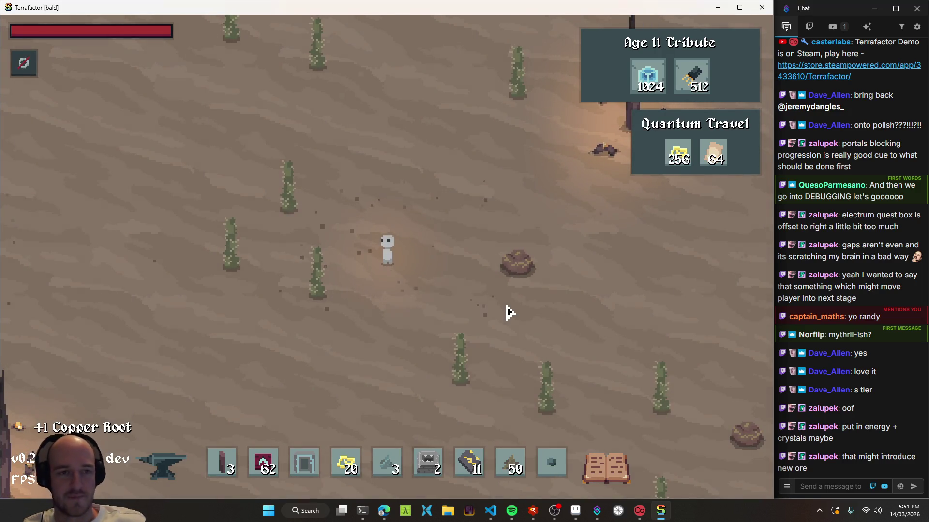
key(t)
click(469, 276)
key(Escape)
mouse_move(446, 150)
mouse_down()
mouse_move(379, 178)
mouse_move(514, 168)
mouse_up()
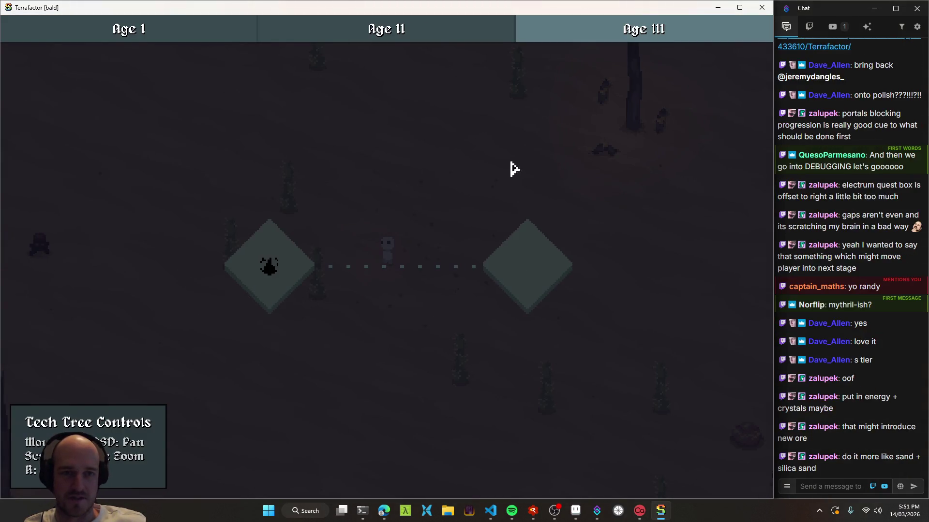
mouse_move(406, 250)
mouse_down()
mouse_move(318, 222)
mouse_move(408, 225)
mouse_move(426, 251)
mouse_move(424, 238)
mouse_up()
scroll(426, 240, down, 2)
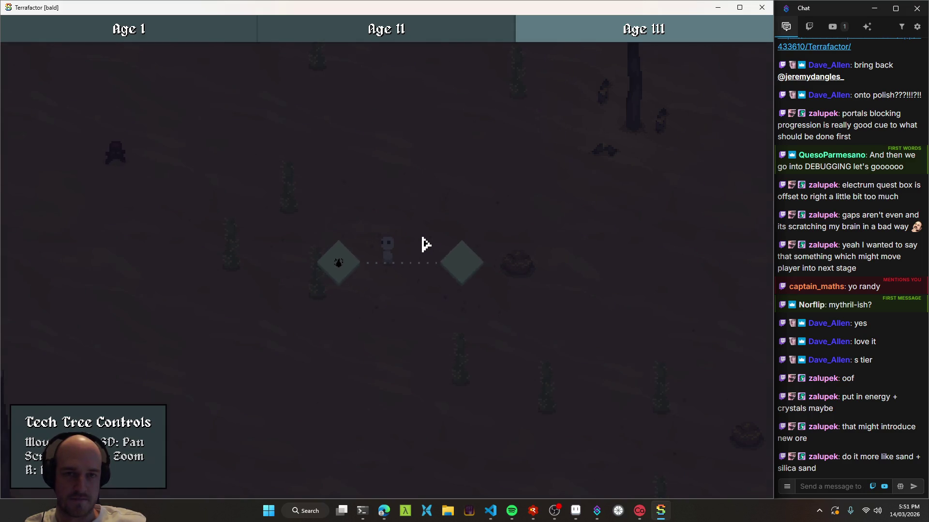
key(Escape)
key(e)
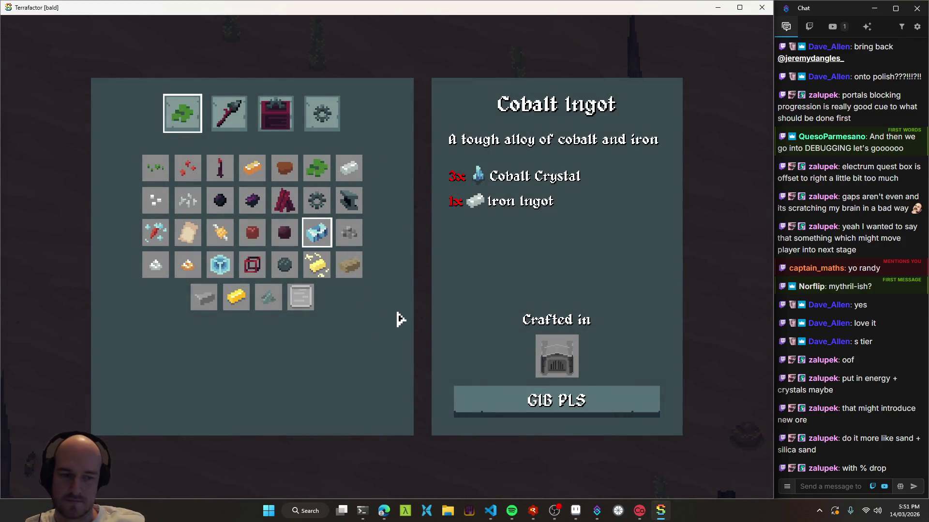
key(Escape)
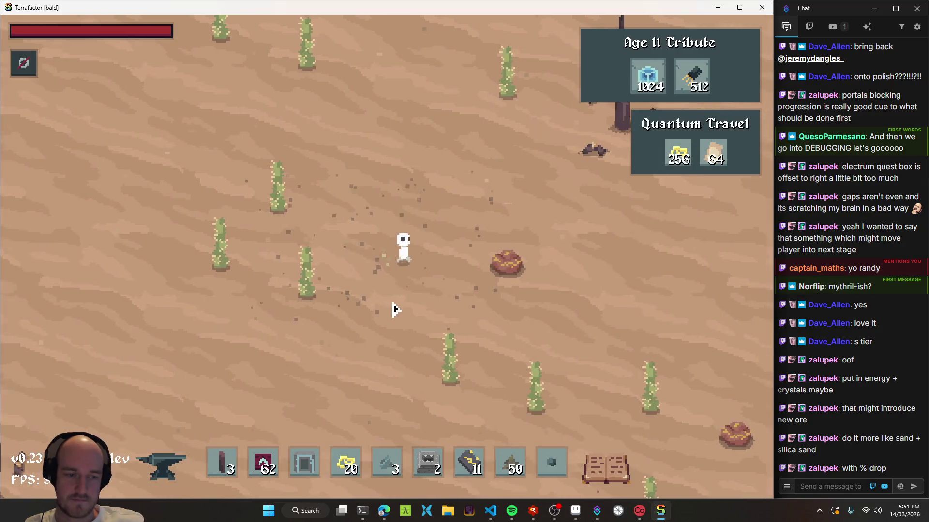
Walk north-west back to the stone base and open the Age II tech tree
key(w+a)
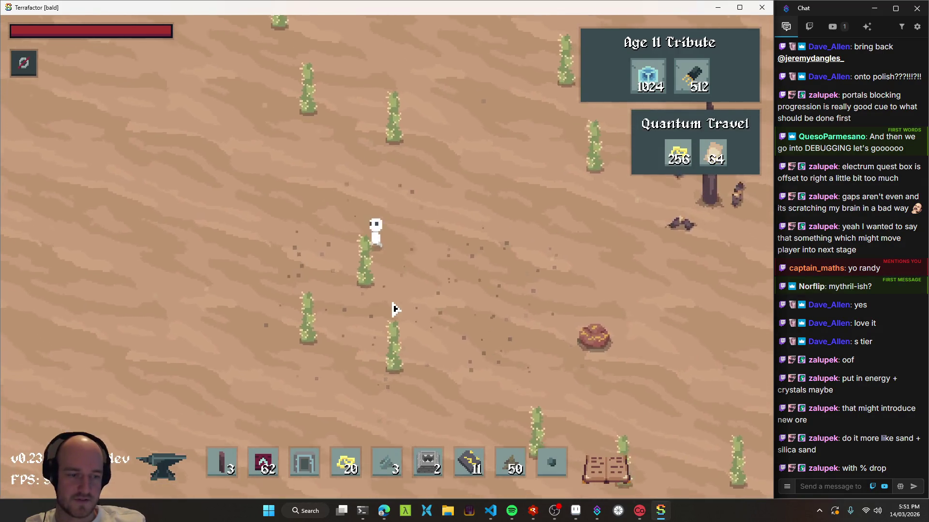
key(w+a)
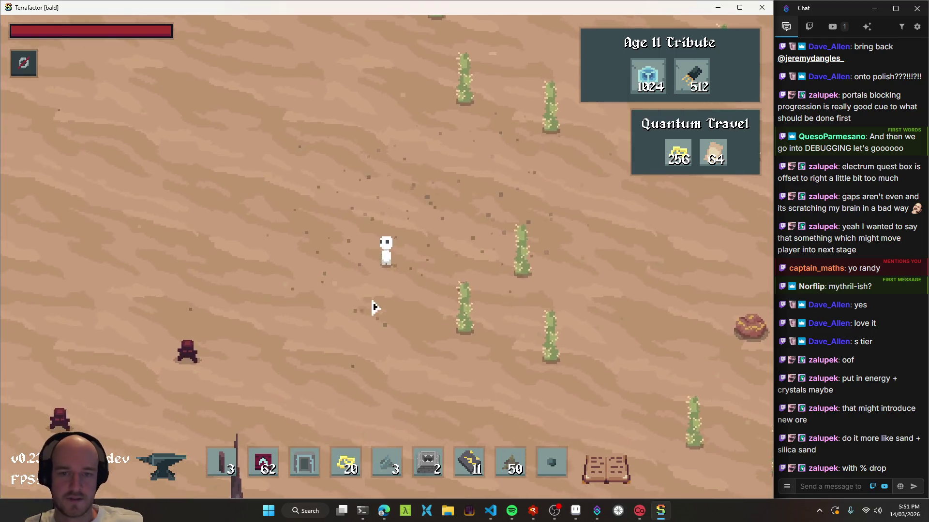
key(w+a)
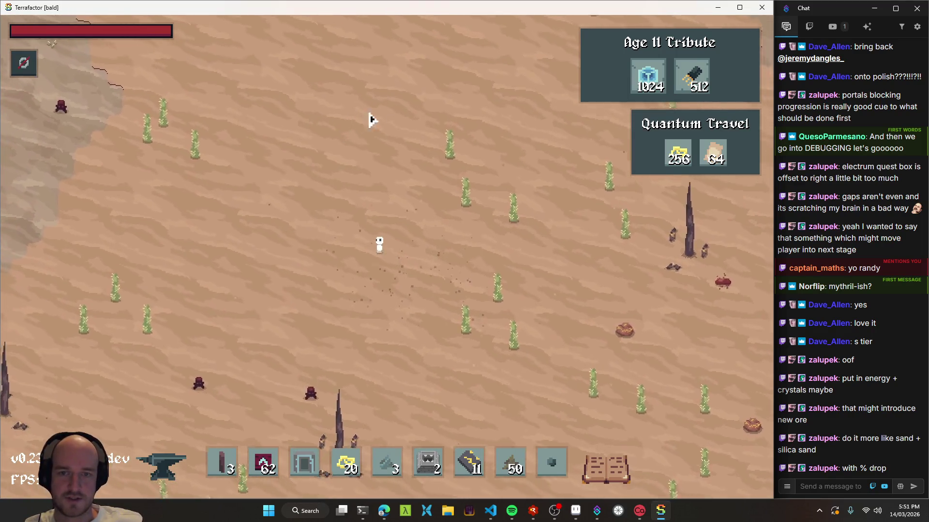
key(w+a)
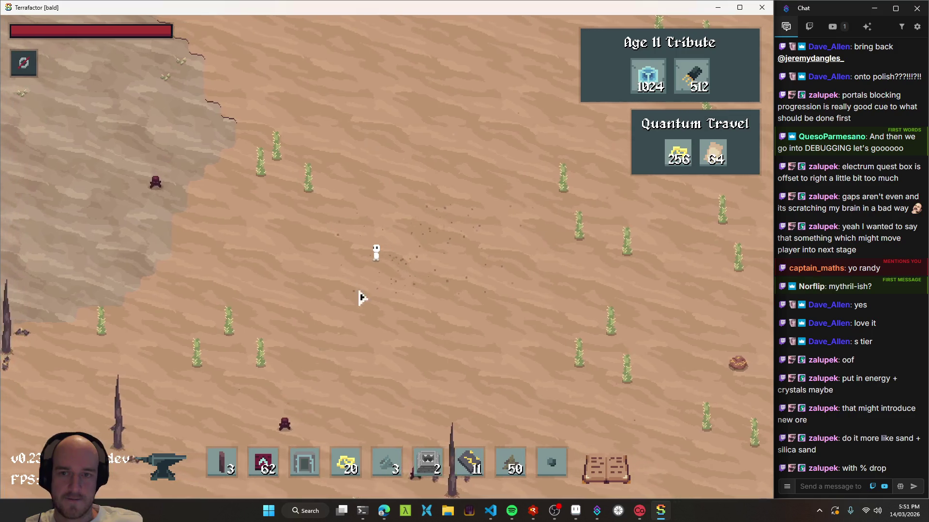
key(w+a)
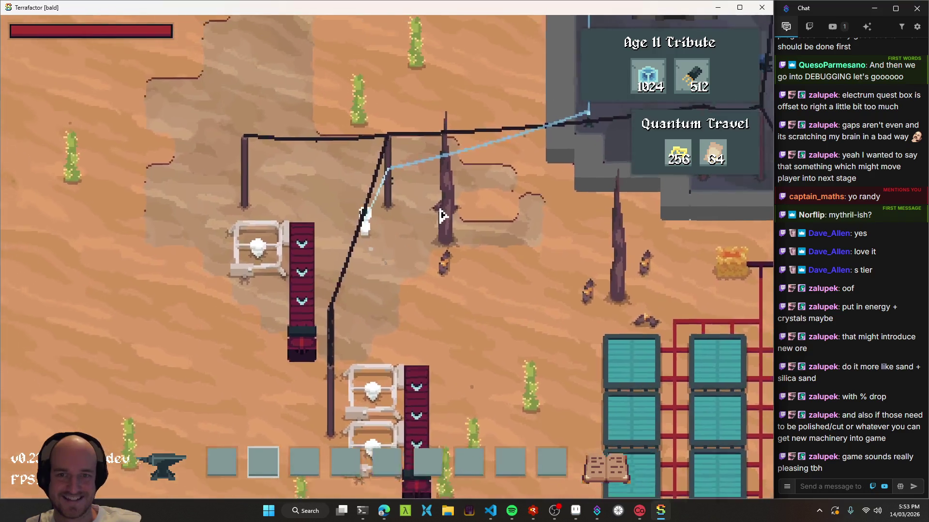
key(t)
click(411, 33)
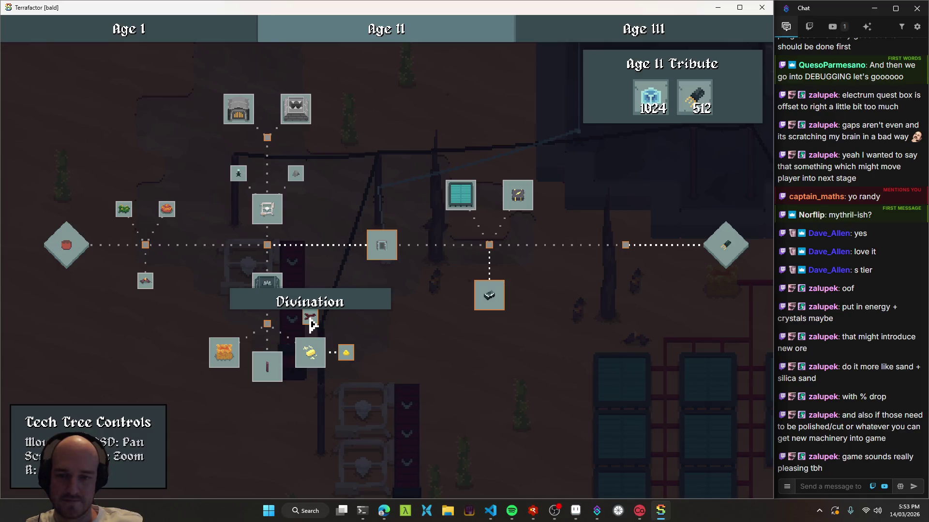
Switch to the Age I tree, view the Logistics research details, then go back to Age II
mouse_move(479, 376)
mouse_down()
mouse_move(361, 340)
mouse_move(534, 401)
mouse_up()
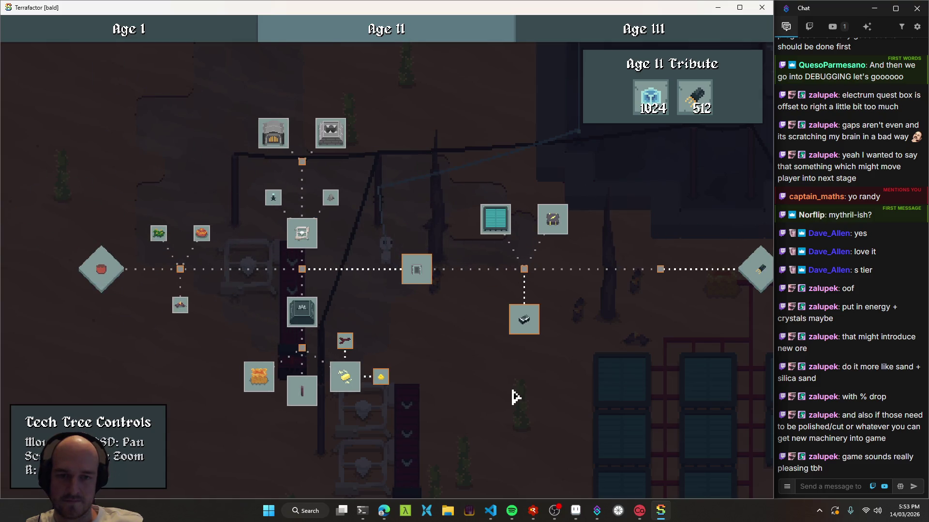
click(208, 40)
scroll(315, 222, down, 3)
key(a)
key(d)
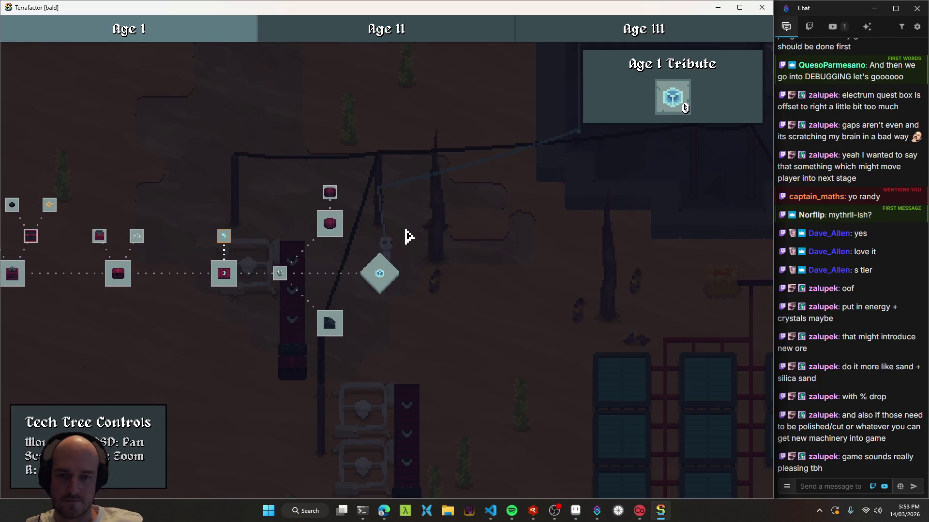
scroll(394, 262, up, 1)
click(307, 360)
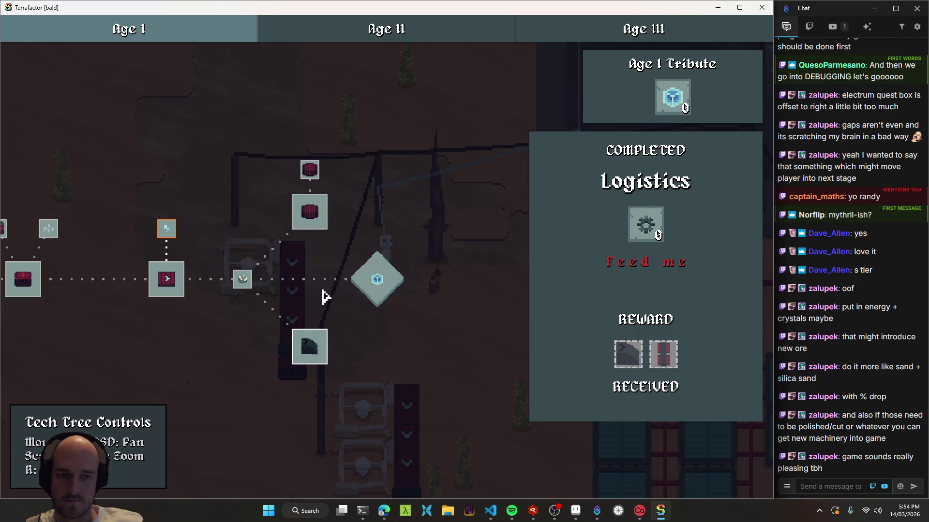
click(323, 297)
click(415, 37)
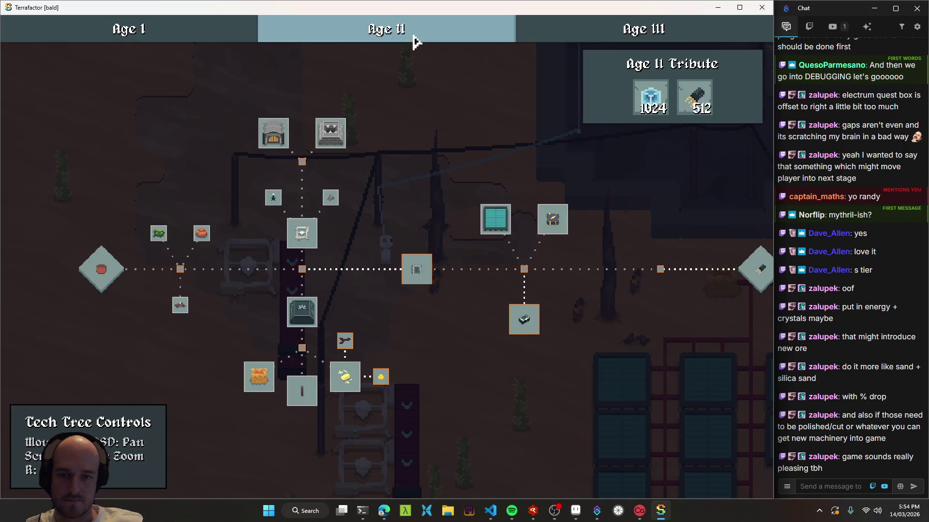
Zoom into the Age II tree and view the Quantum Travel research details
drag(405, 223, 332, 210)
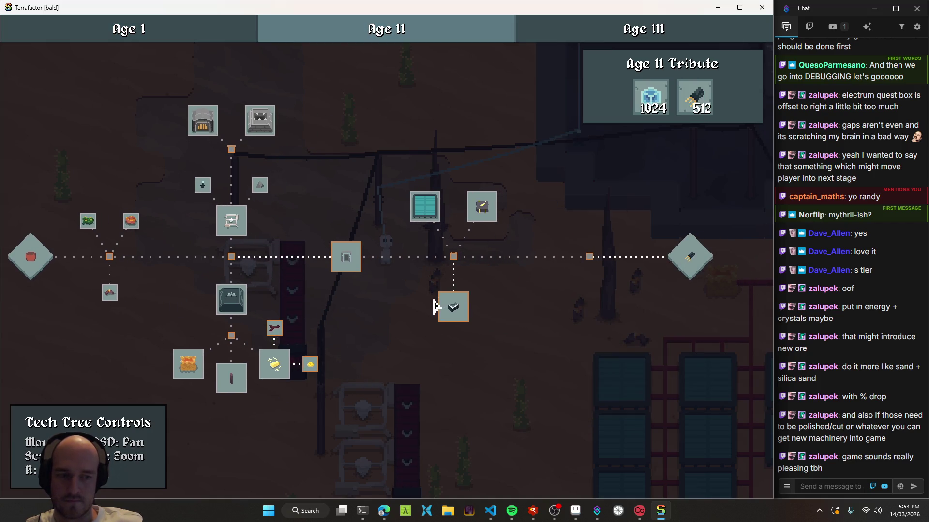
scroll(433, 307, up, 3)
drag(444, 265, 243, 266)
key(a)
key(d)
key(a)
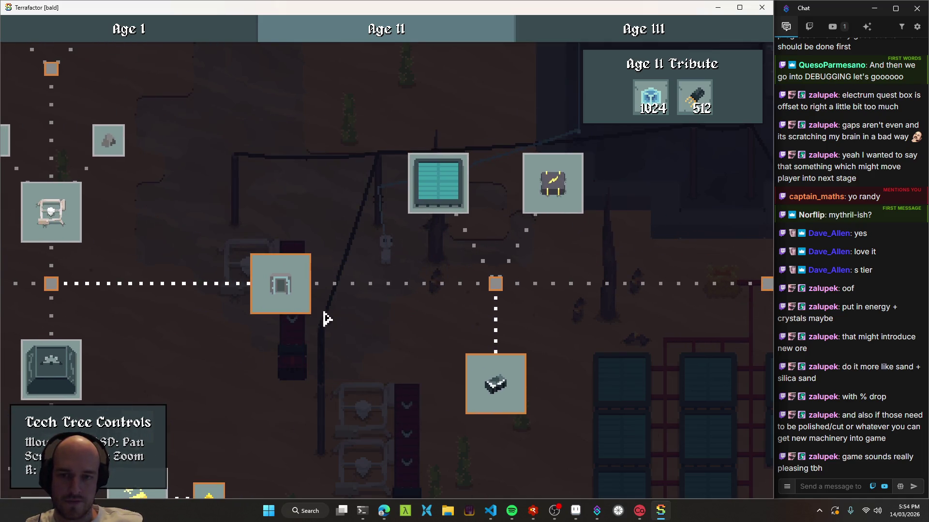
click(290, 295)
key(d)
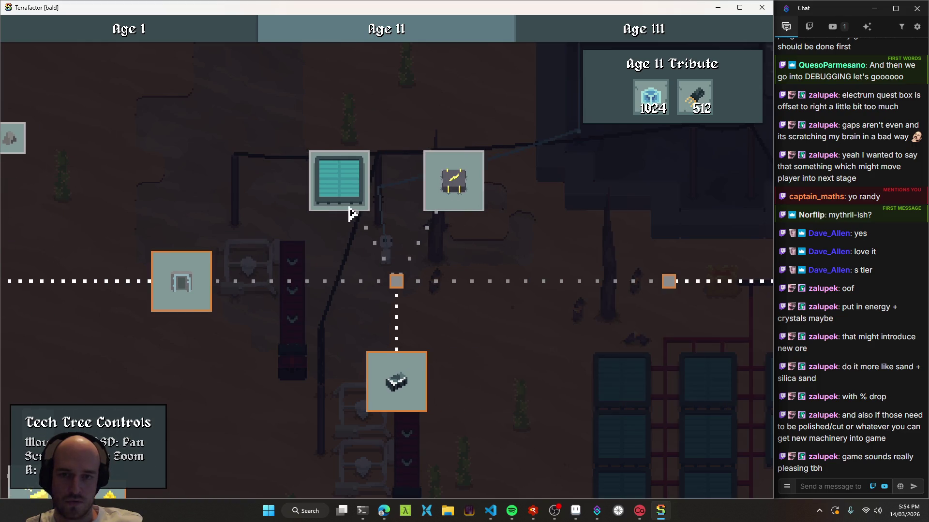
Review the Solar Power and Grid Power research details
click(352, 192)
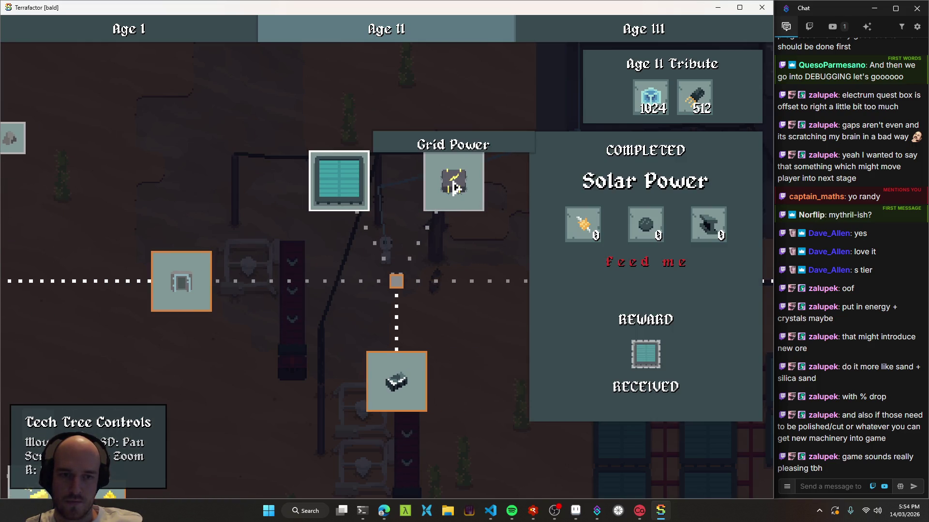
click(455, 187)
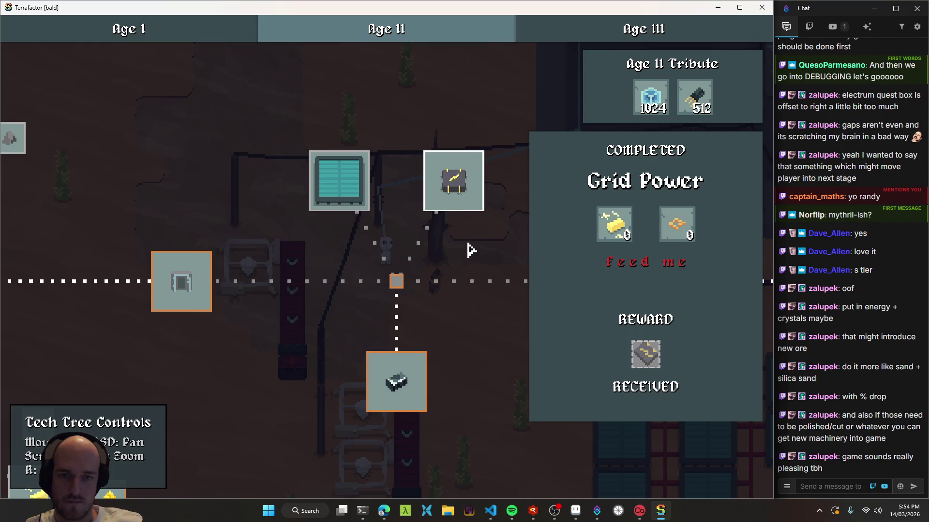
mouse_move(613, 237)
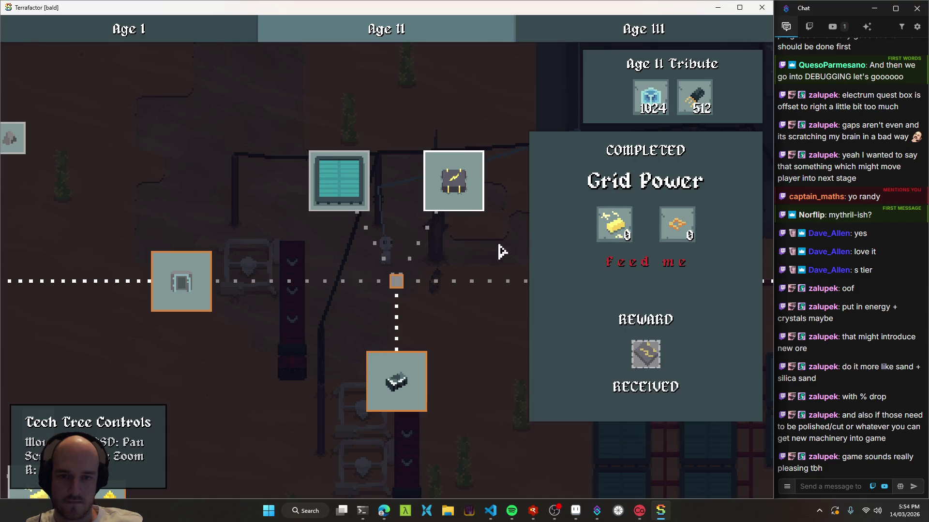
click(452, 266)
Check the Advanced Alloying research details, then close the tech tree
scroll(452, 266, down, 3)
drag(296, 318, 506, 277)
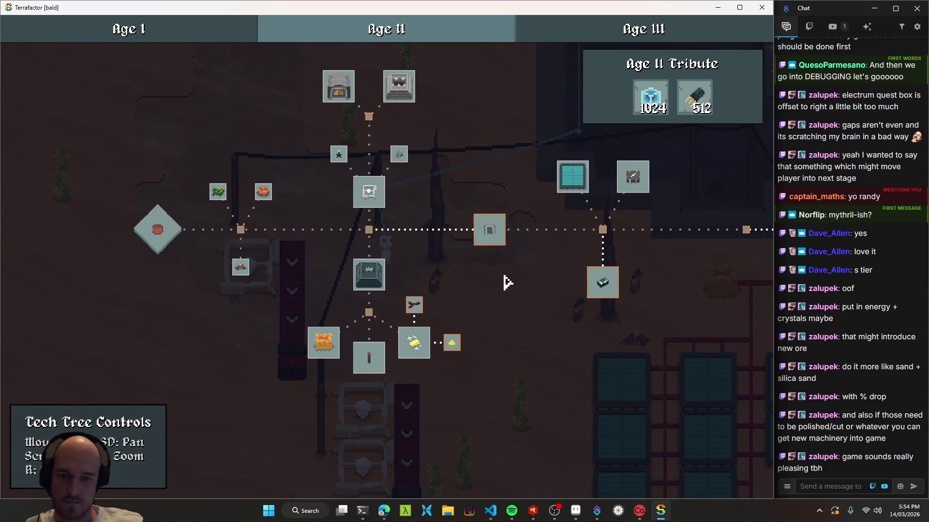
click(414, 343)
mouse_move(651, 360)
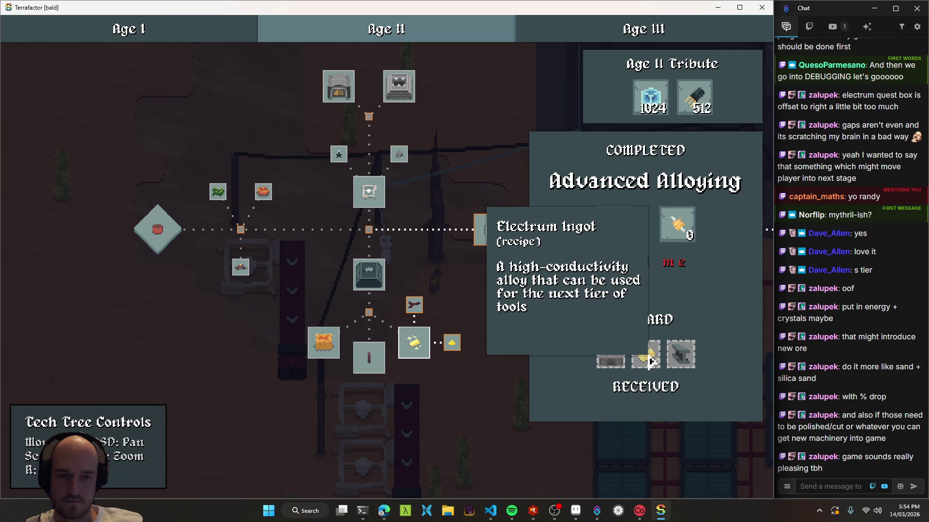
click(438, 288)
mouse_move(438, 288)
mouse_down()
mouse_move(335, 321)
mouse_move(317, 338)
mouse_up()
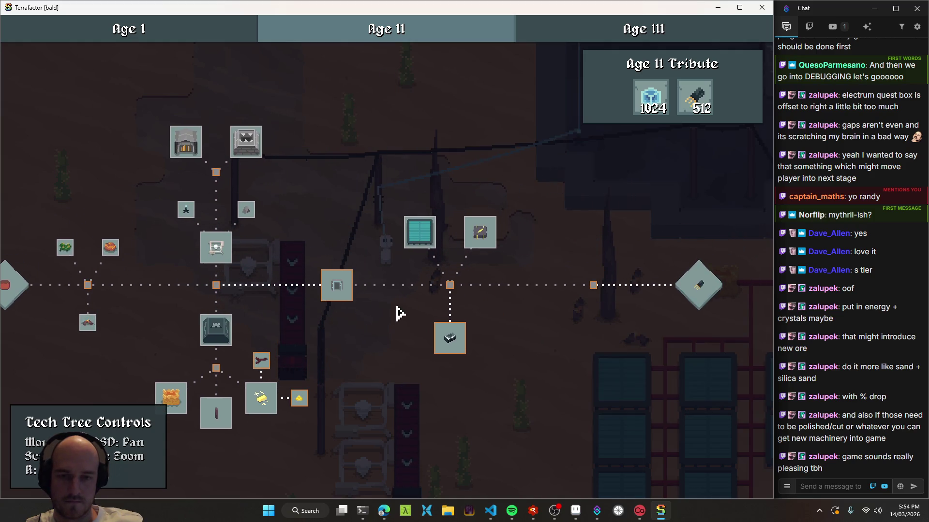
key(Escape)
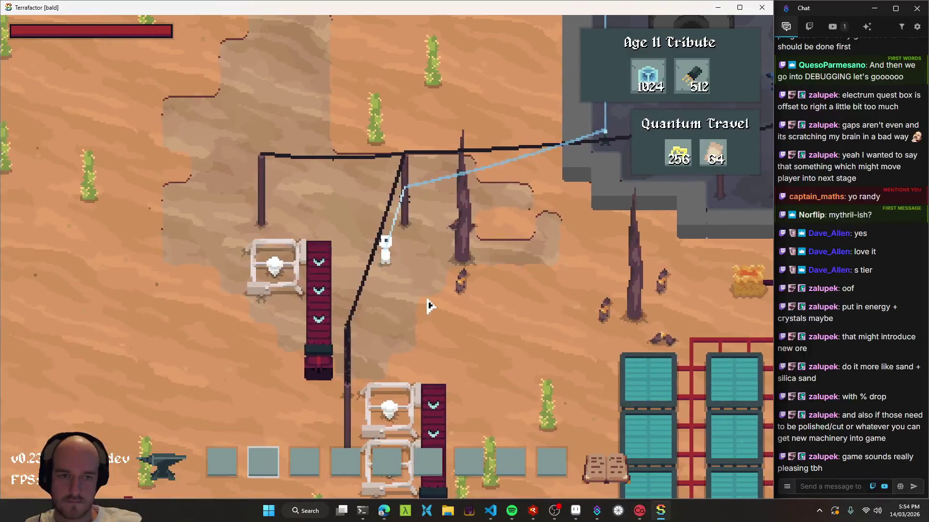
key(e)
click(274, 117)
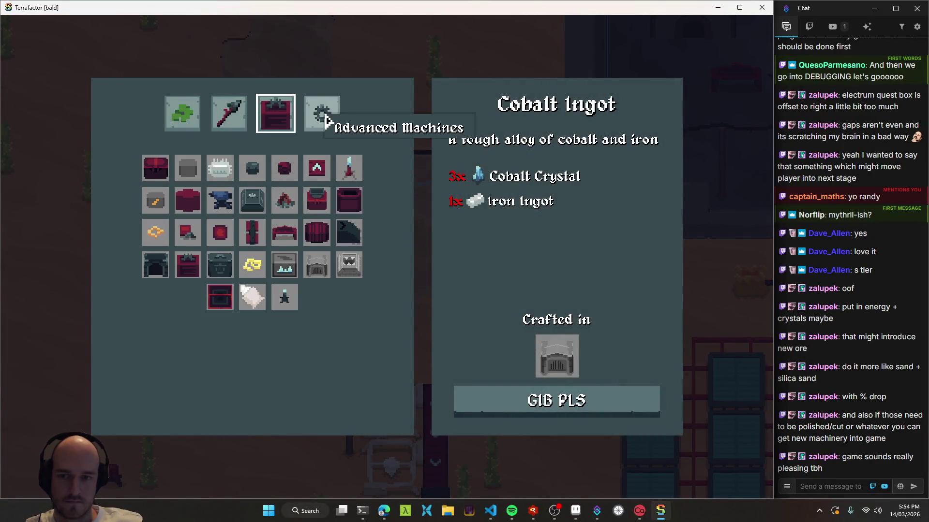
click(325, 120)
click(226, 126)
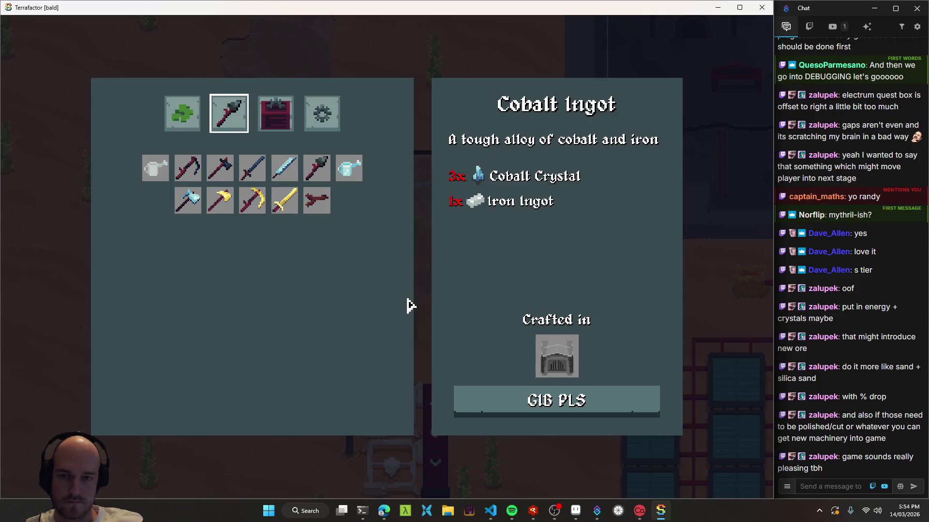
key(e)
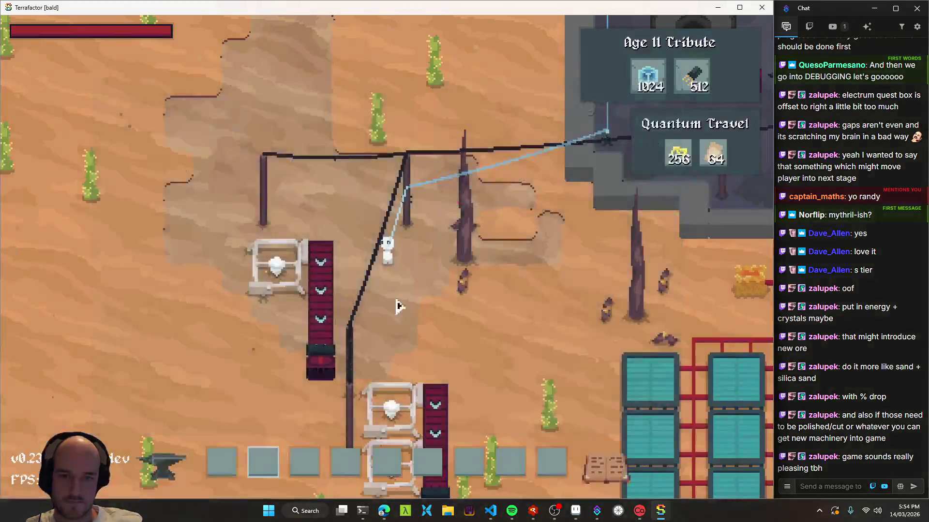
key(e)
key(e)
key(t)
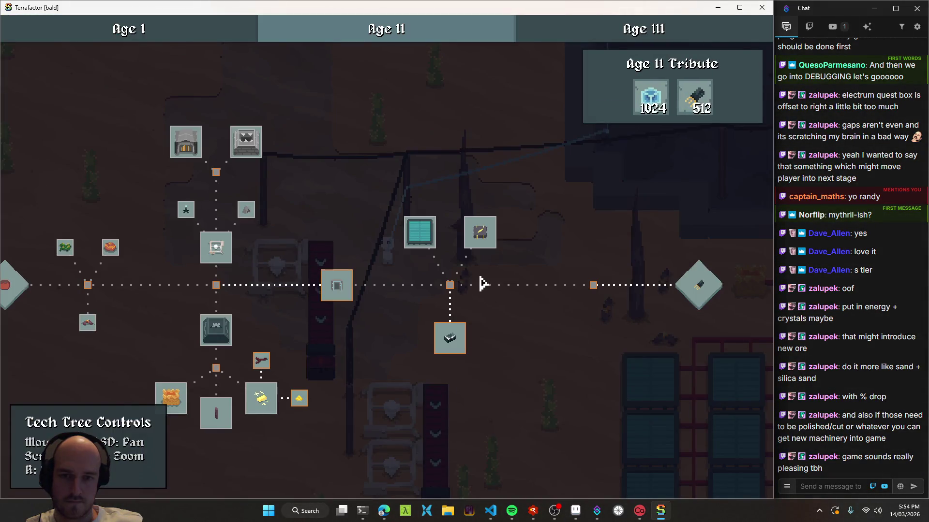
key(t)
key(s)
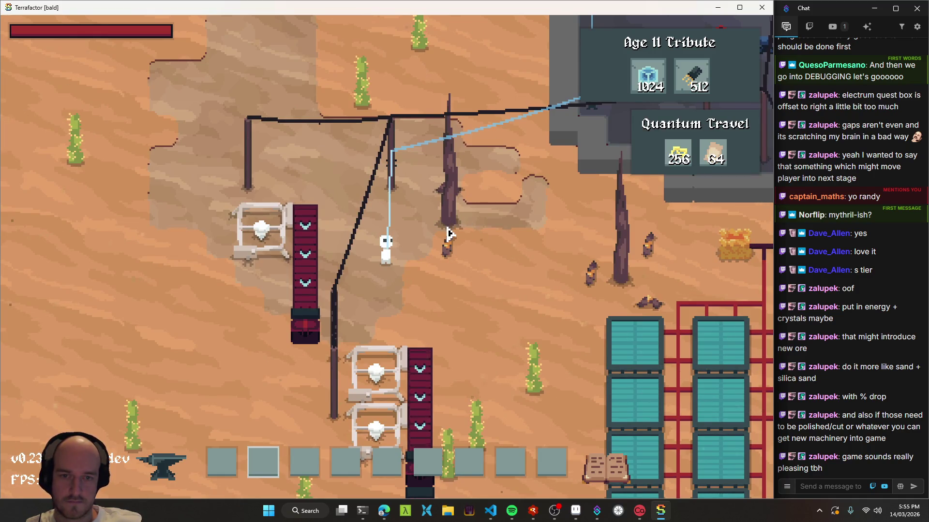
Glance at the crafting recipes and walk past the power poles toward the solar panels
key(c)
key(c)
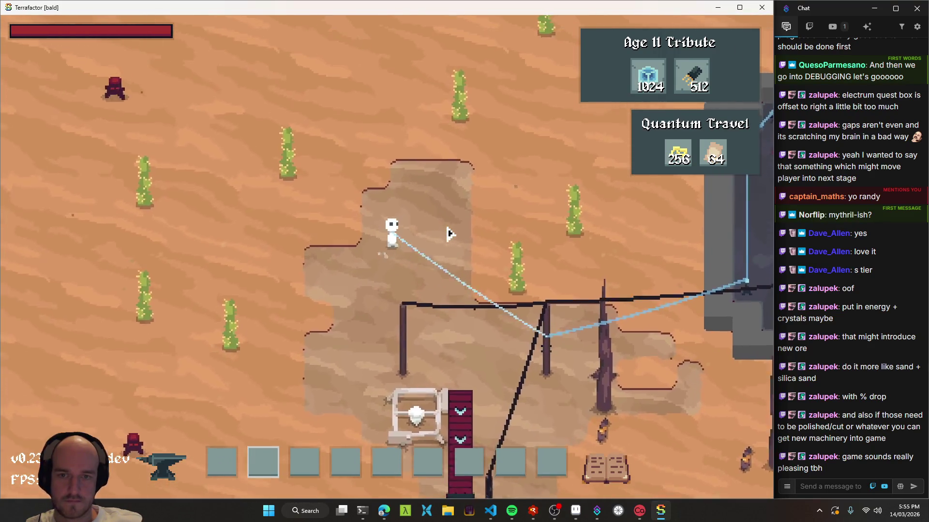
key(s)
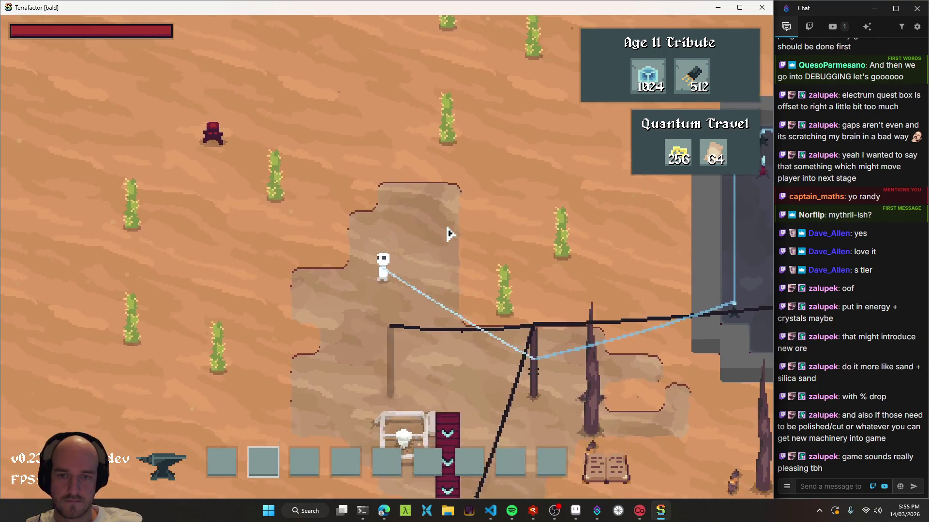
key(w)
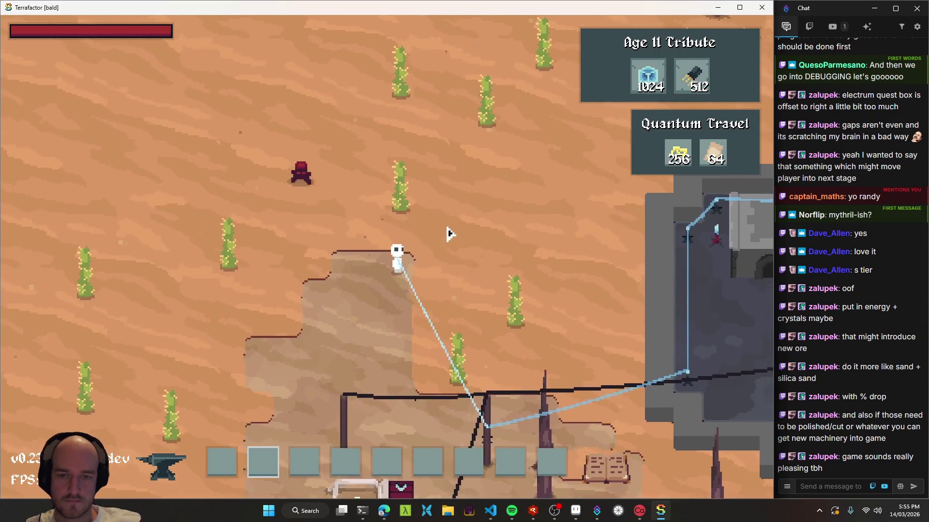
key(s)
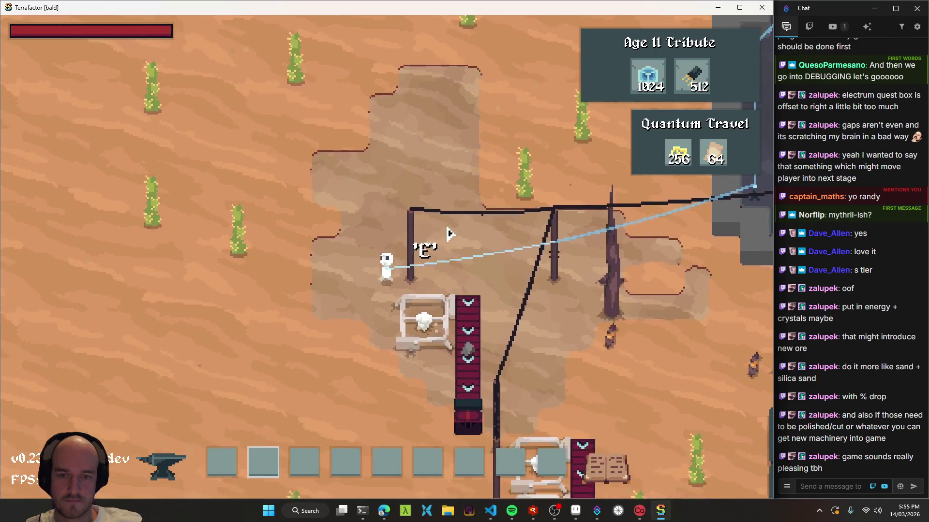
key(d)
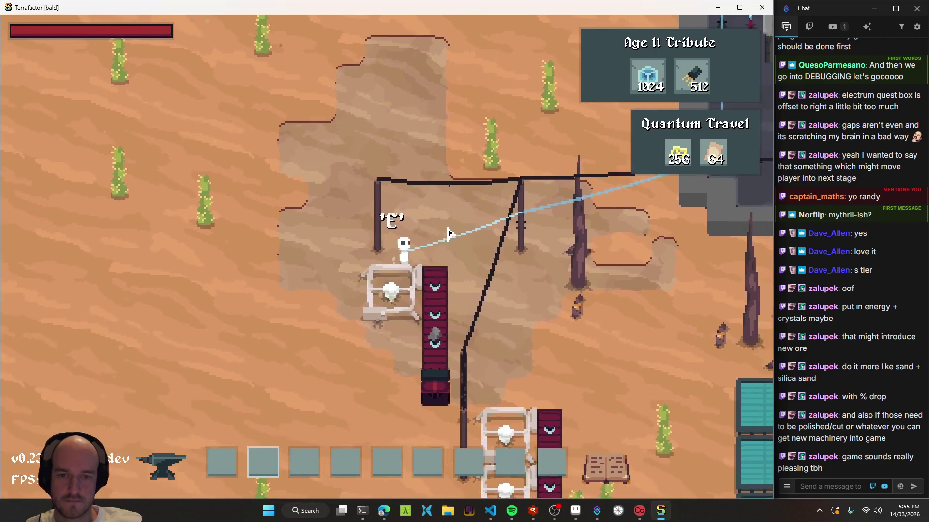
key(s)
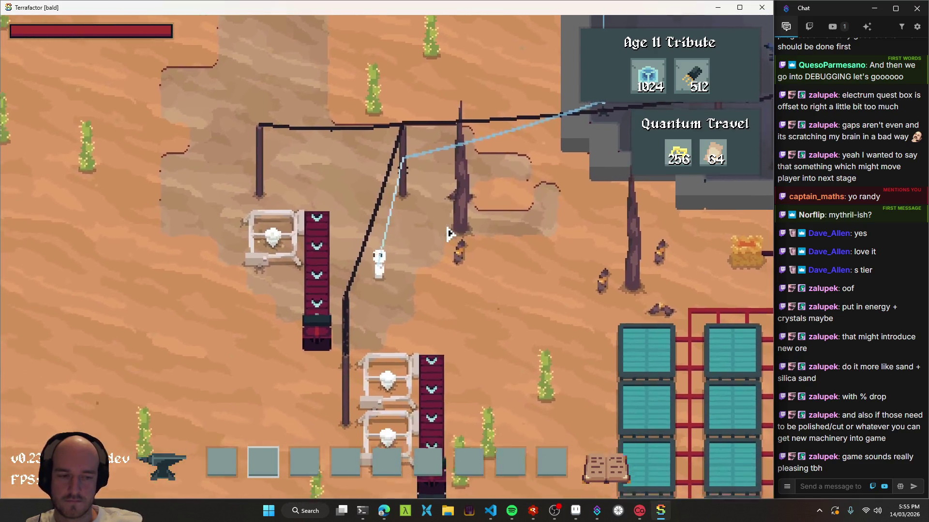
key(d)
key(s)
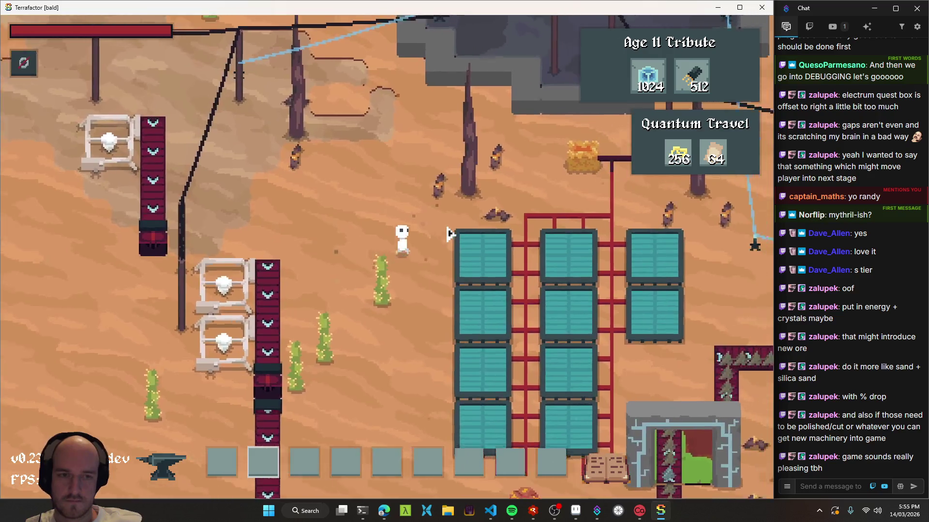
Check the Quantum Travel tribute item icons, then quit the game with Alt+F4
key(t)
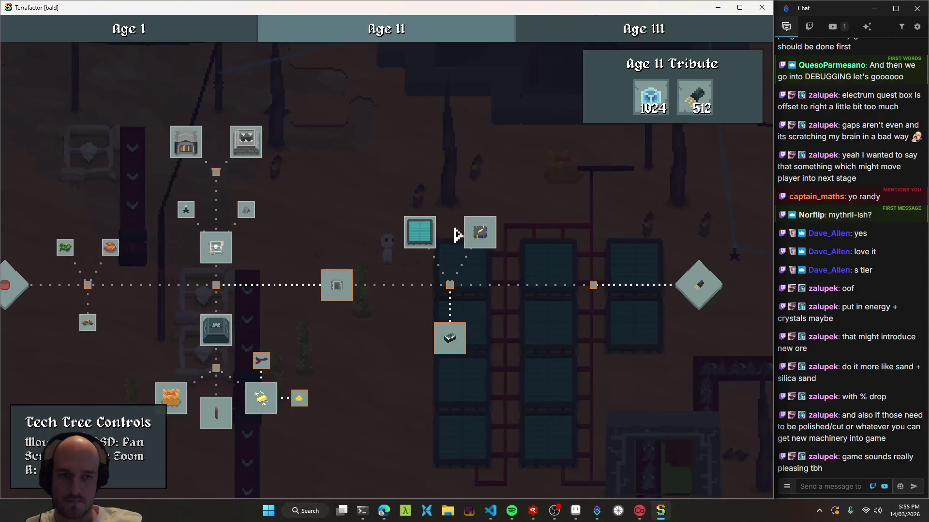
key(t)
mouse_move(685, 162)
mouse_move(725, 159)
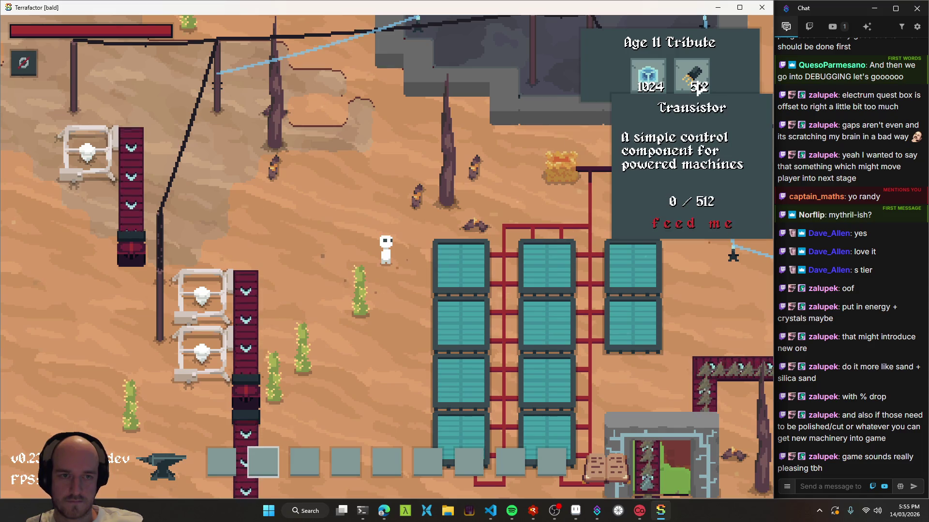
key(alt+F4)
key(alt+Tab)
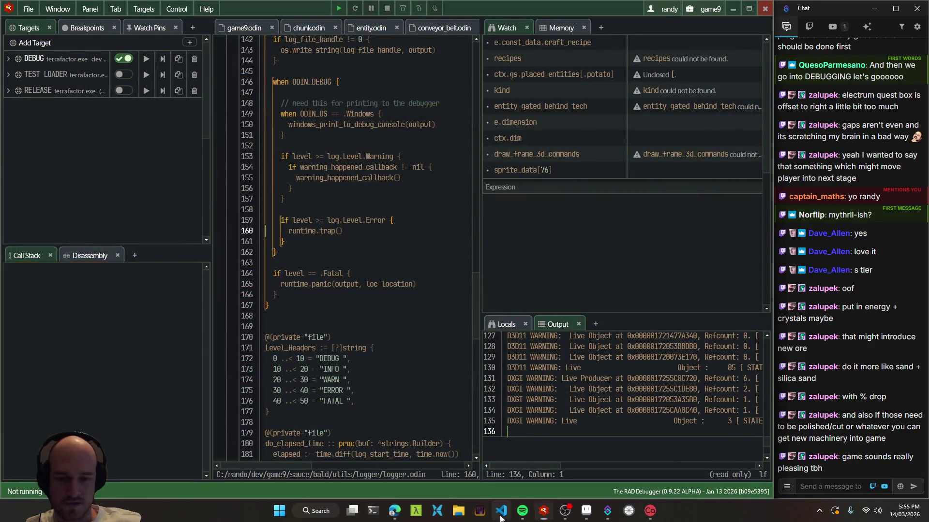
In game9.odin's setup_transistor, change the .wire ingredient to .electrum_wire and save
key(ctrl+Tab)
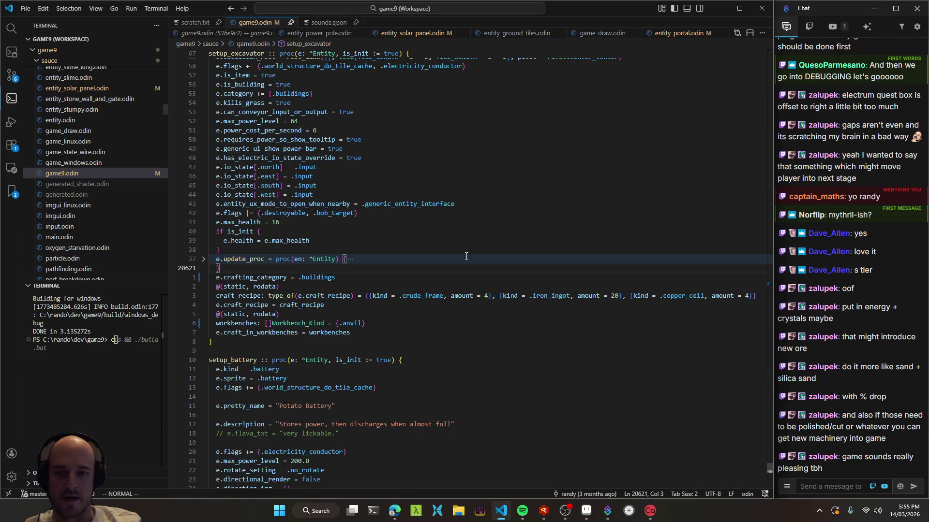
key(ctrl+t)
text(#setuptrans)
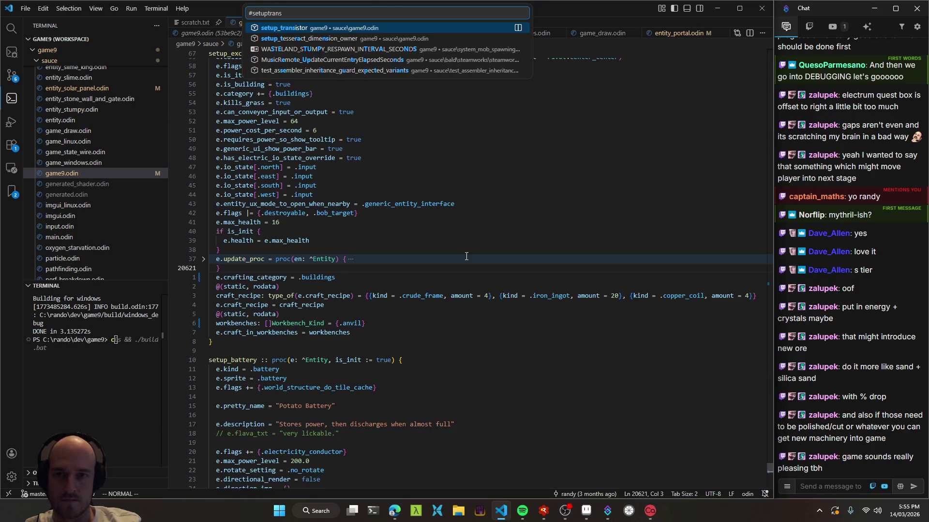
key(Return)
key(j)
key(j)
key(j)
key(j)
key(k)
key(w)
key(f.)
key(;)
key(;)
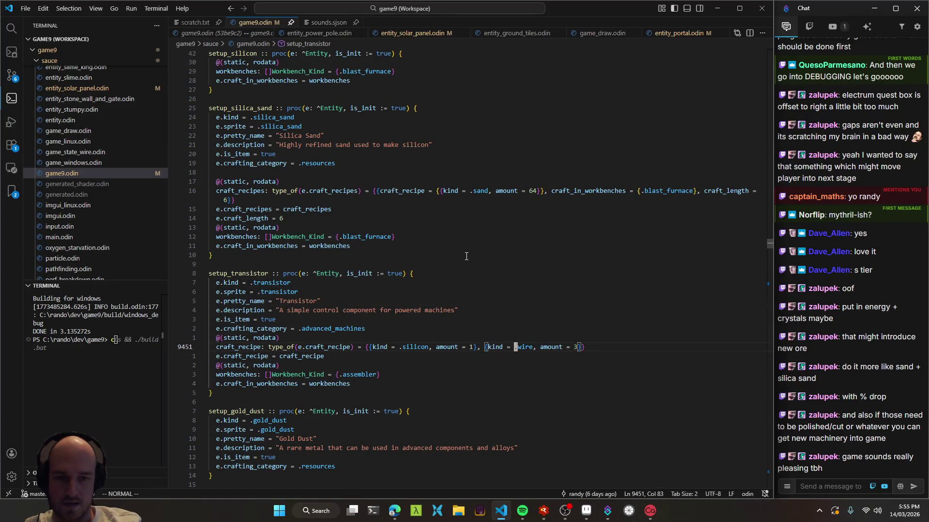
text(cwelectrum_w)
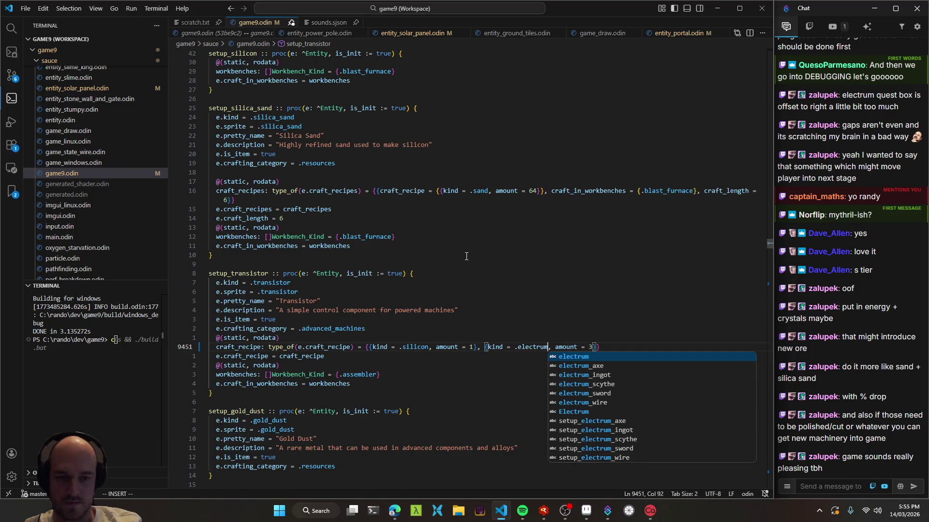
text(ire)
key(Tab)
key(ctrl+s)
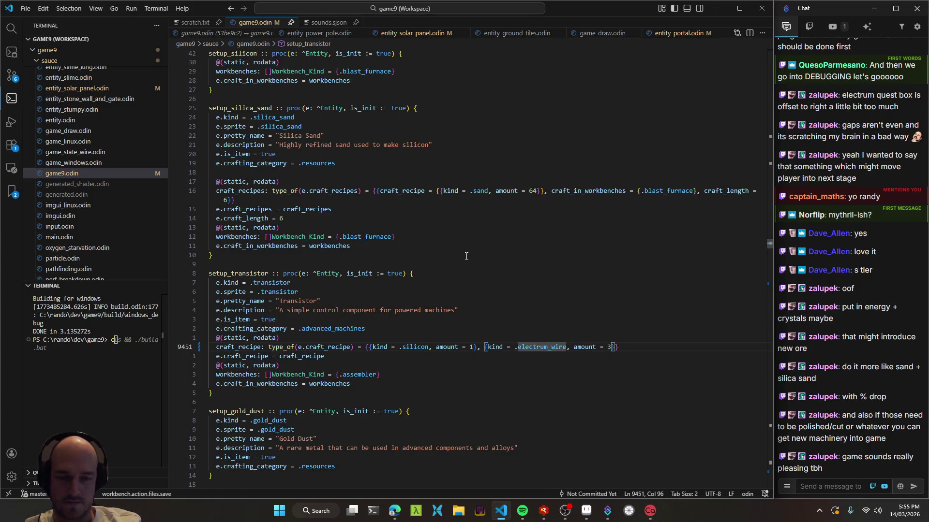
Rebuild the game with the change and relaunch Terrafactor
key(F5)
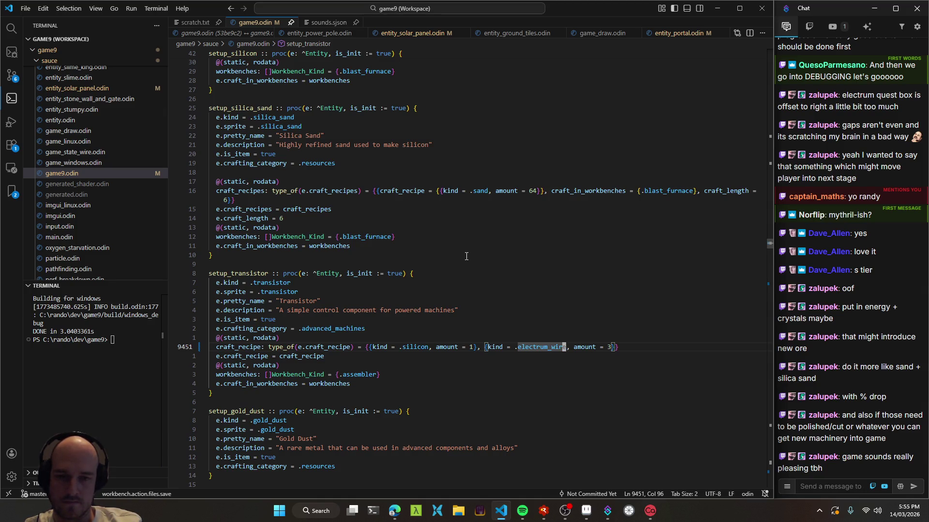
key(alt+Tab)
key(F5)
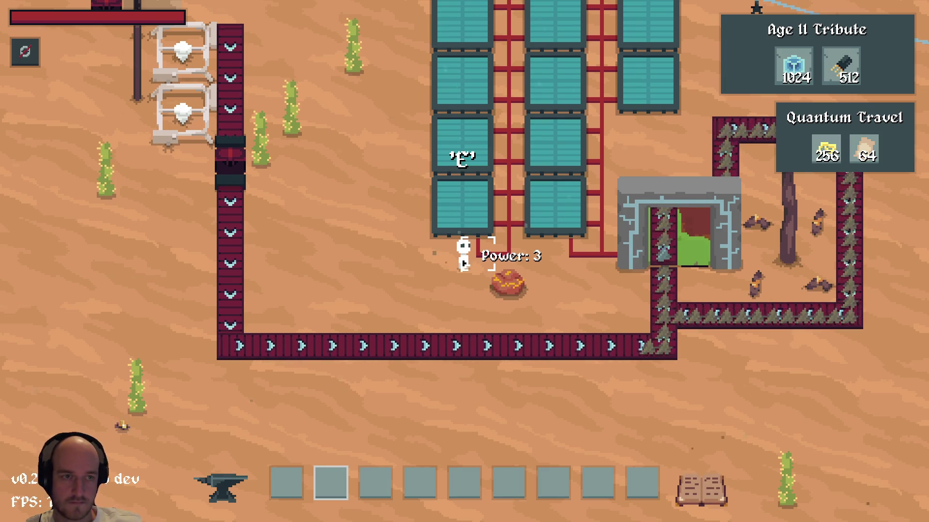
Walk up-left and view the Macerator and Blast Furnace building recipes
key(w)
key(a)
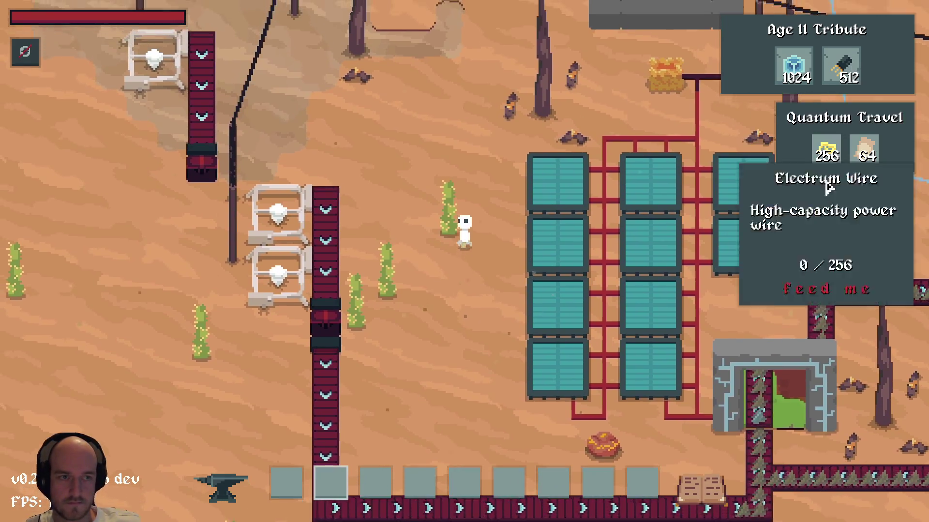
key(Tab)
key(Tab)
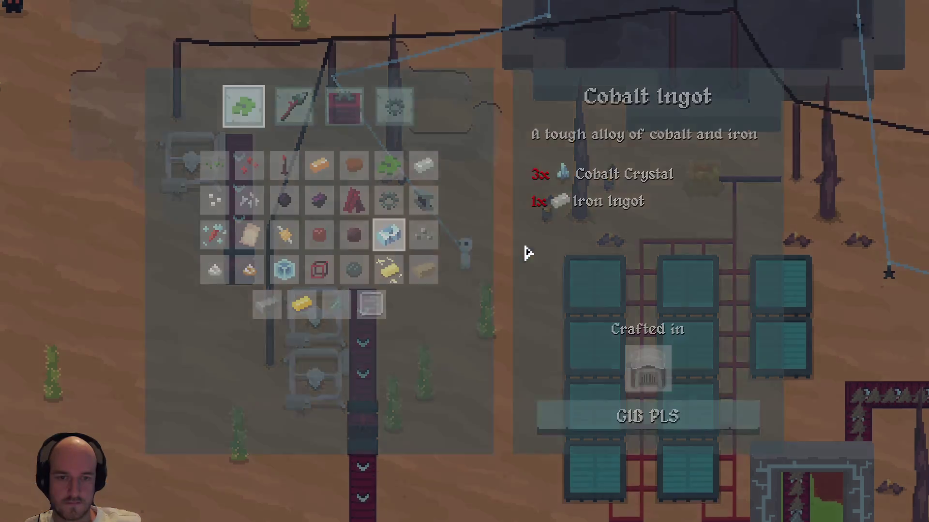
click(343, 104)
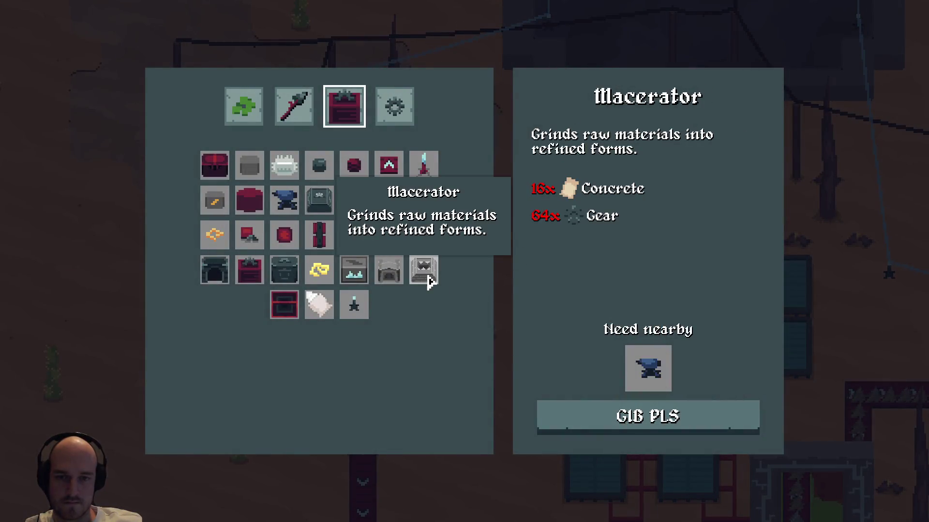
click(425, 275)
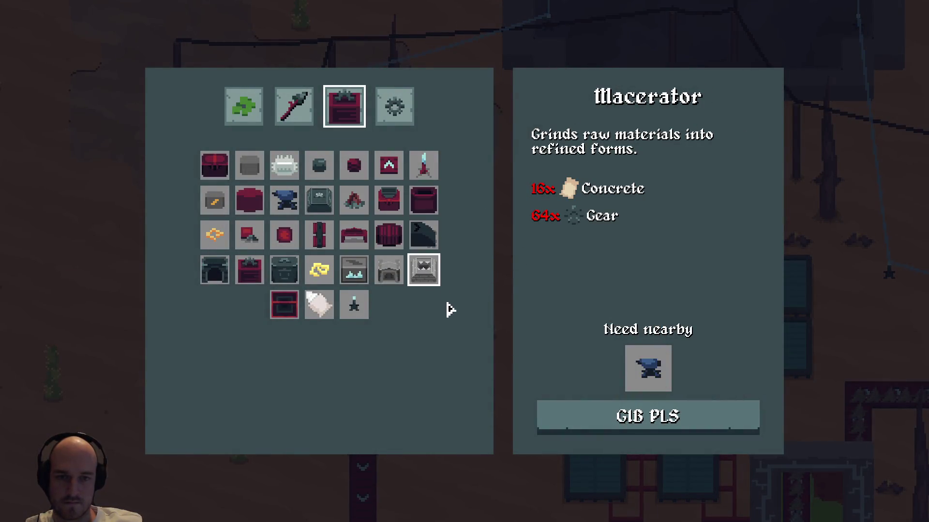
click(390, 279)
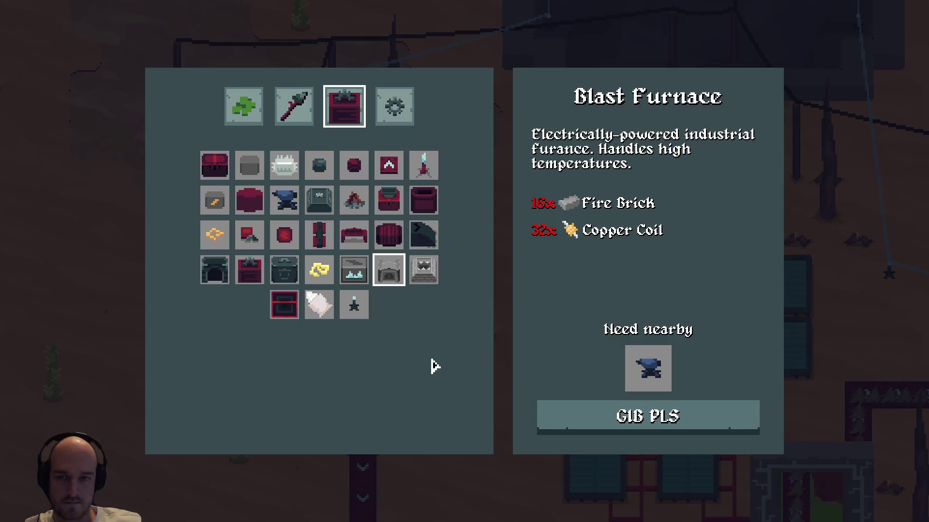
Open the Age II tech tree and view the Grid Power and Solar Power details
key(t)
click(474, 21)
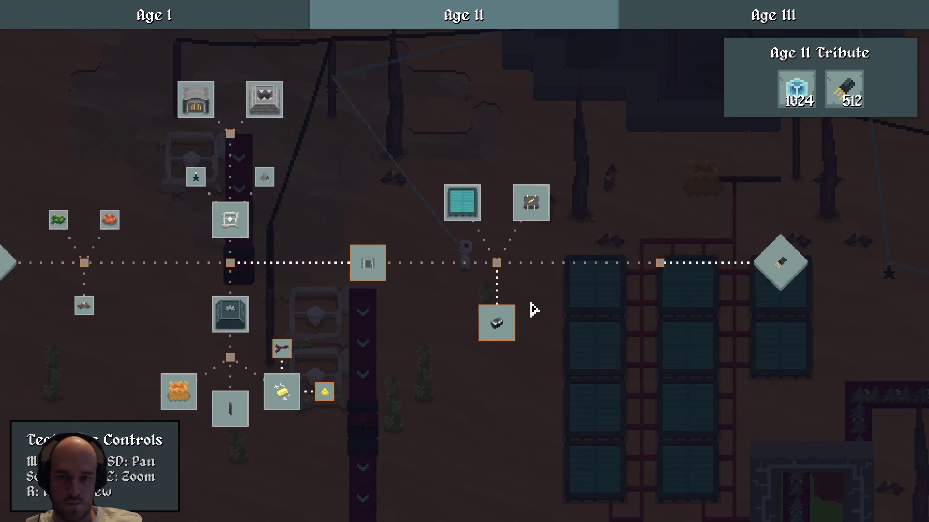
mouse_move(566, 307)
mouse_down()
mouse_move(550, 291)
mouse_move(530, 301)
mouse_up()
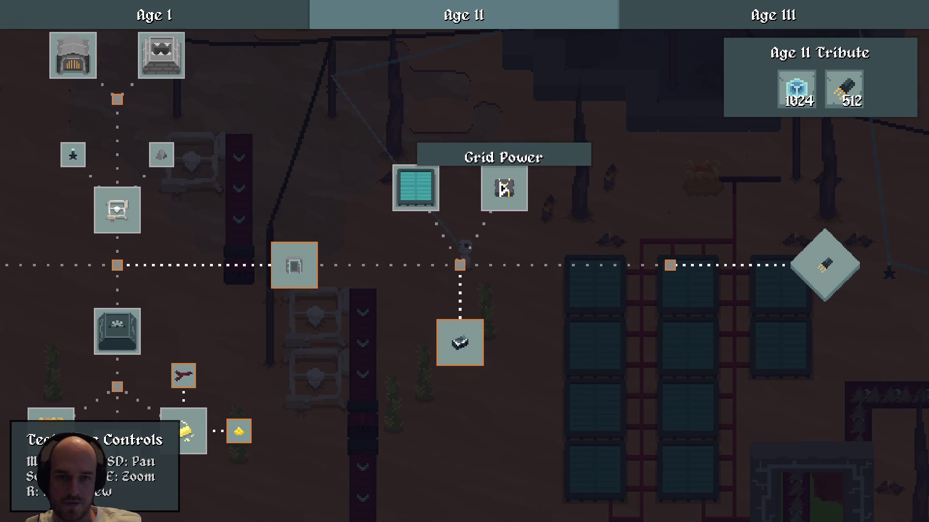
click(503, 189)
click(418, 189)
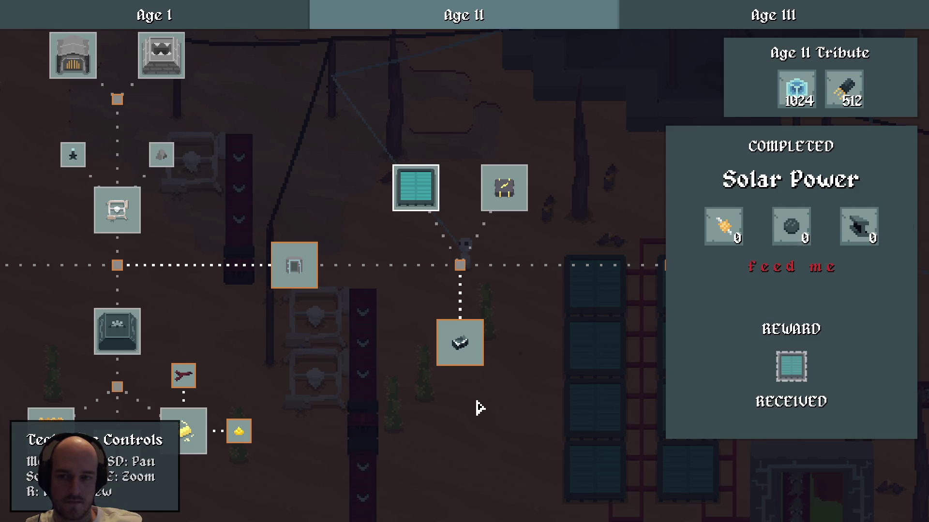
Open the Steel Folding details, then pan the map and revisit Grid Power
click(466, 348)
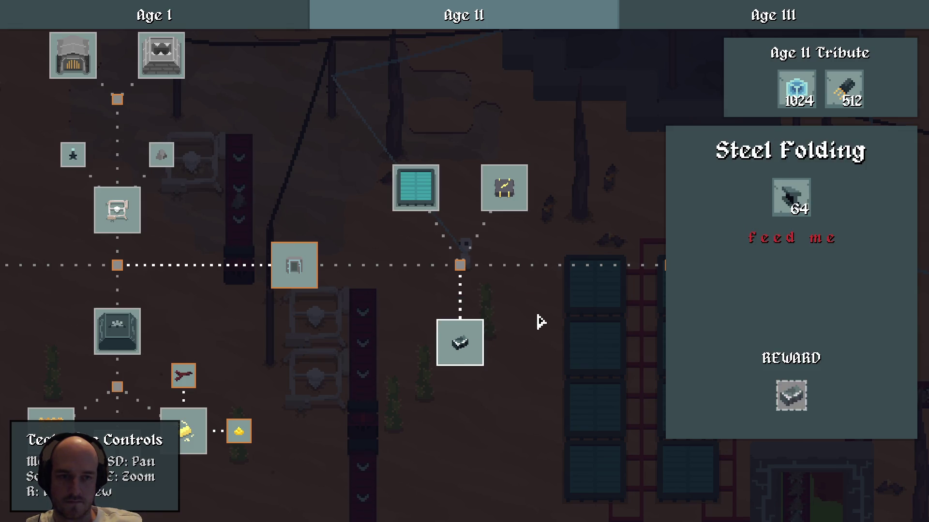
key(d)
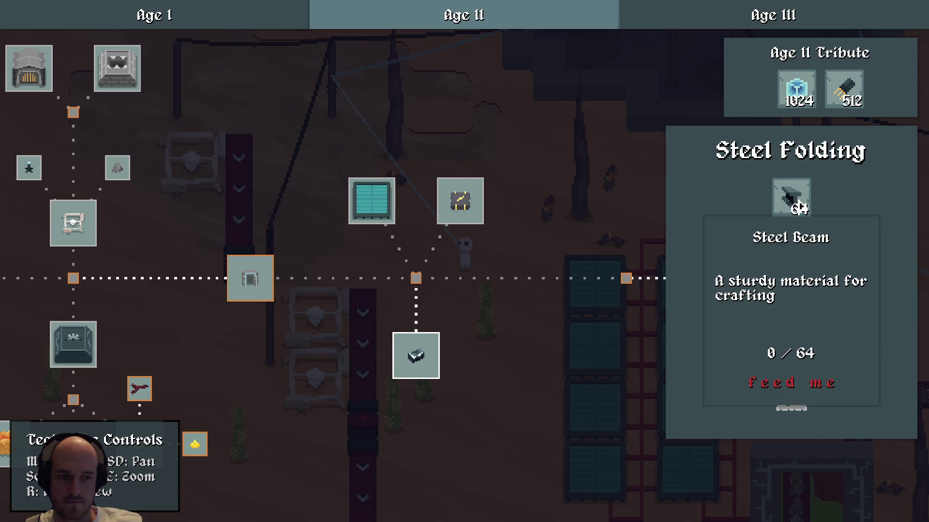
click(535, 279)
click(460, 207)
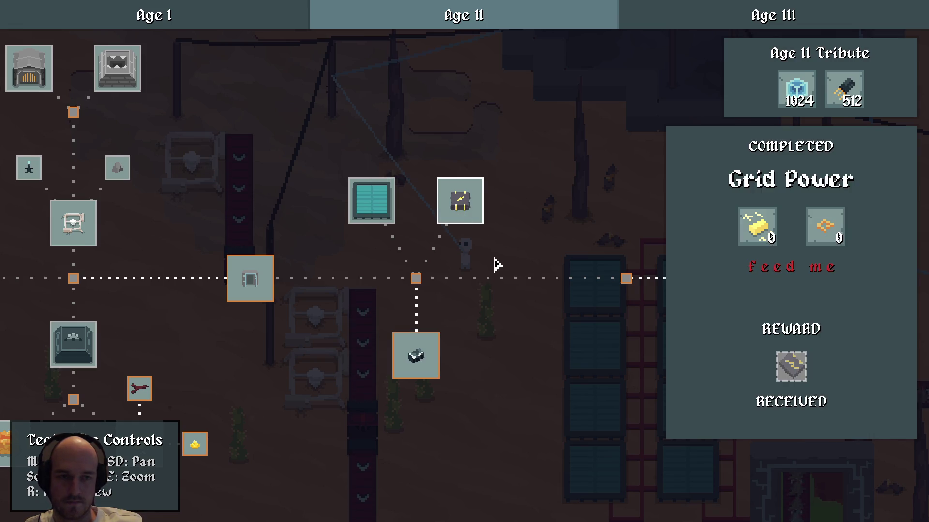
key(d)
key(s)
key(a)
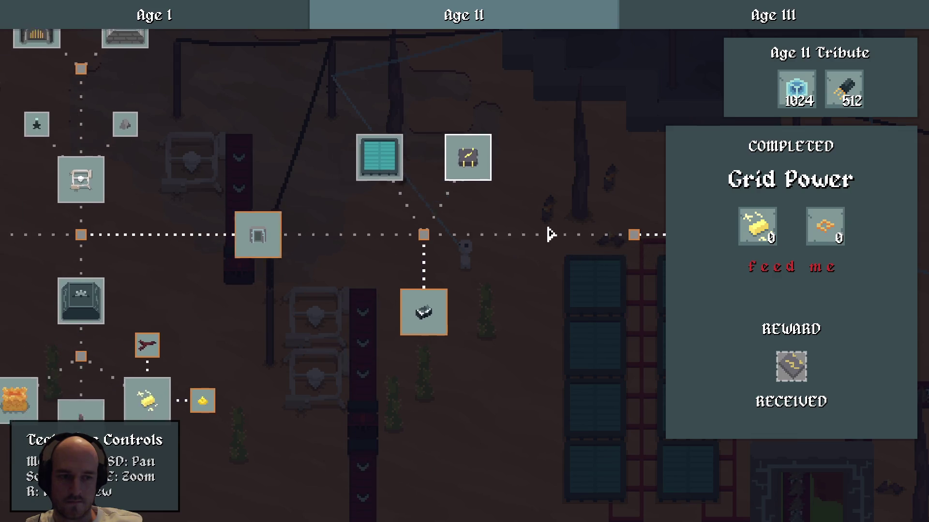
key(w)
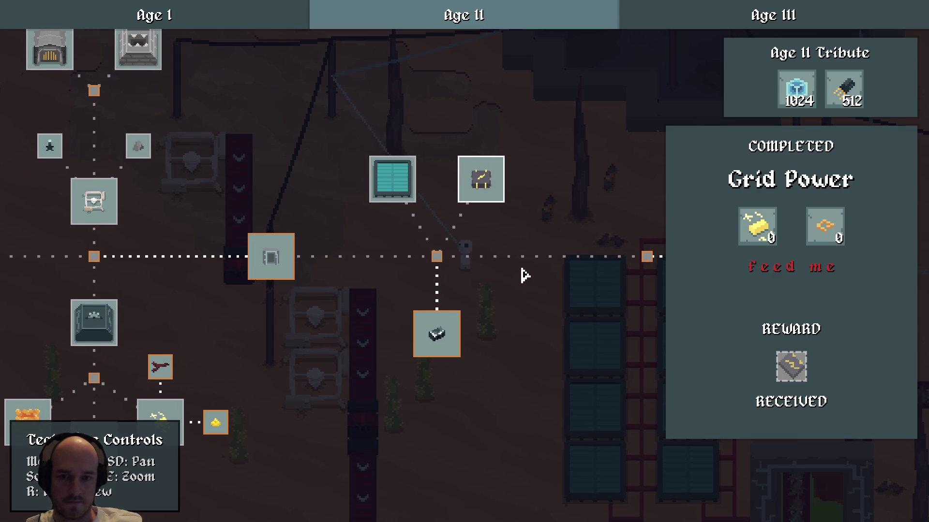
Reopen Steel Folding to check its Damascus Steel reward, then close it
click(438, 338)
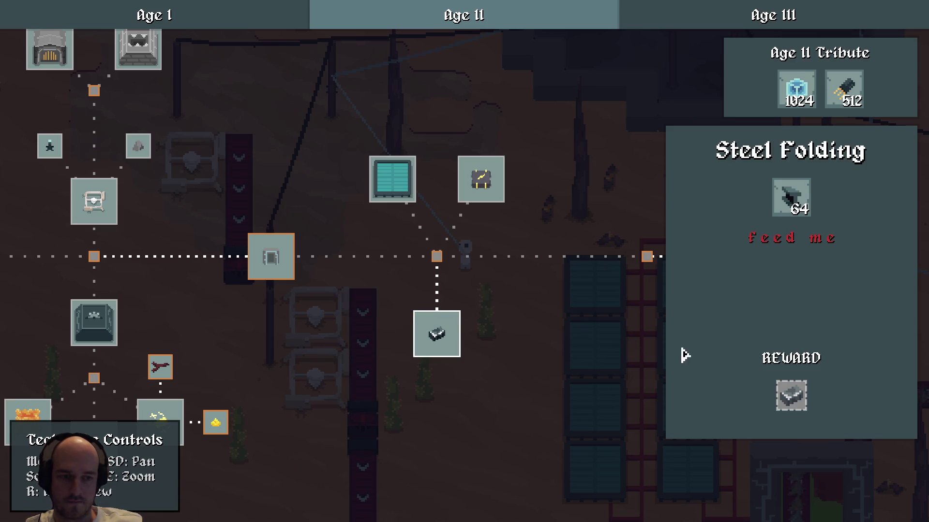
mouse_move(803, 394)
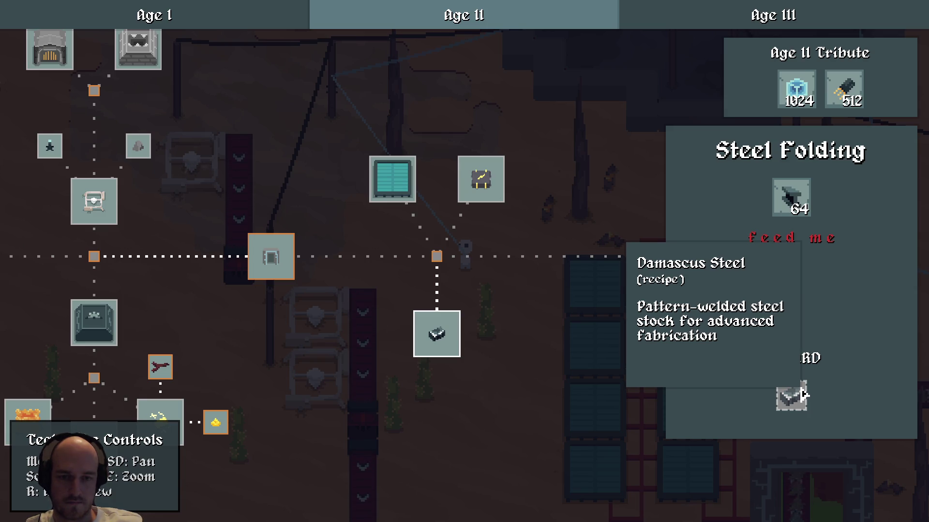
click(555, 324)
mouse_move(556, 324)
mouse_down()
mouse_move(386, 300)
mouse_move(551, 335)
mouse_up()
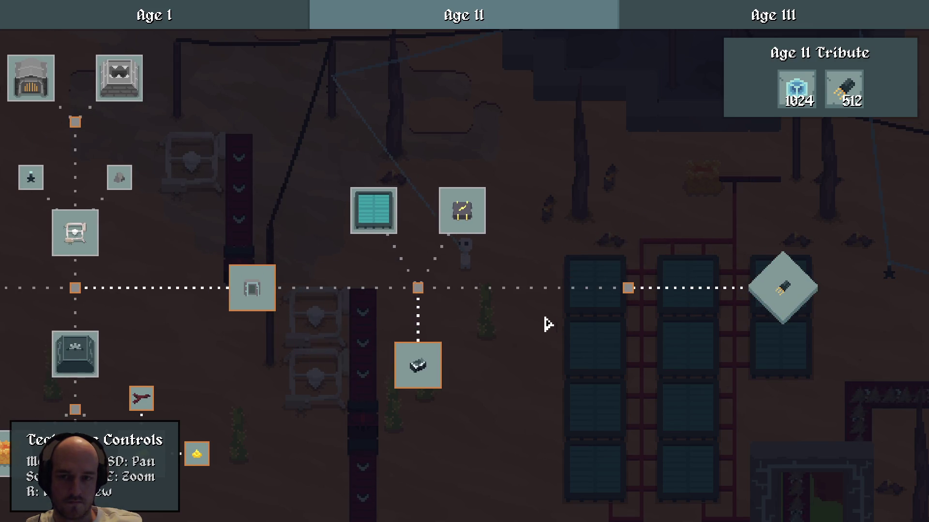
mouse_move(363, 311)
mouse_down()
mouse_move(735, 302)
mouse_move(394, 315)
mouse_up()
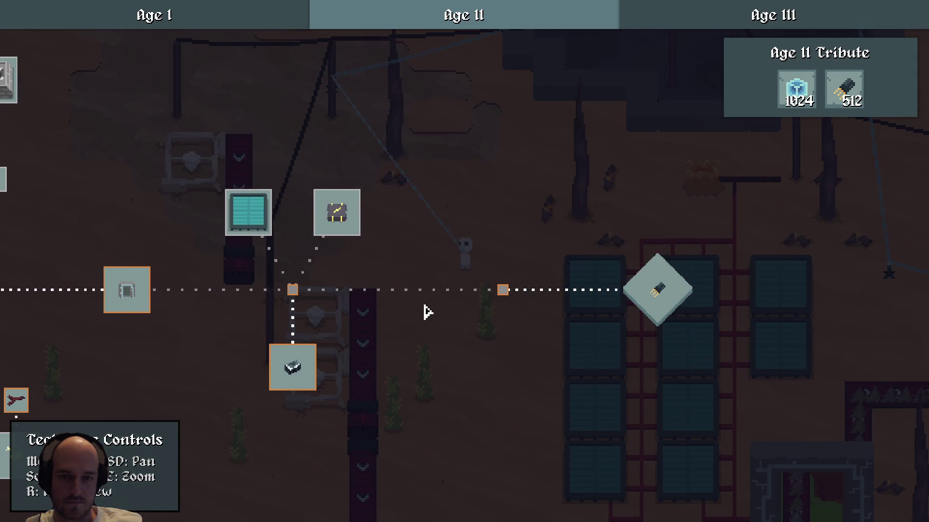
Look over the Grid Power and Solar Power research details again
click(333, 211)
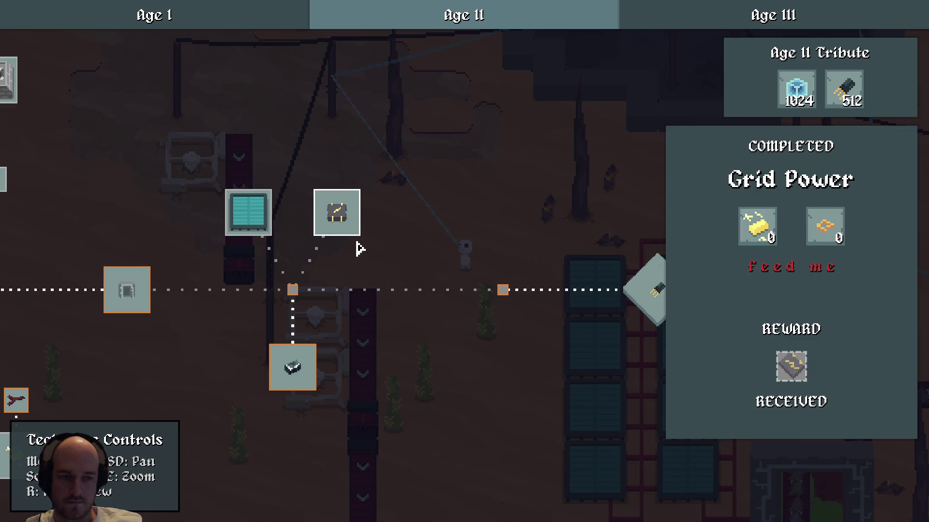
click(249, 223)
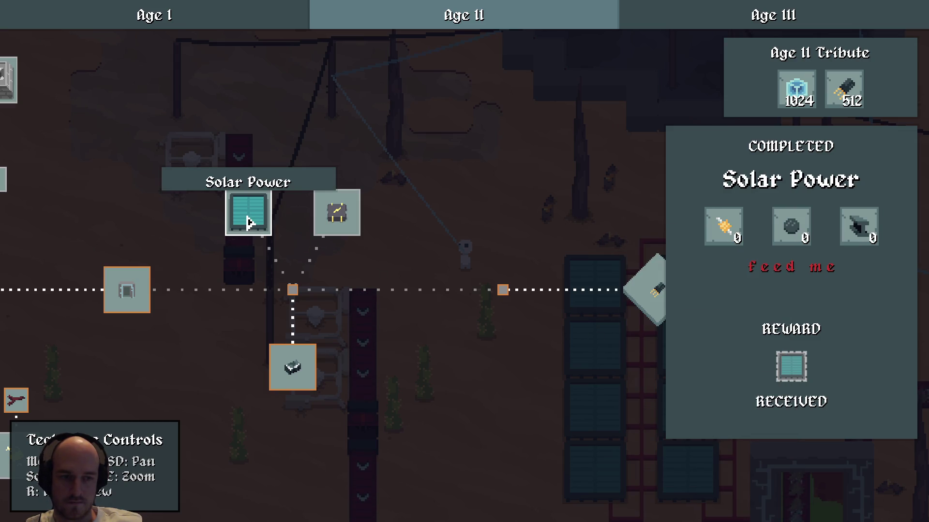
mouse_move(790, 371)
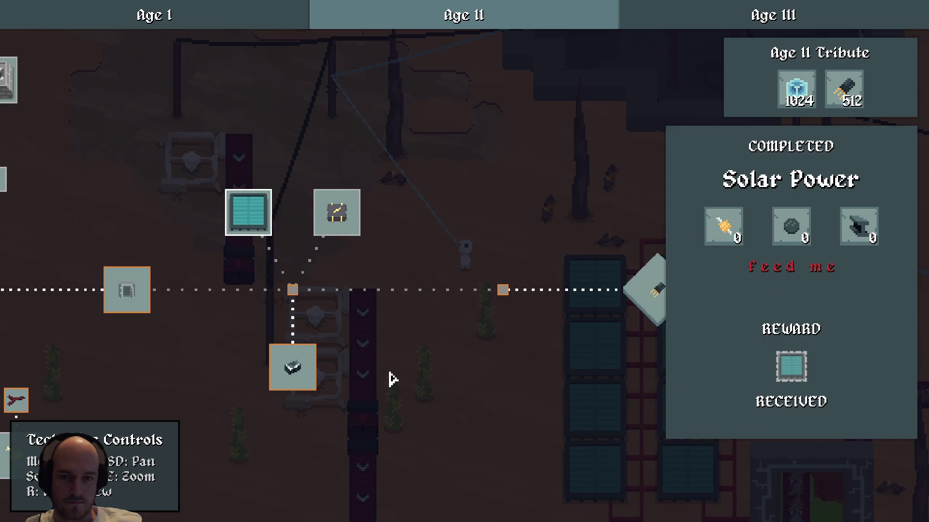
click(387, 331)
mouse_move(354, 317)
mouse_down()
mouse_move(674, 335)
mouse_move(459, 298)
mouse_up()
scroll(680, 342, down, 1)
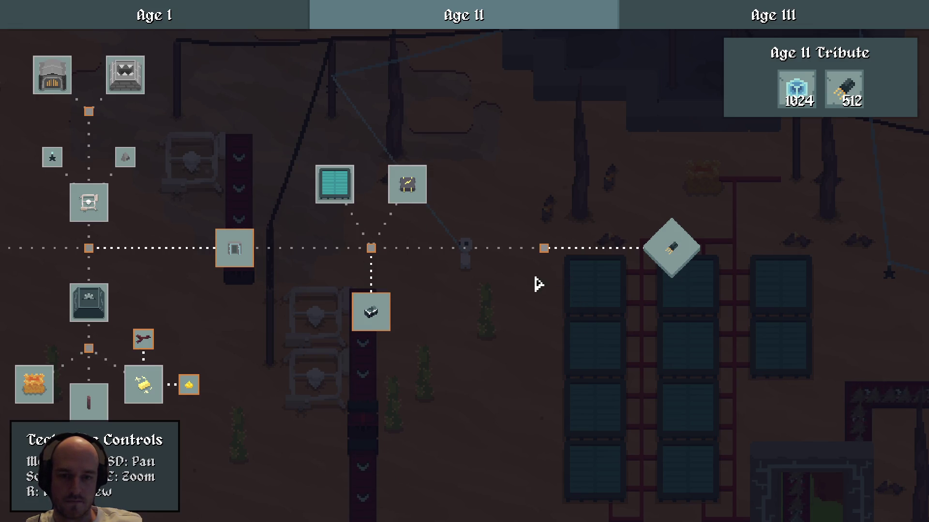
Inspect the Age II Tribute items (1024 Plains Lattice, 512 Transistors) and Steel Folding again
click(674, 260)
mouse_move(757, 209)
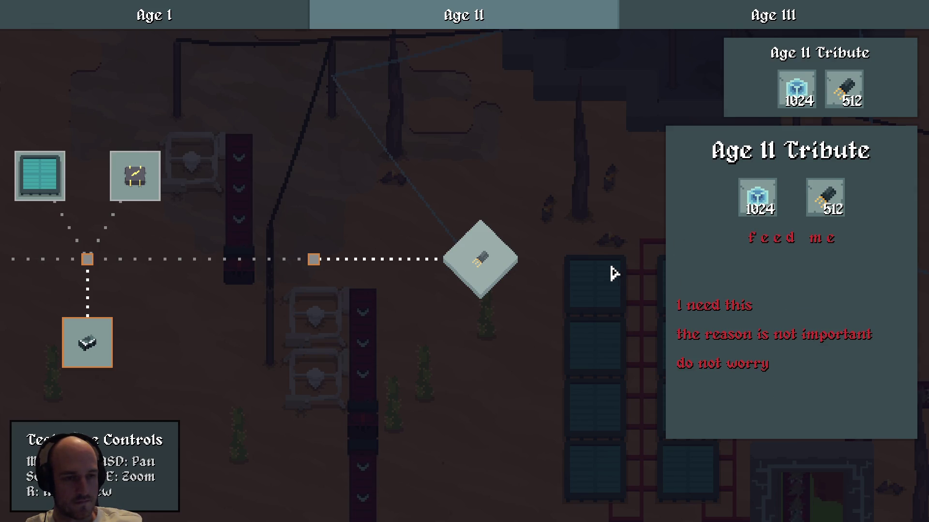
mouse_move(836, 207)
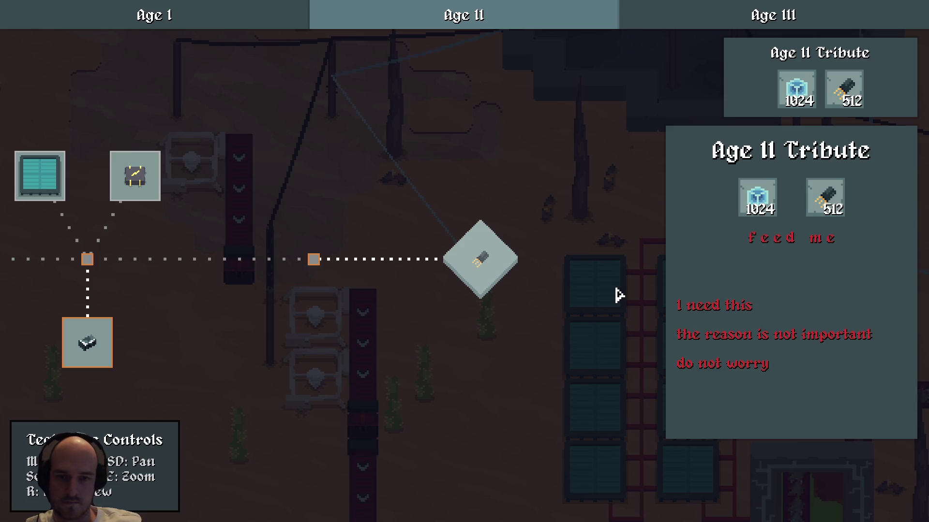
scroll(535, 322, down, 3)
key(a)
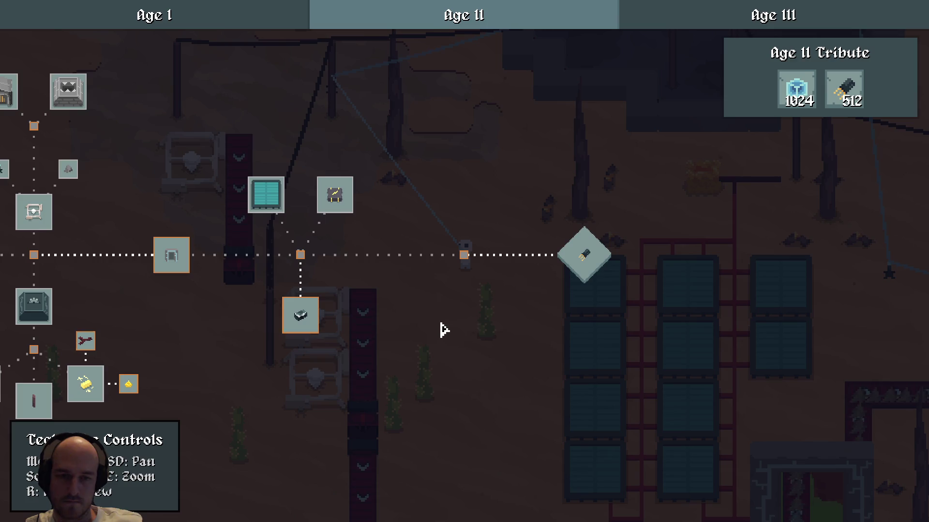
click(300, 319)
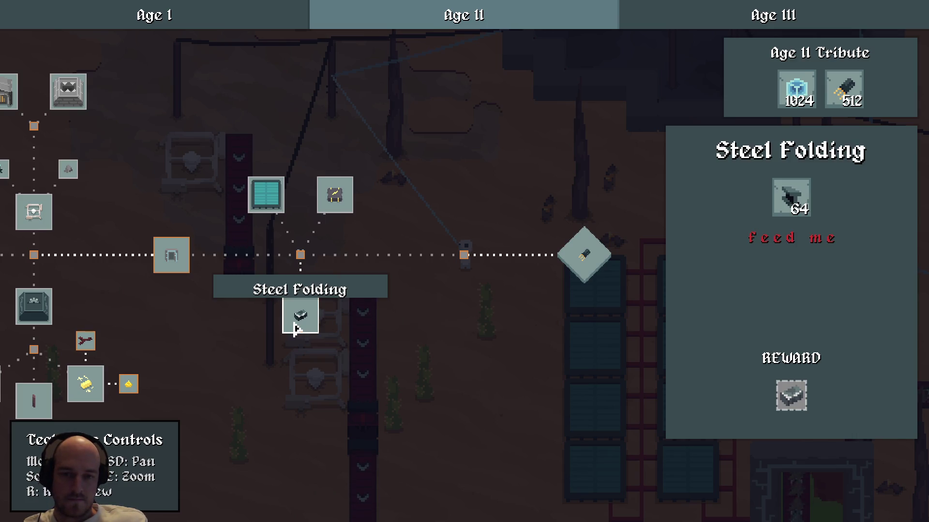
click(409, 315)
Open the Age II page editor in the F1 debug panel and expand its tributes list
click(580, 253)
key(F1)
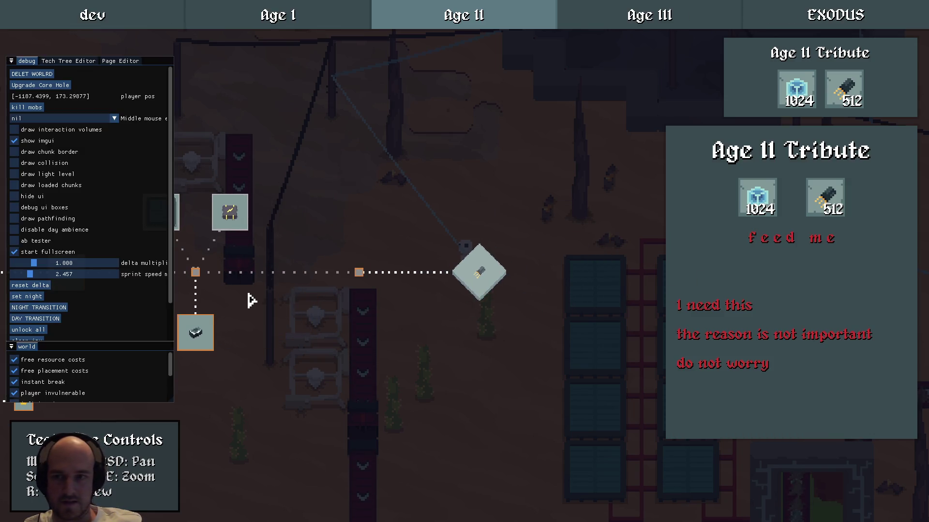
click(77, 62)
click(114, 62)
click(34, 153)
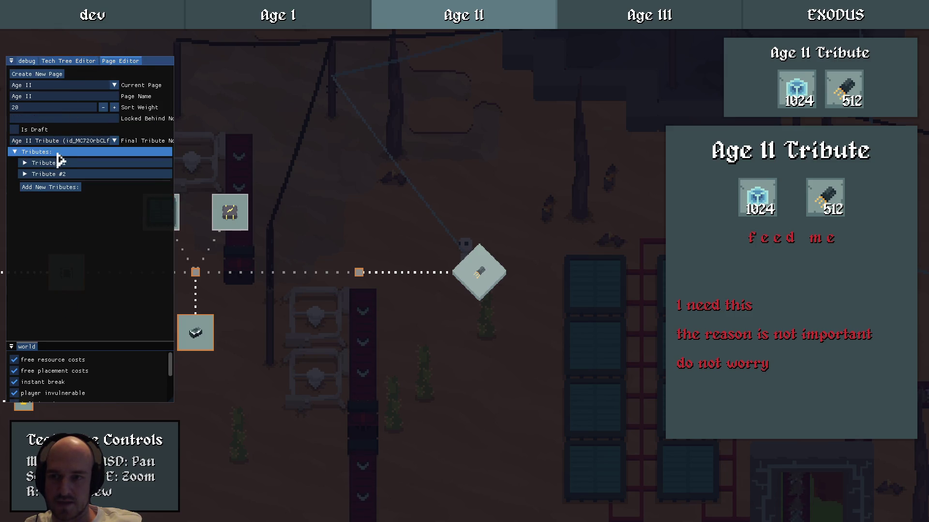
click(48, 163)
click(61, 164)
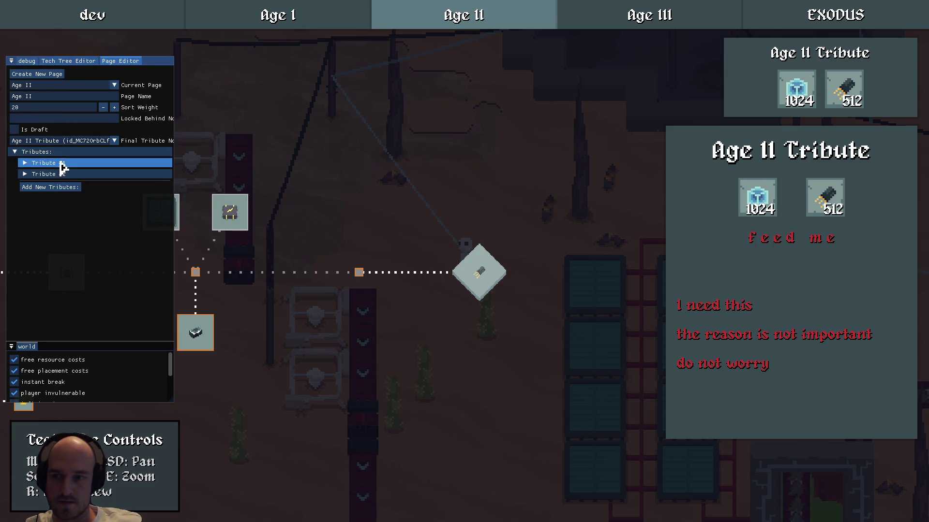
Add Tribute #3 with item damascus_steel and target amount 512, then close the tech tree
click(45, 188)
click(43, 185)
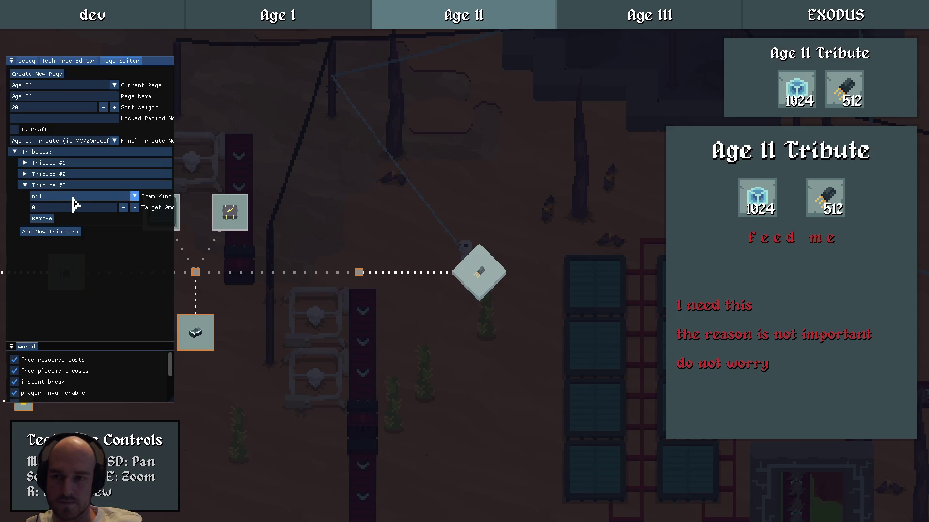
click(72, 196)
text(dam)
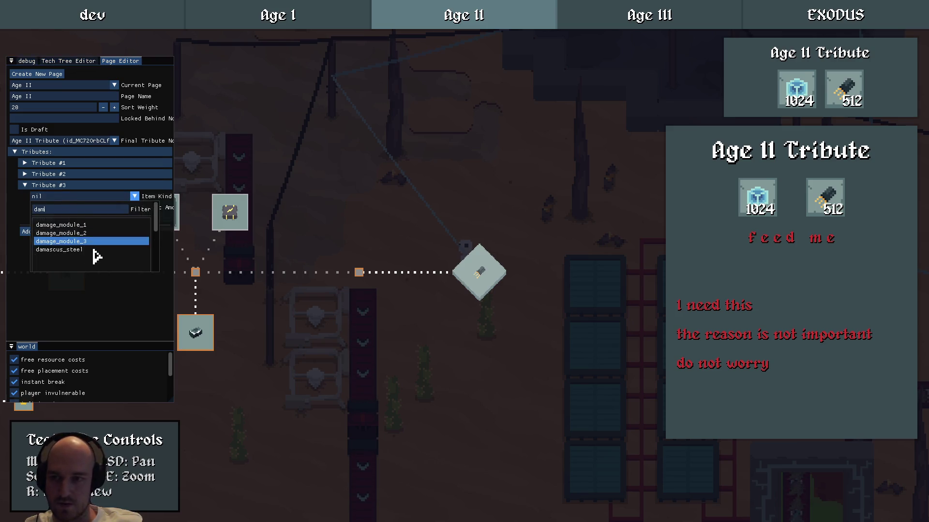
click(72, 250)
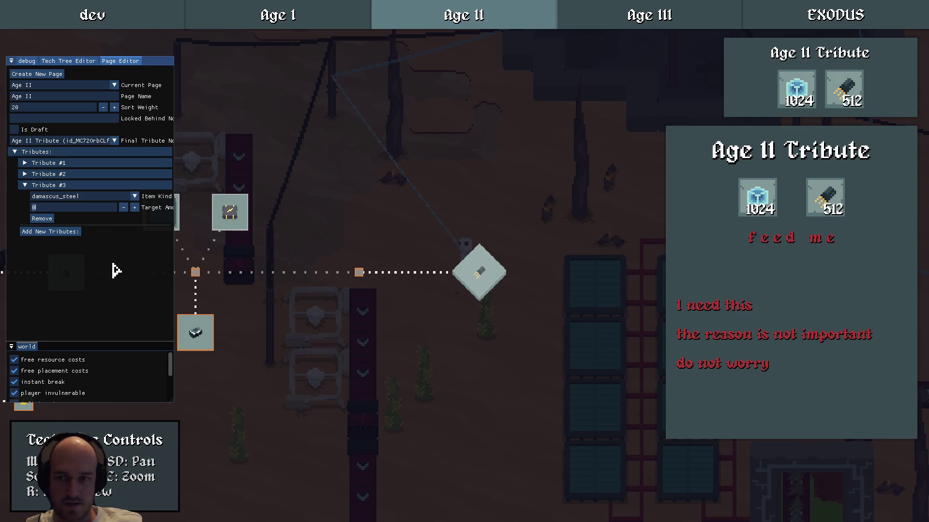
text(512)
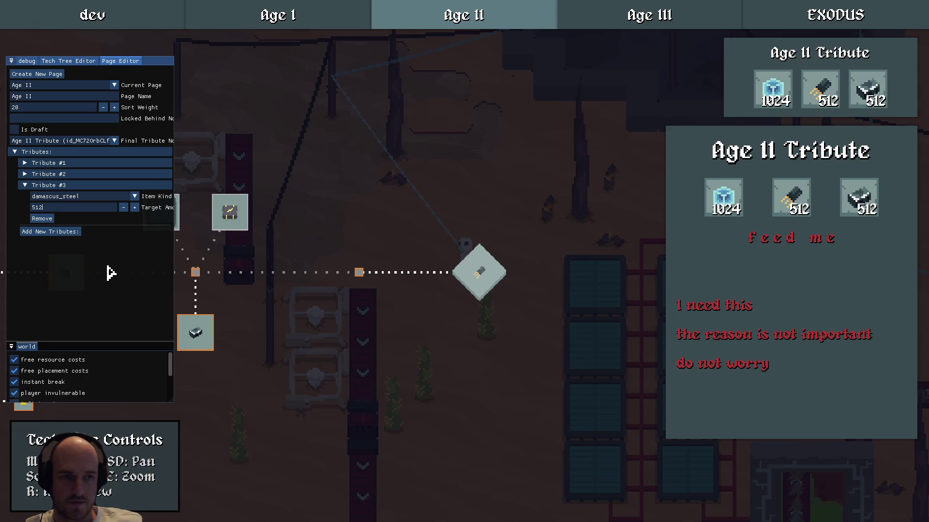
click(34, 186)
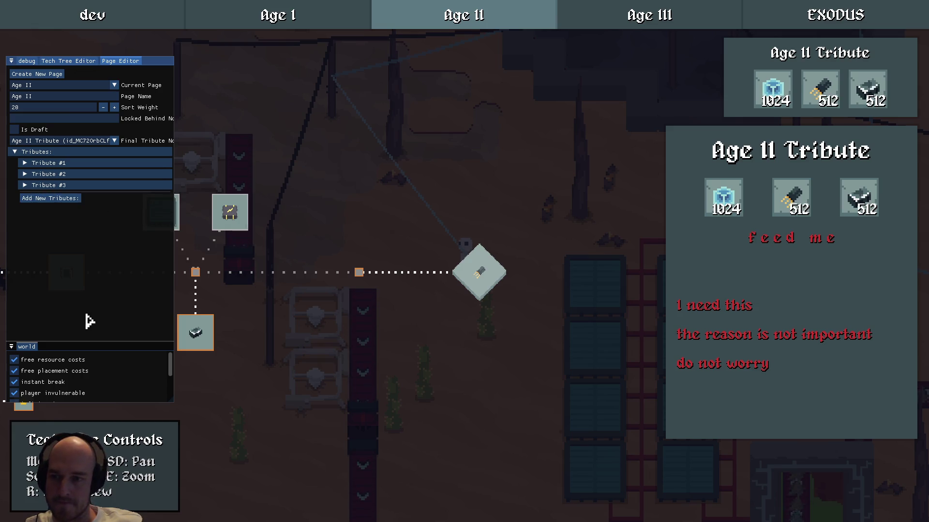
click(67, 61)
key(Escape)
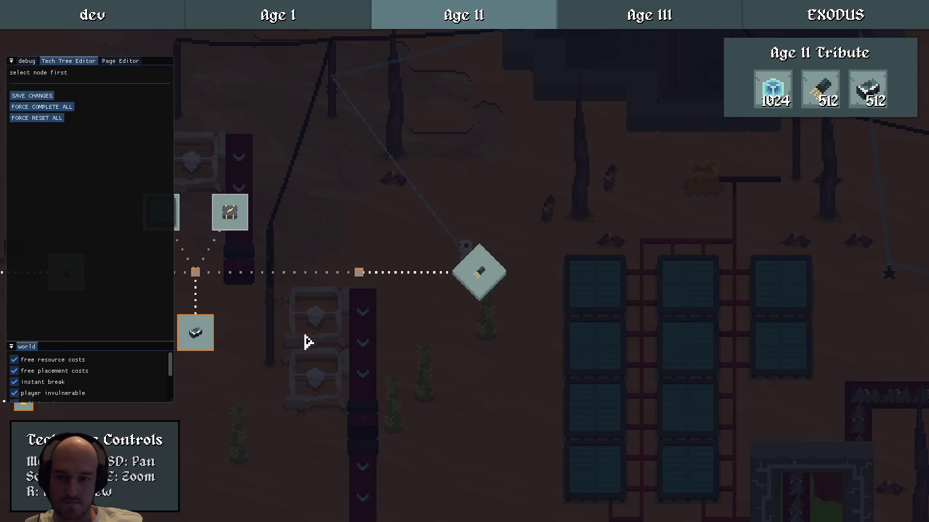
key(Escape)
Browse the tools, buildings, advanced machines and resources crafting categories, checking the Steel Beam recipe
click(300, 108)
click(358, 104)
click(405, 105)
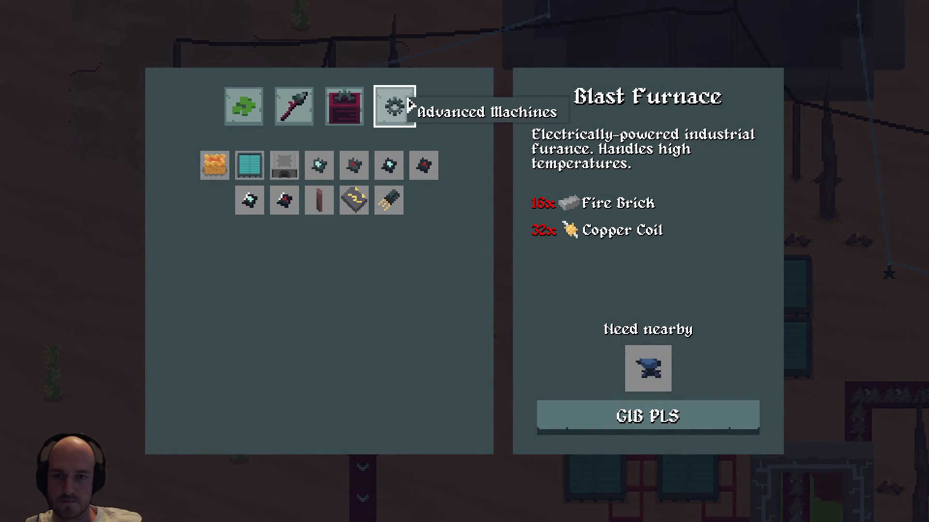
click(345, 105)
click(243, 111)
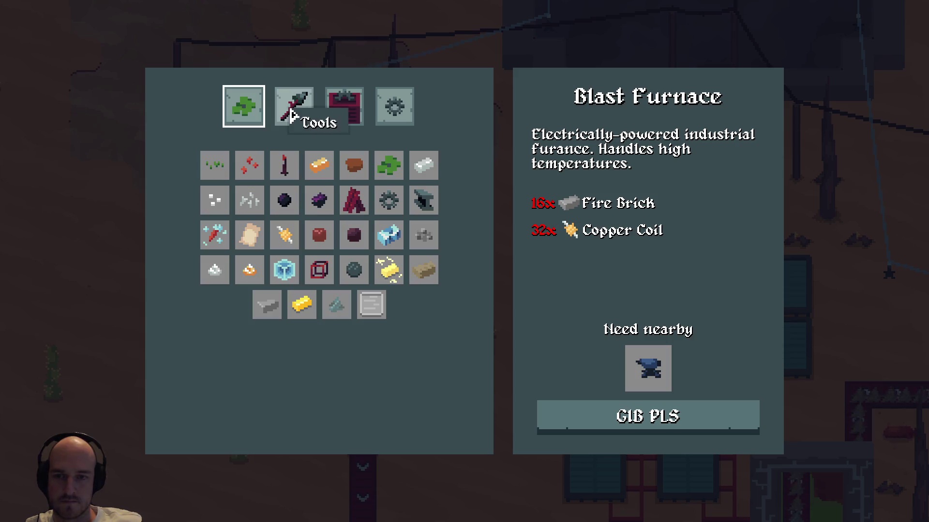
click(431, 202)
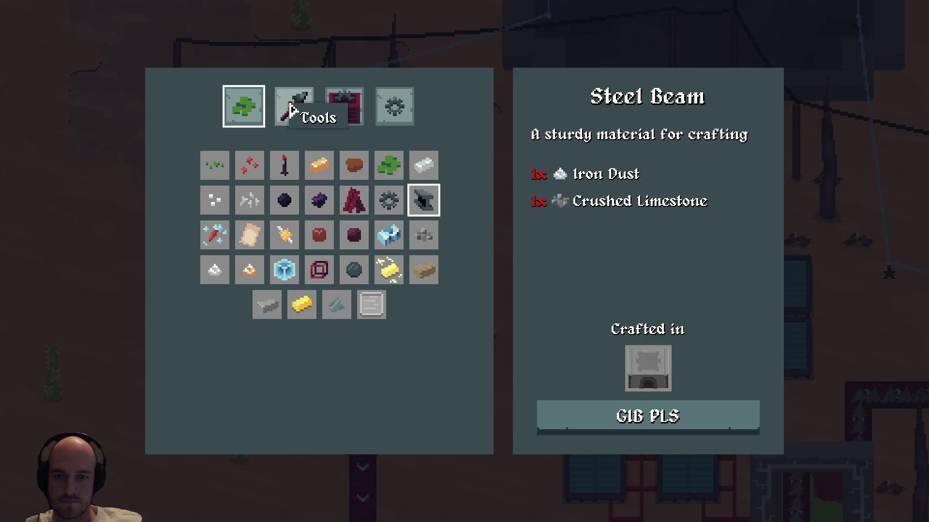
click(294, 107)
click(347, 107)
click(397, 107)
click(280, 108)
key(Escape)
Reset the Steel Folding node in the Age II tech tree to not completed
key(t)
key(a)
key(F1)
right_click(546, 274)
click(576, 302)
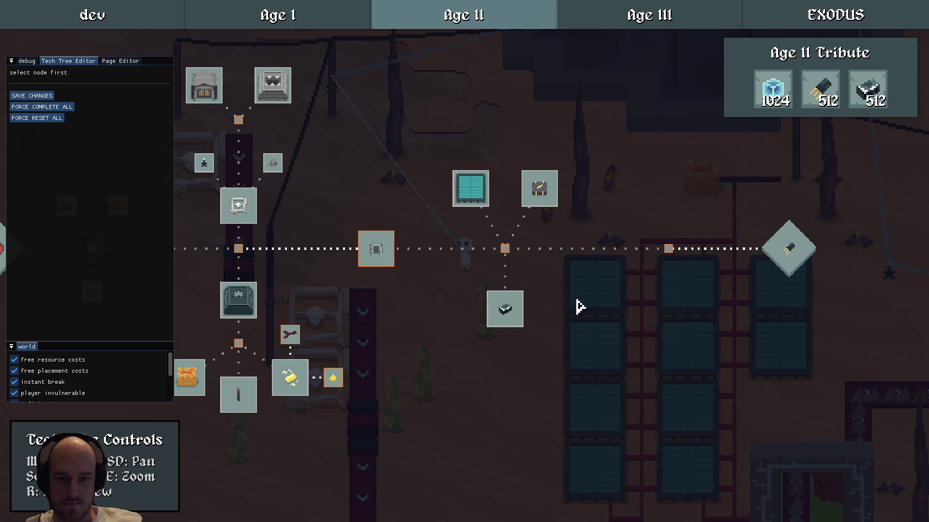
key(F1)
key(t)
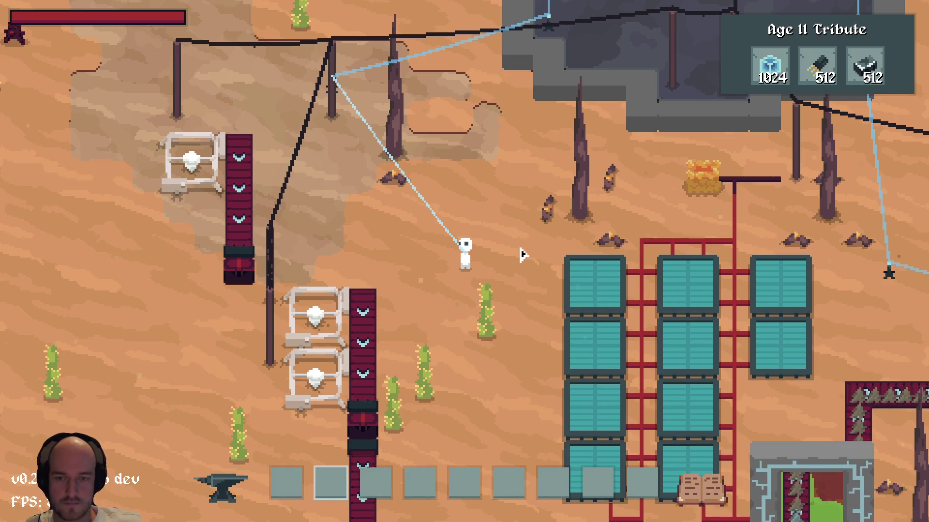
Confirm Damascus Steel is craftable from 64 Steel Beam, comparing it with the Steel Beam recipe
key(c)
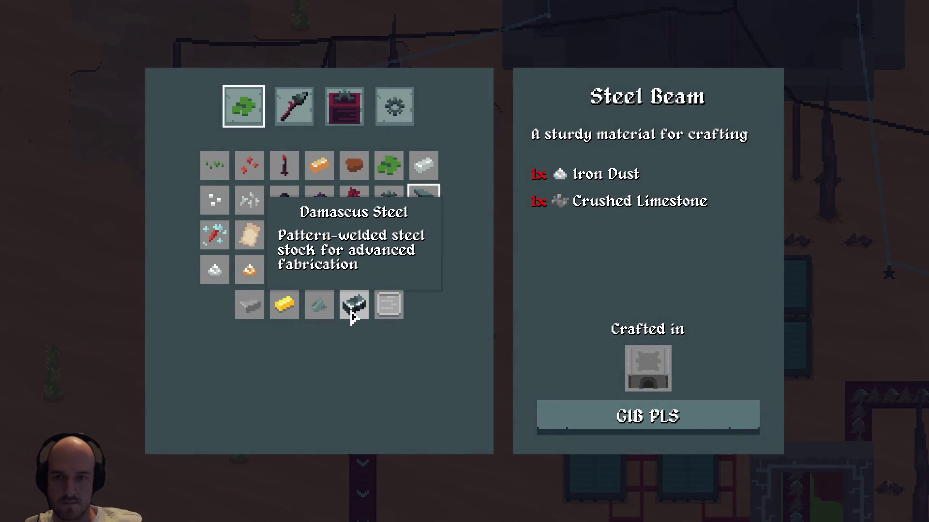
click(354, 305)
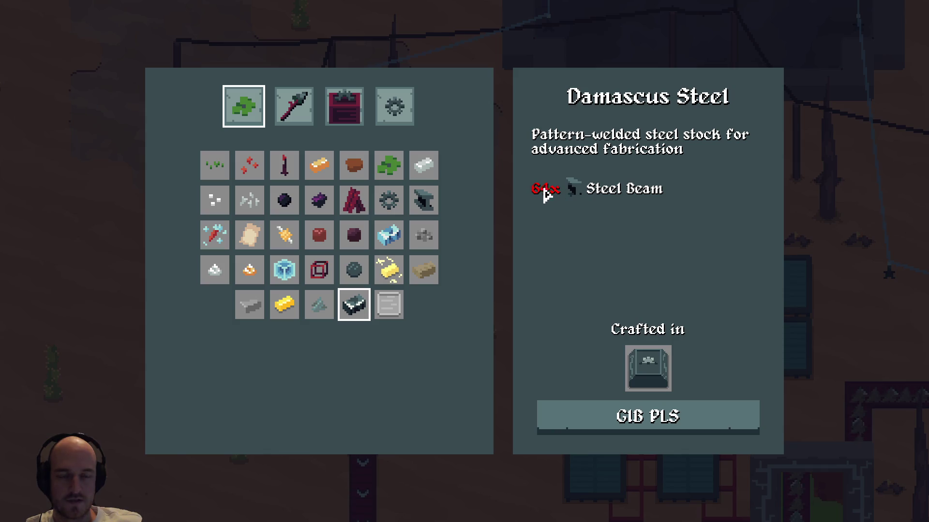
click(423, 200)
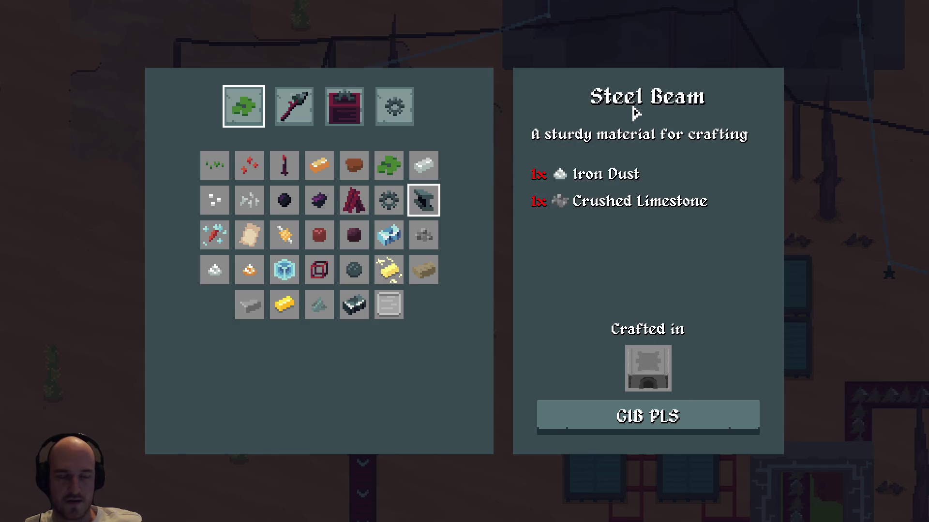
click(355, 306)
key(Escape)
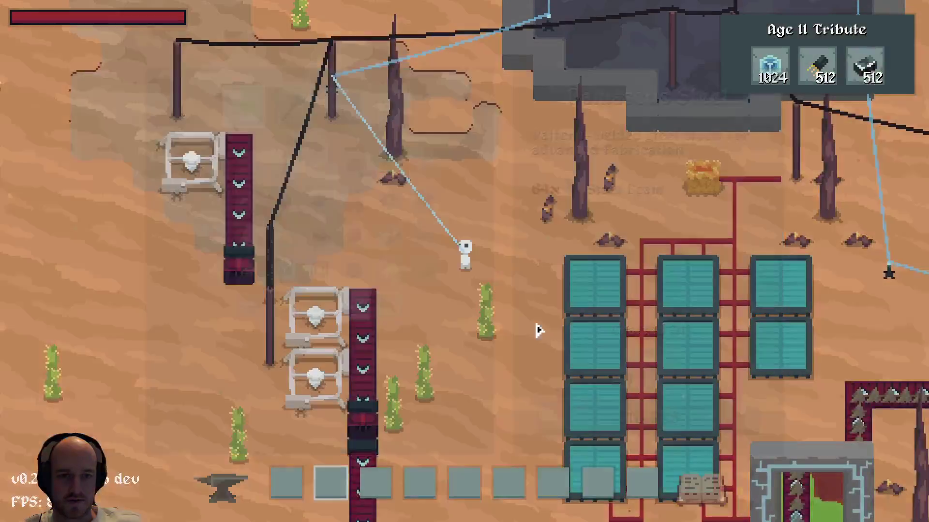
key(super)
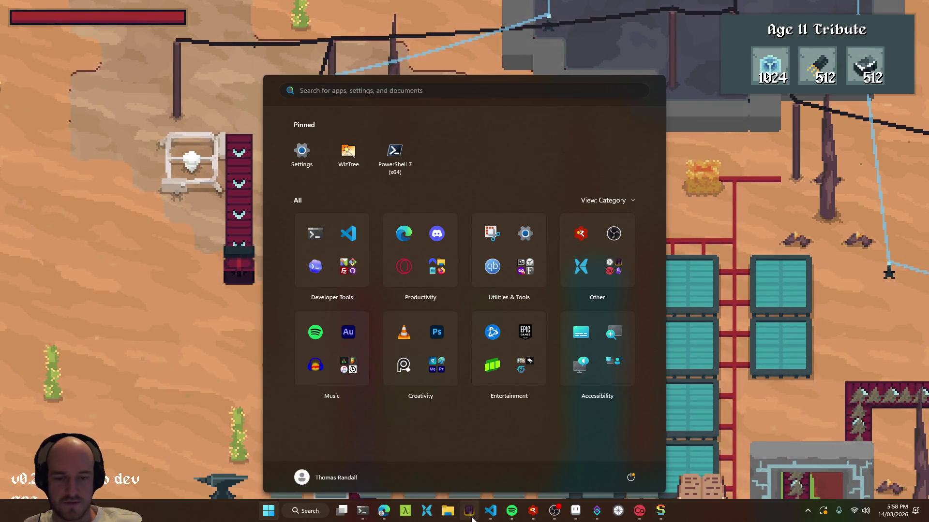
Compute the Steel Beam total for 512 Damascus Steel in SpeedCrunch: 64*512 = 32768
click(472, 518)
key(alt+Tab)
text(64*512)
key(Return)
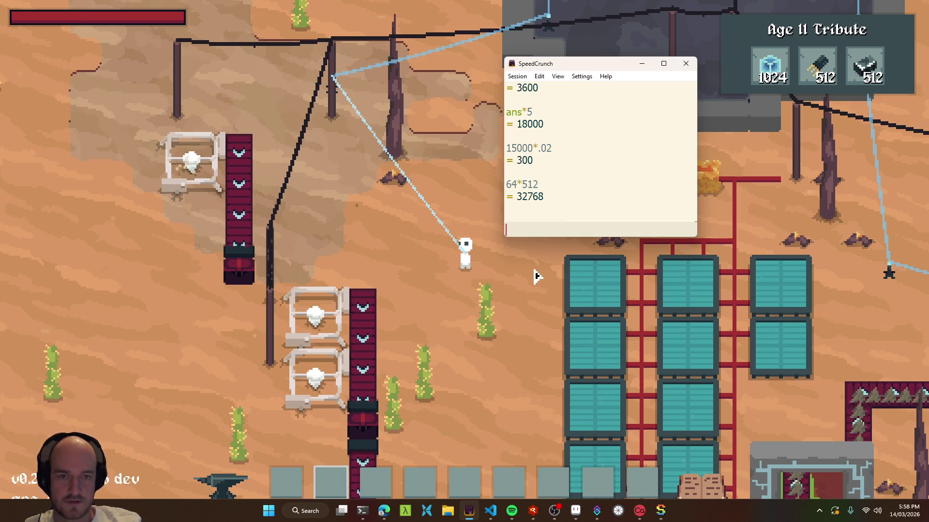
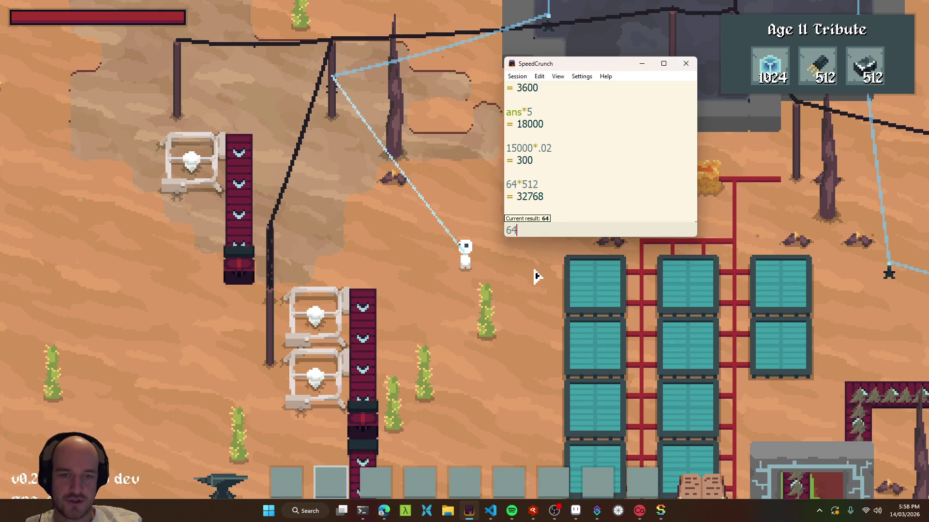
Evaluate 64 × 64 in SpeedCrunch to get 4096, then leave the calculator for the game
text(*64)
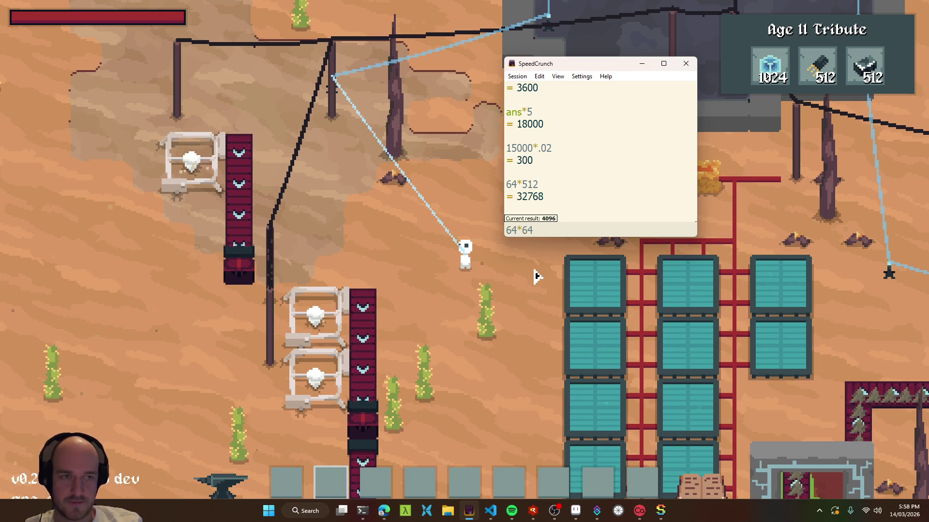
key(Return)
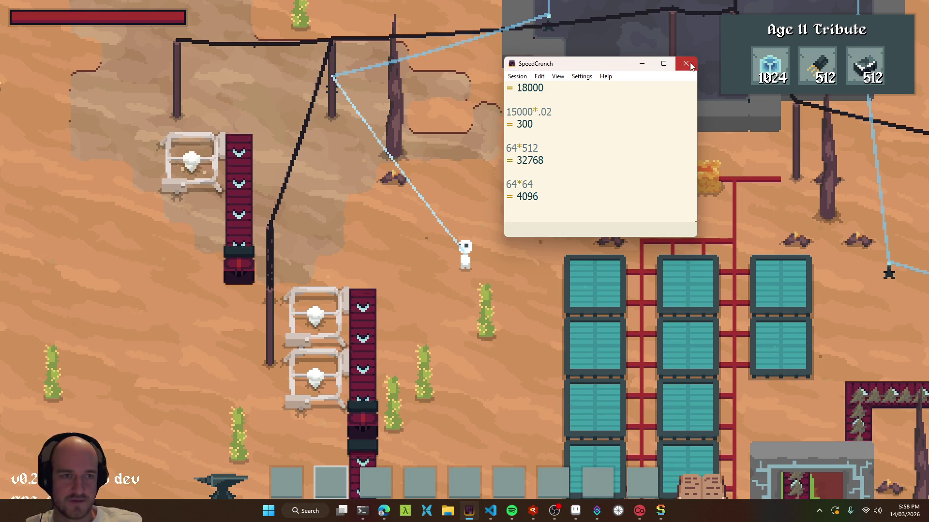
key(alt+Tab)
Open the tech tree with the debug editor and inspect Steel Folding's parent nodes
key(t)
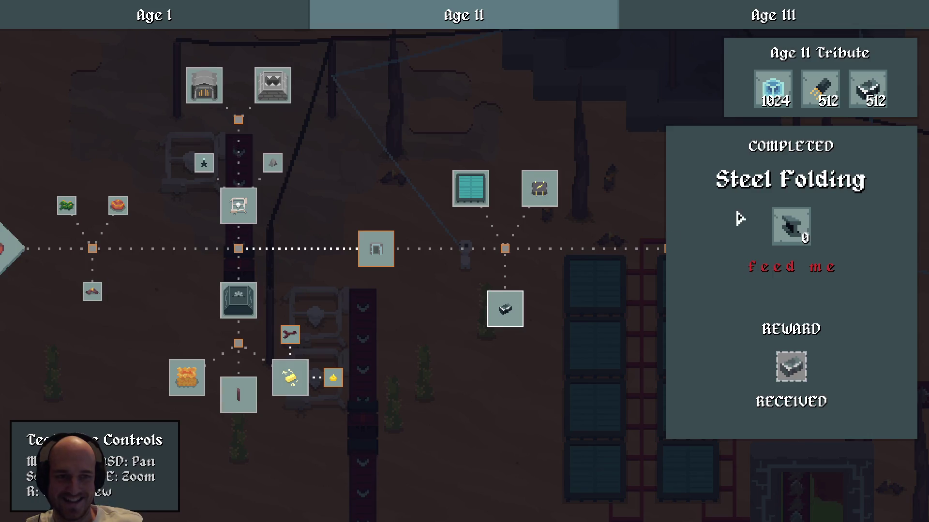
key(d)
key(w)
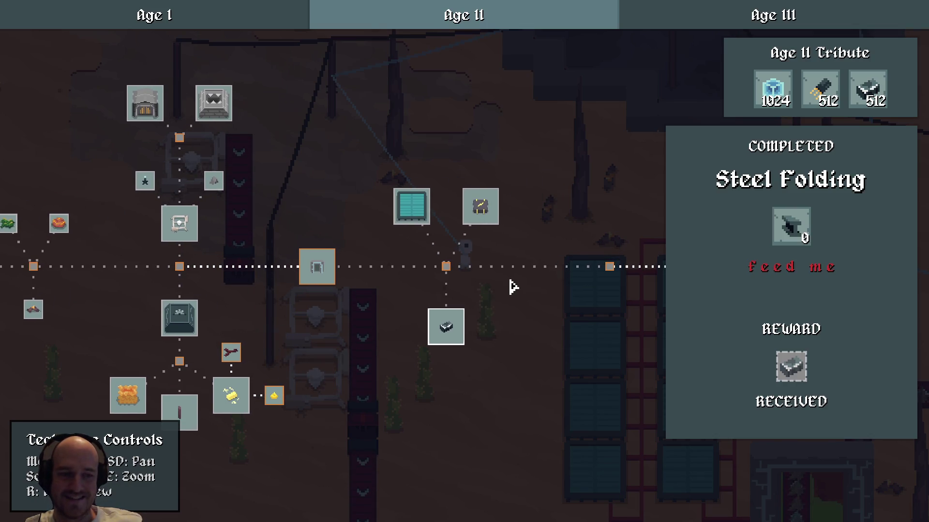
key(grave)
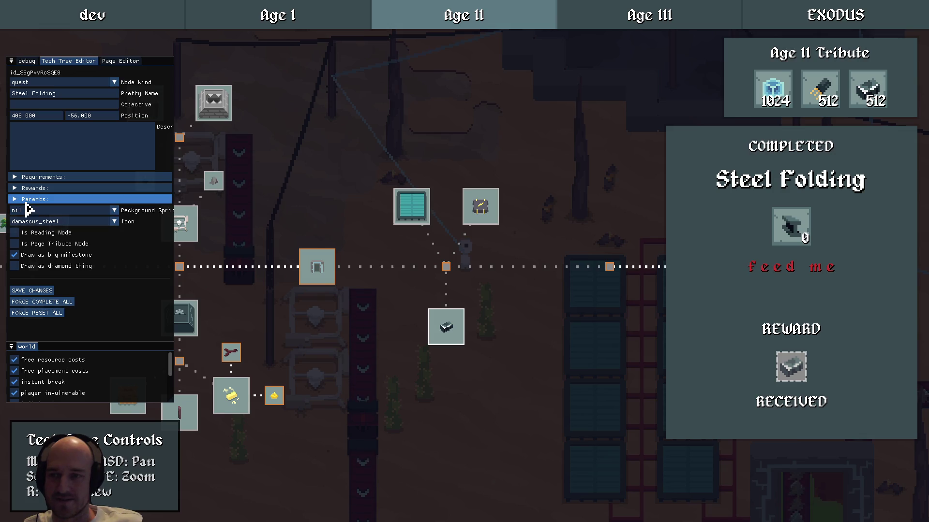
click(29, 200)
click(28, 200)
click(53, 199)
click(43, 199)
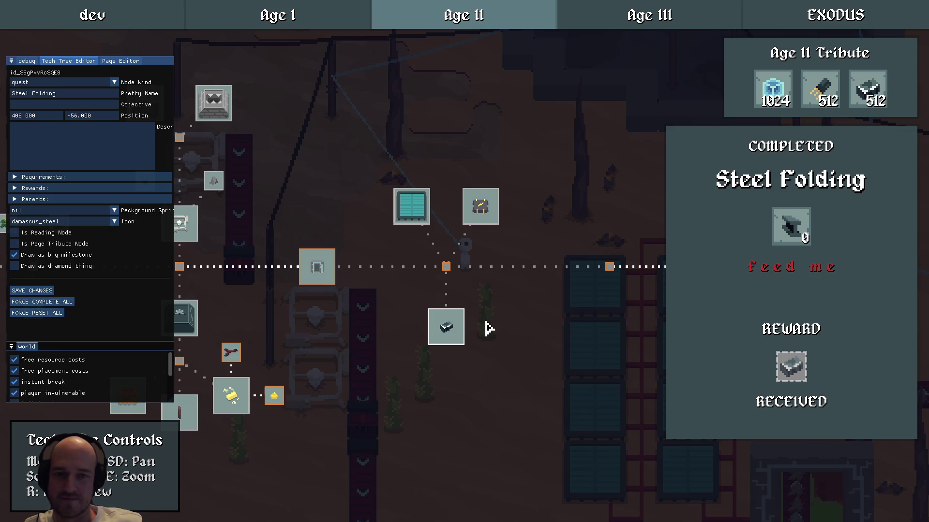
click(503, 308)
In the Page Editor, set Tribute #3's damascus steel target amount to 64
click(121, 62)
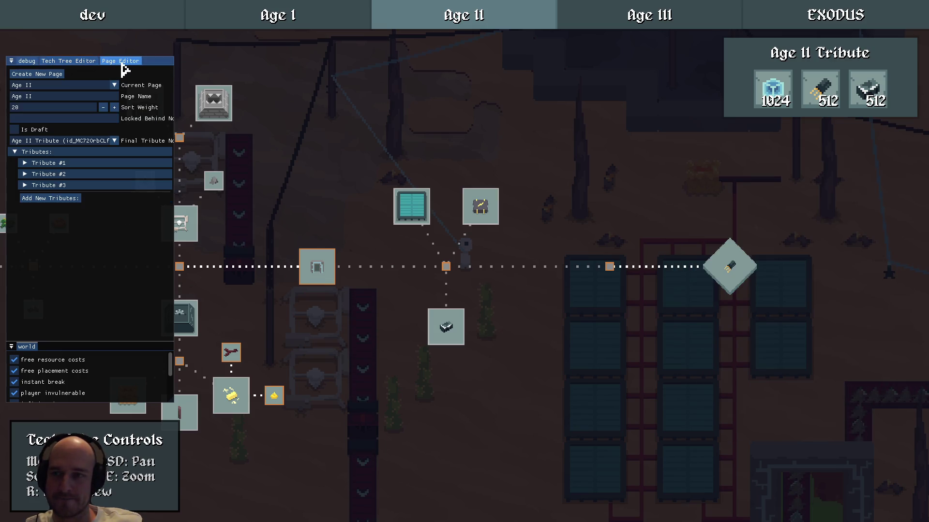
click(41, 185)
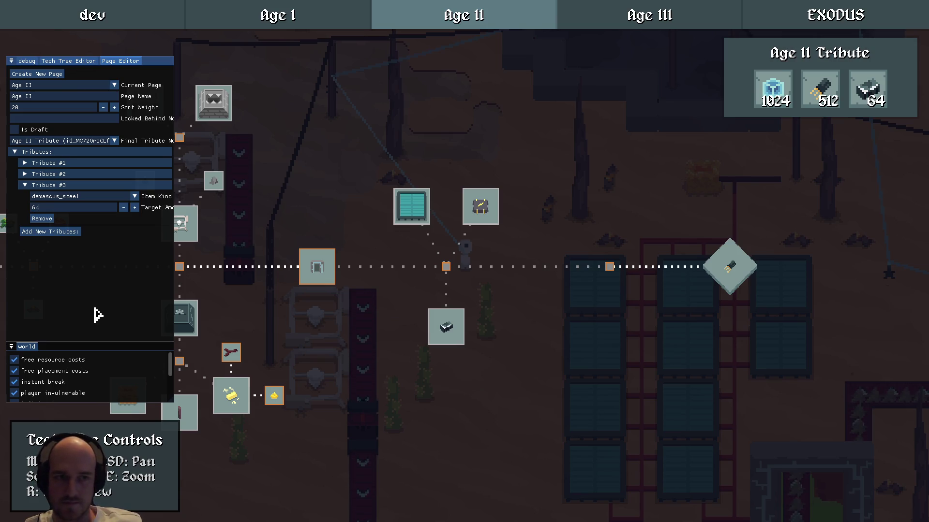
click(41, 185)
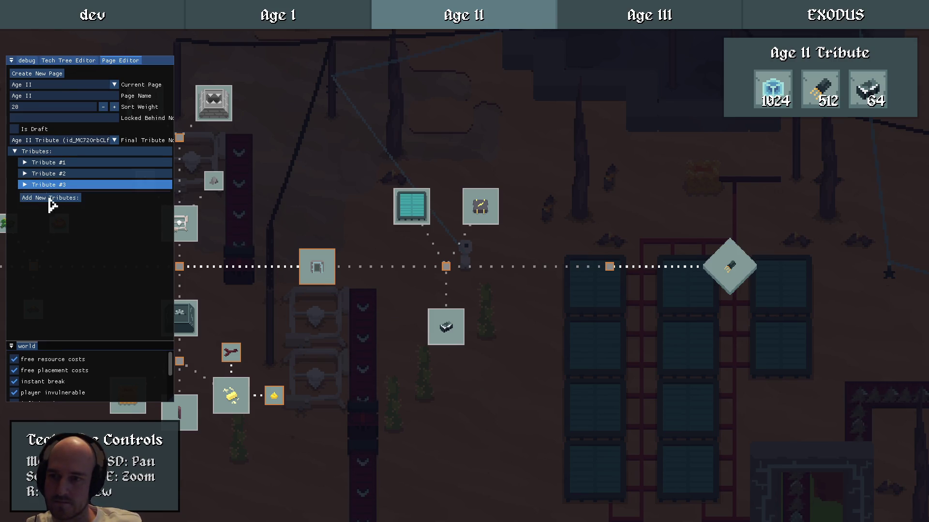
key(super)
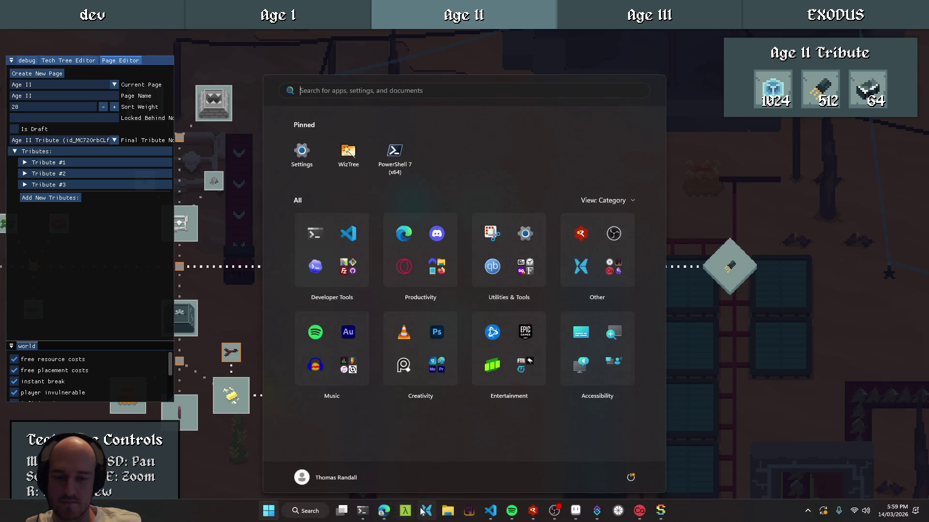
Check VS Code and SpeedCrunch briefly, then return to the game
click(482, 514)
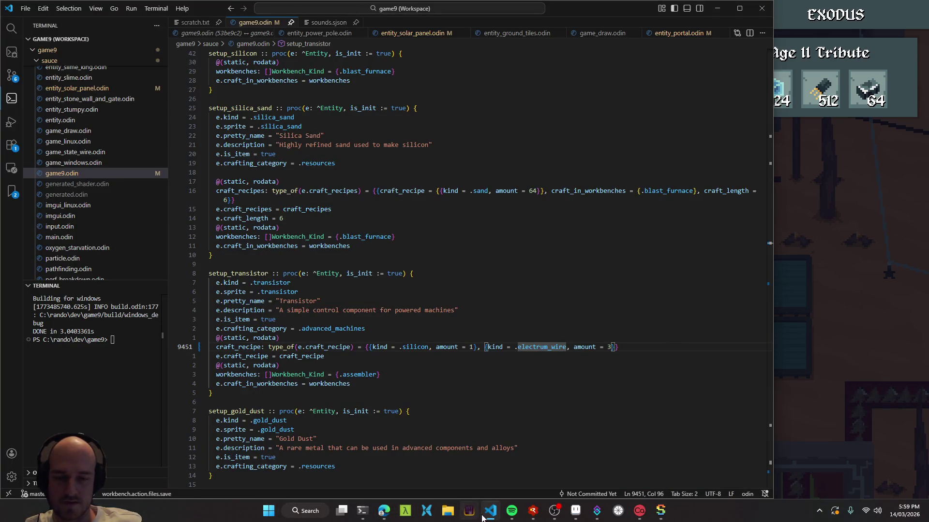
click(482, 517)
key(super)
click(469, 513)
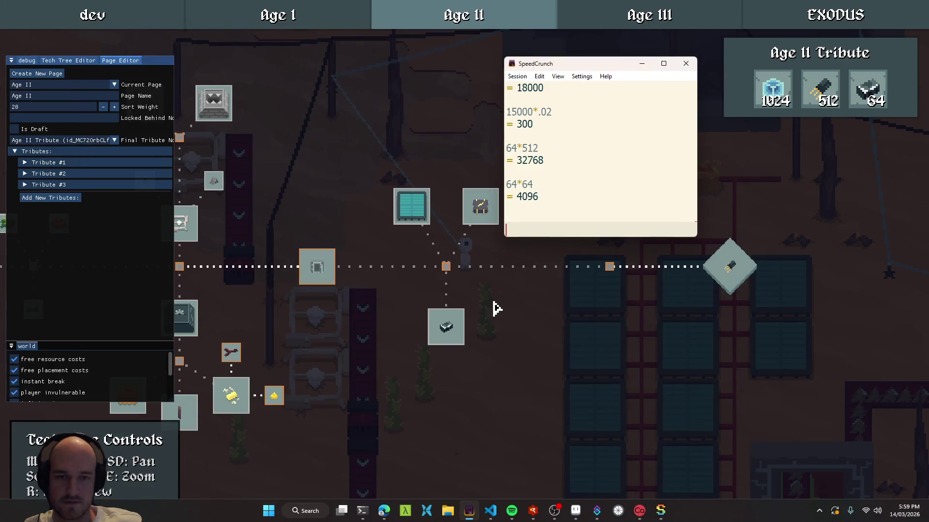
click(541, 339)
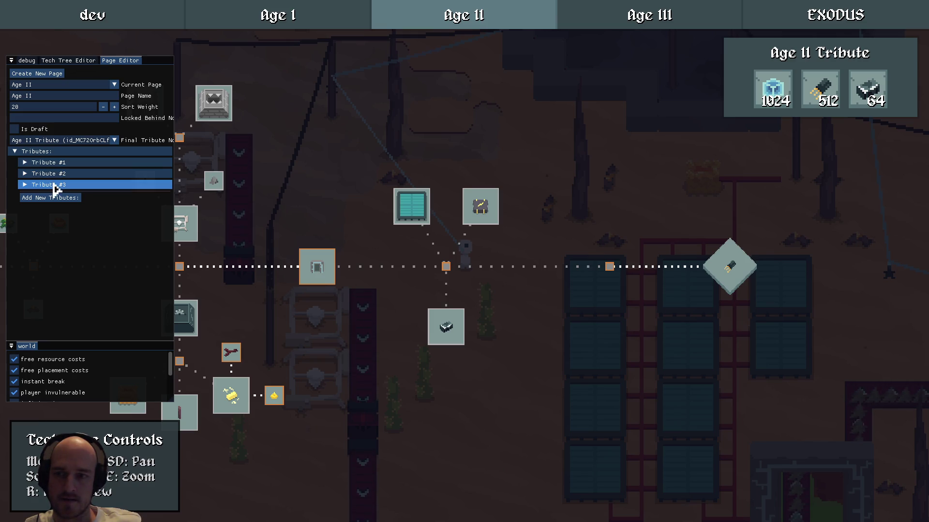
Collapse the page tributes, hide the debug panels, and relaunch the game from RAD Debugger
click(18, 153)
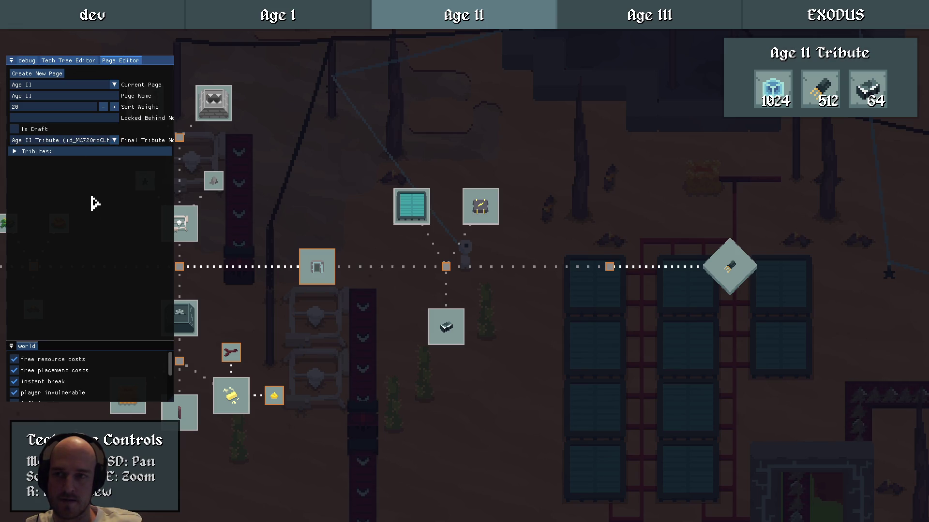
click(26, 60)
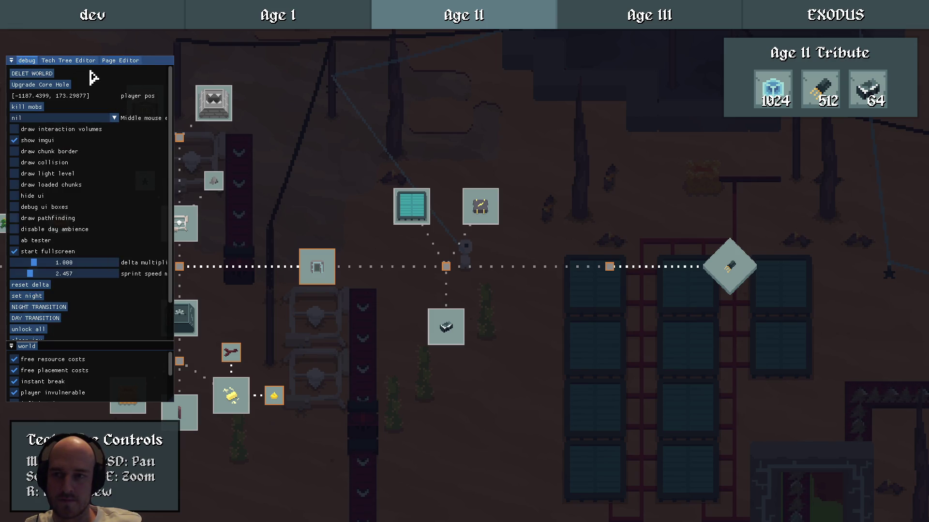
click(68, 60)
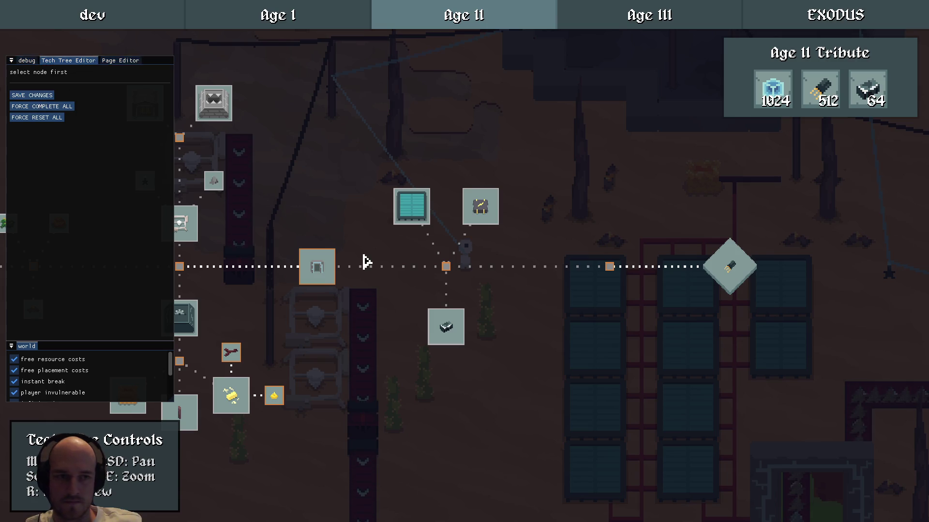
key(F1)
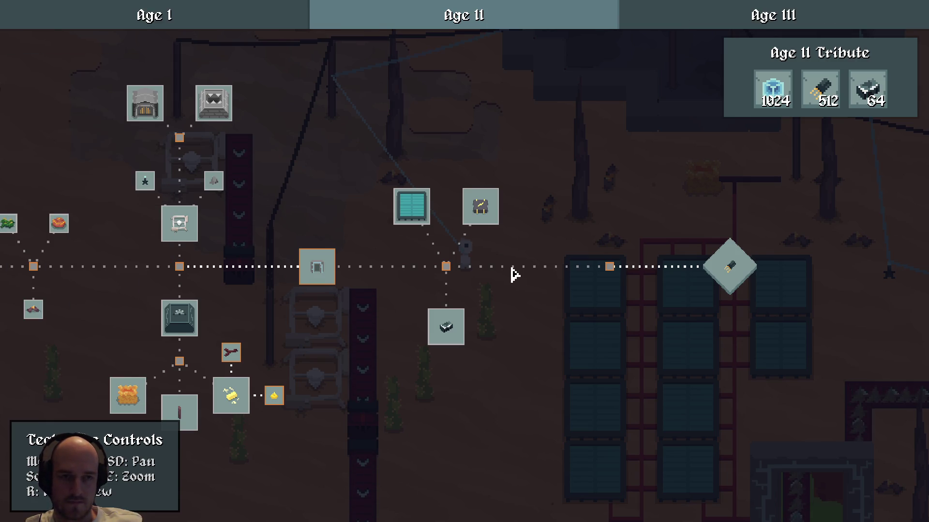
key(alt+Tab)
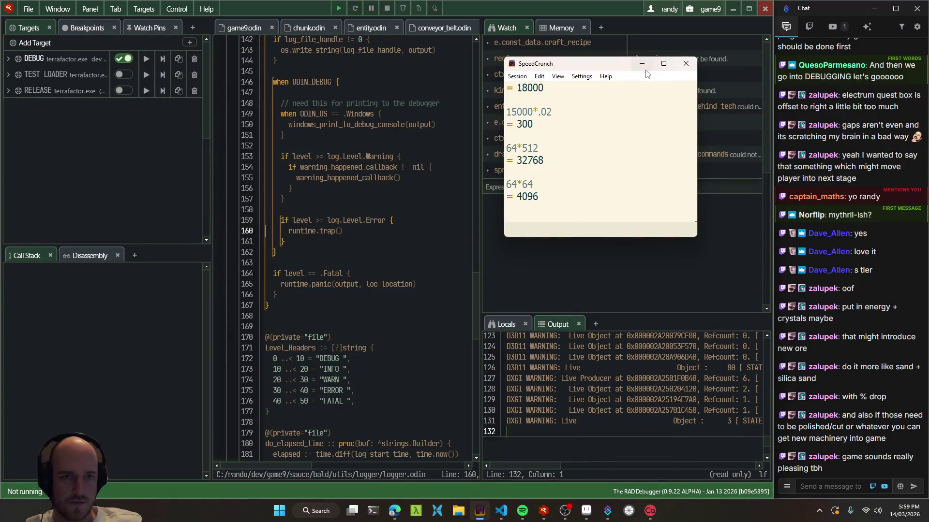
click(686, 64)
key(F5)
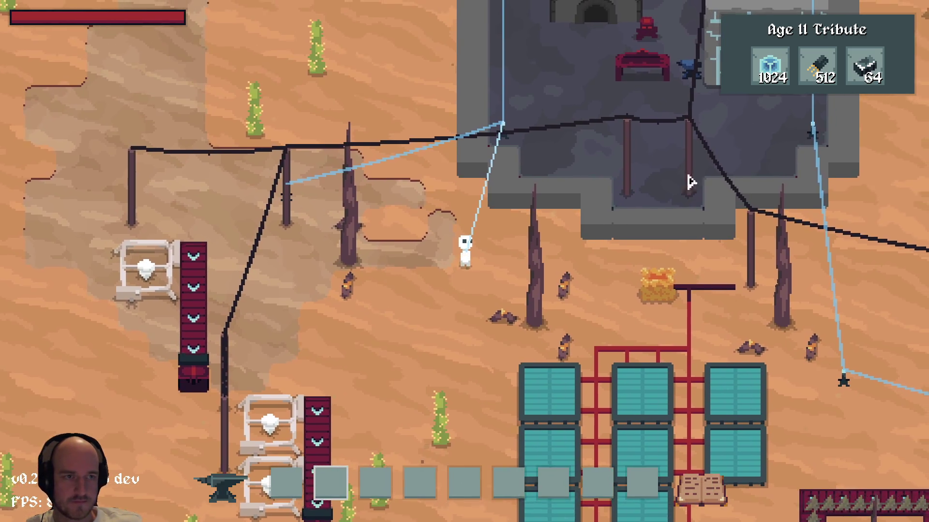
Inspect the tribute requirement icons in the top-right HUD, then pause the game
mouse_move(868, 78)
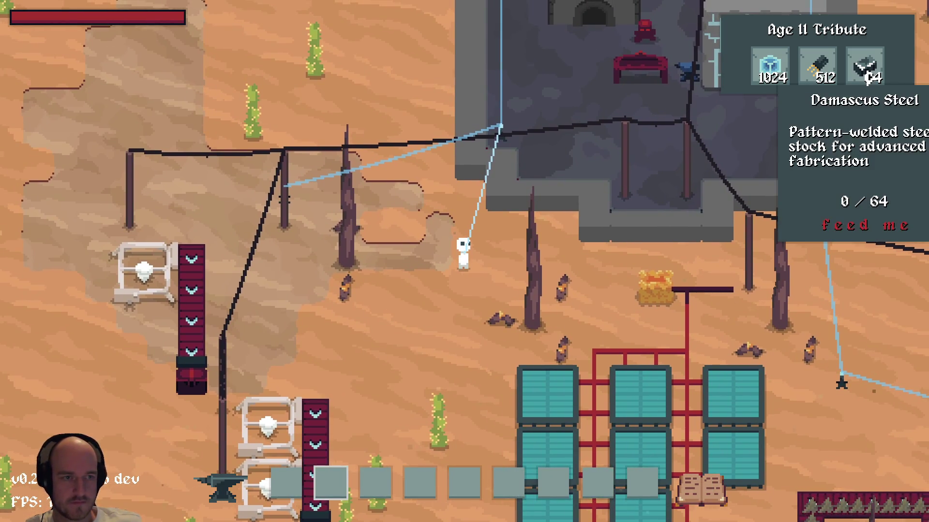
key(s)
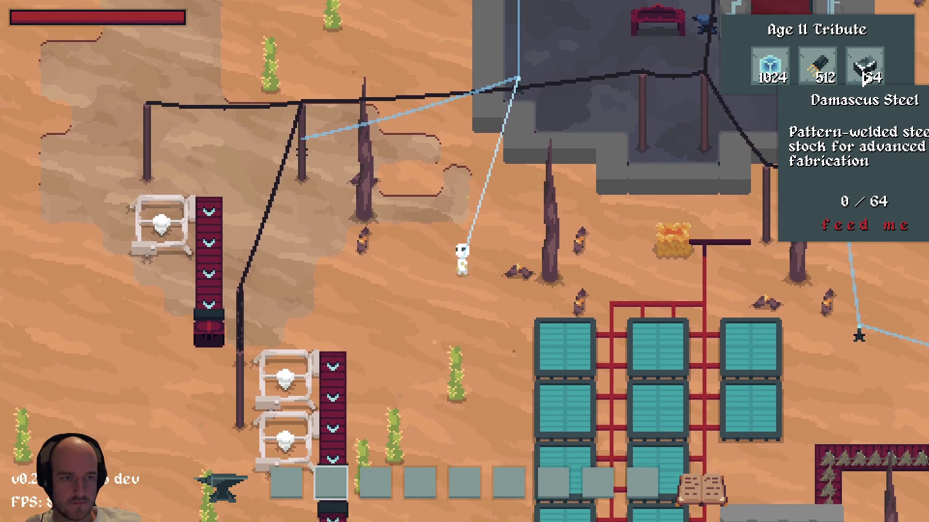
mouse_move(829, 78)
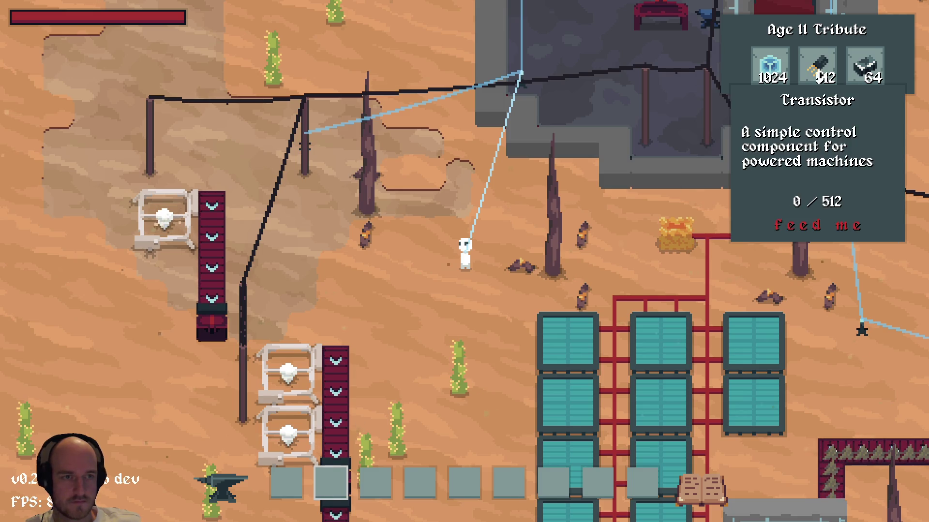
mouse_move(783, 83)
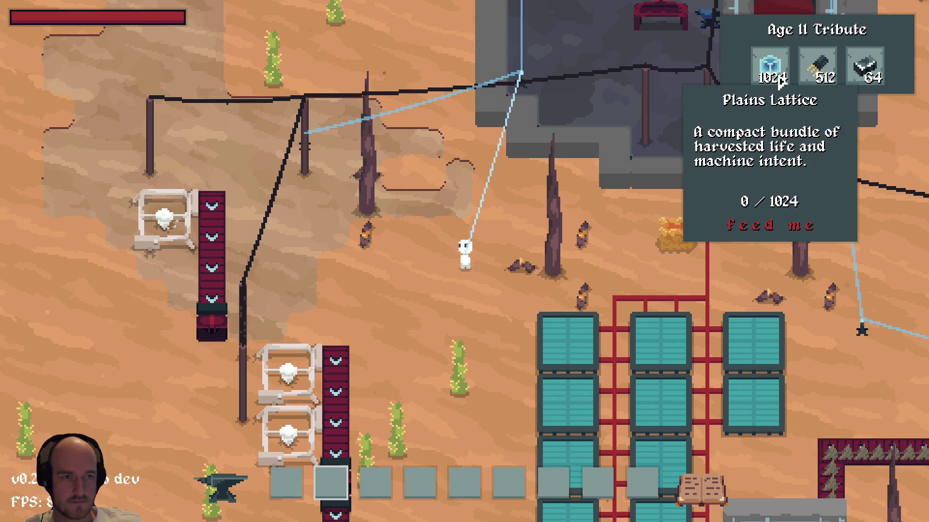
key(Escape)
key(Escape)
Find the Steel Folding node in the tech tree and view its details
key(t)
drag(473, 263, 384, 280)
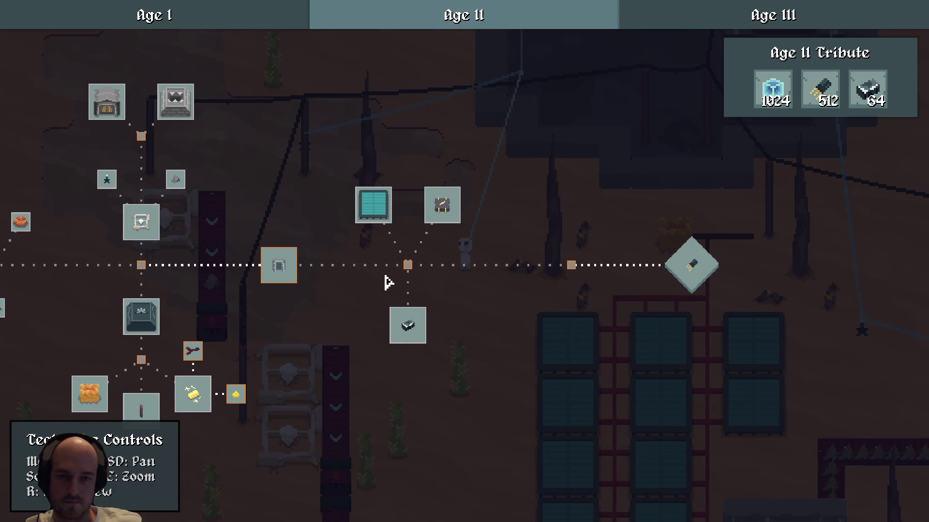
scroll(450, 348, up, 3)
drag(477, 269, 465, 277)
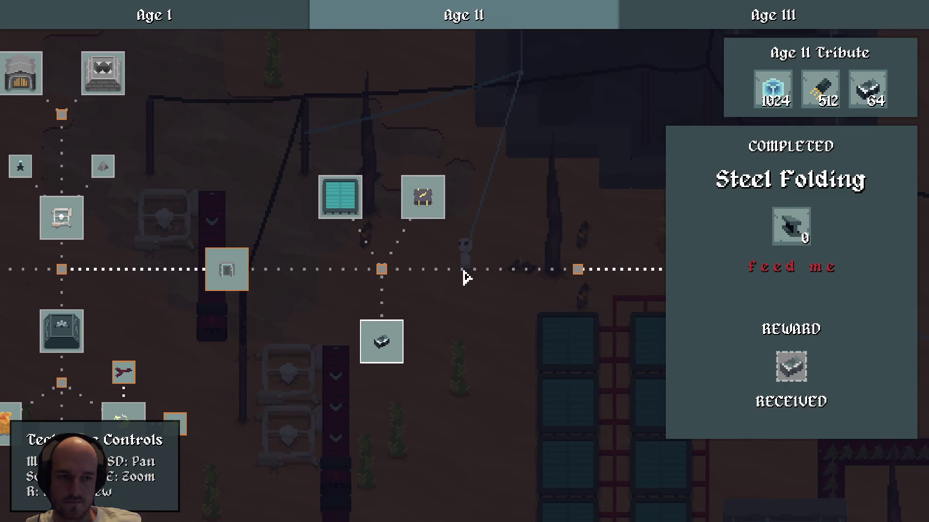
mouse_move(787, 375)
key(d)
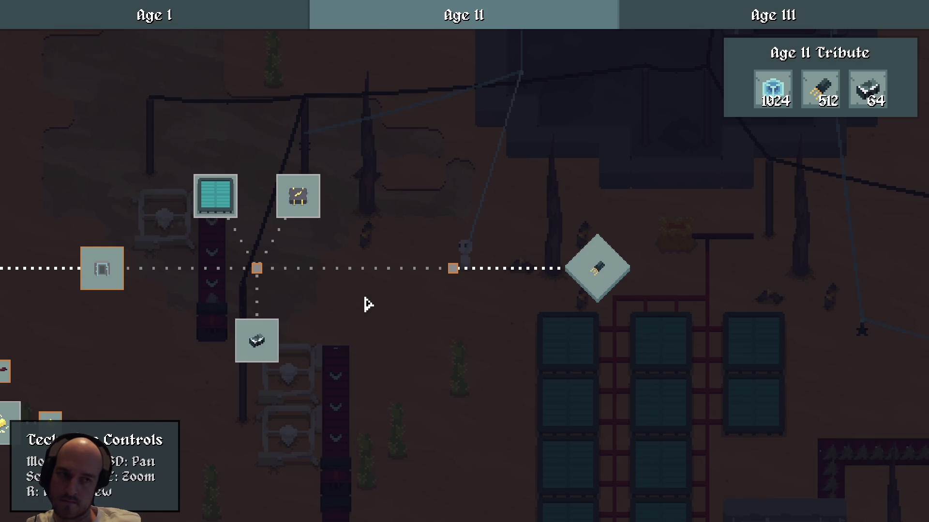
click(250, 353)
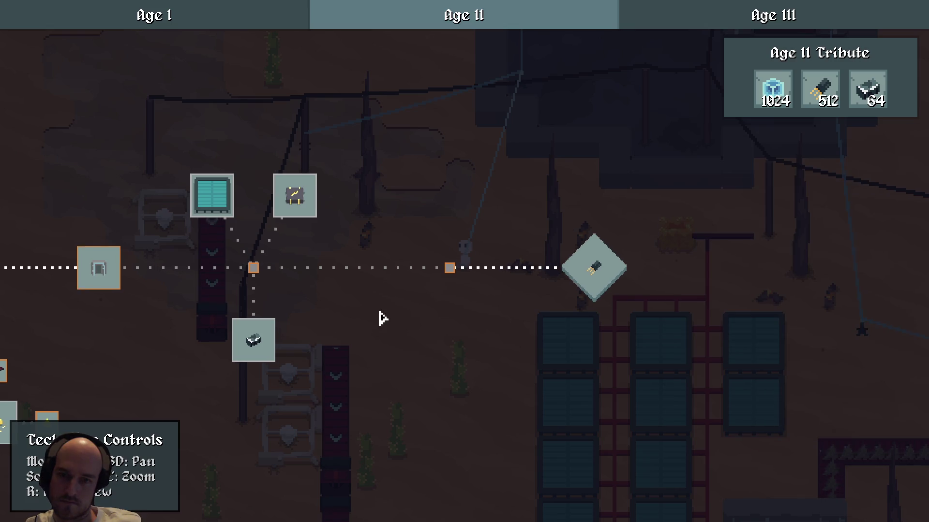
key(a)
key(Escape)
Open the crafting menu on Damascus Steel, showing its 64 Steel Beam recipe
key(d)
key(c)
click(360, 310)
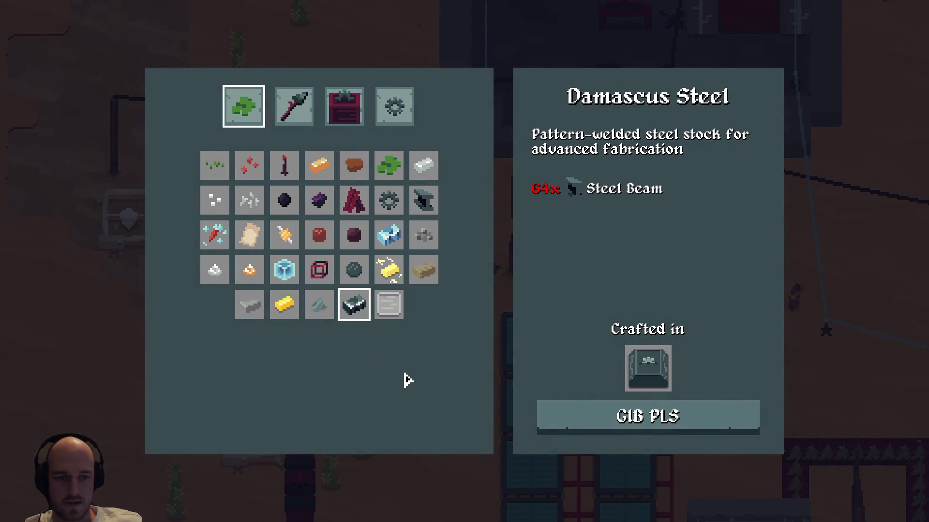
Check the Foundry's recipe panel and close it again
mouse_move(663, 369)
key(Escape)
key(w)
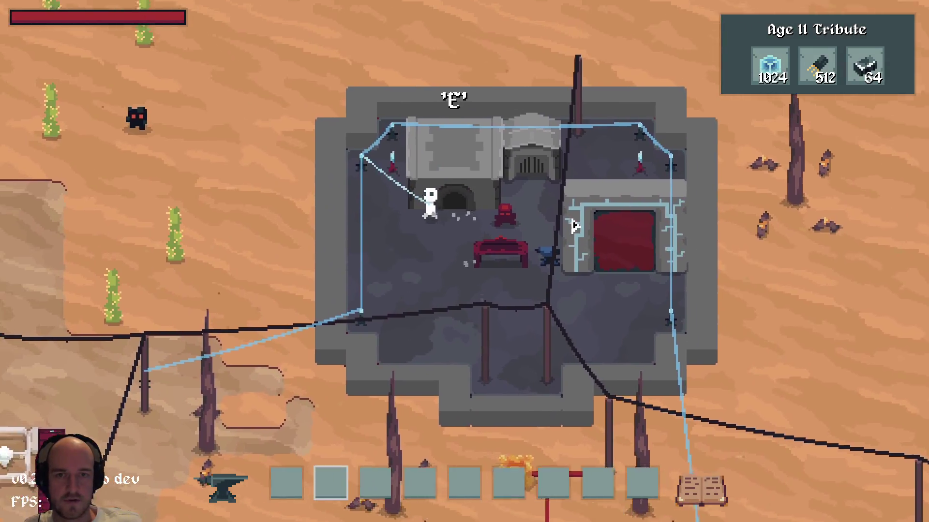
click(574, 308)
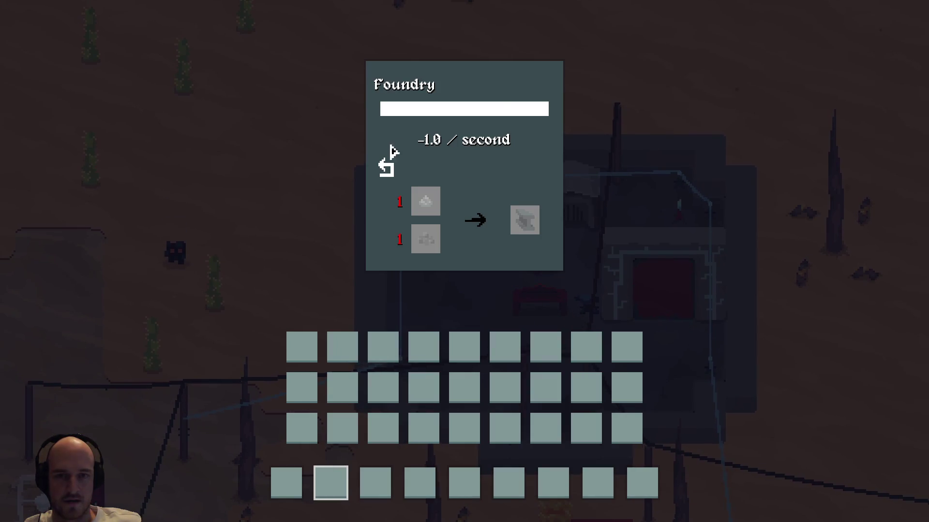
click(391, 163)
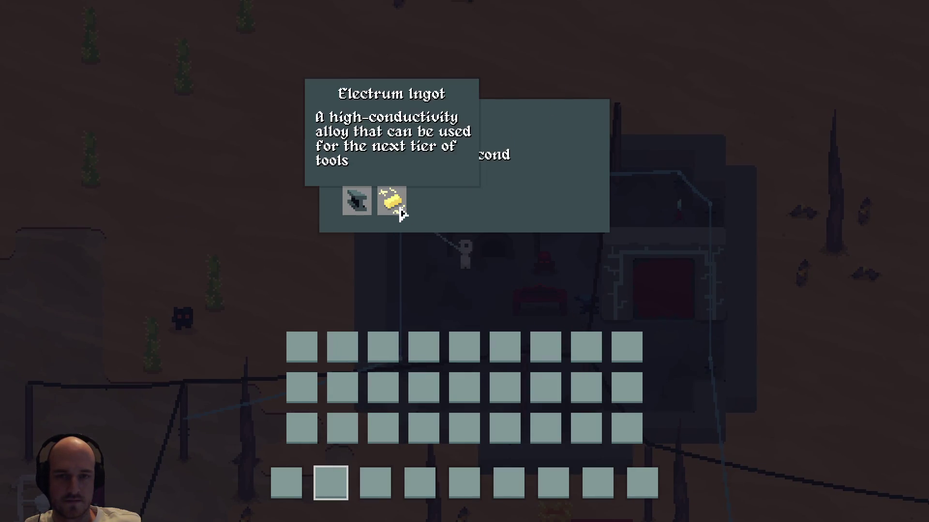
key(Escape)
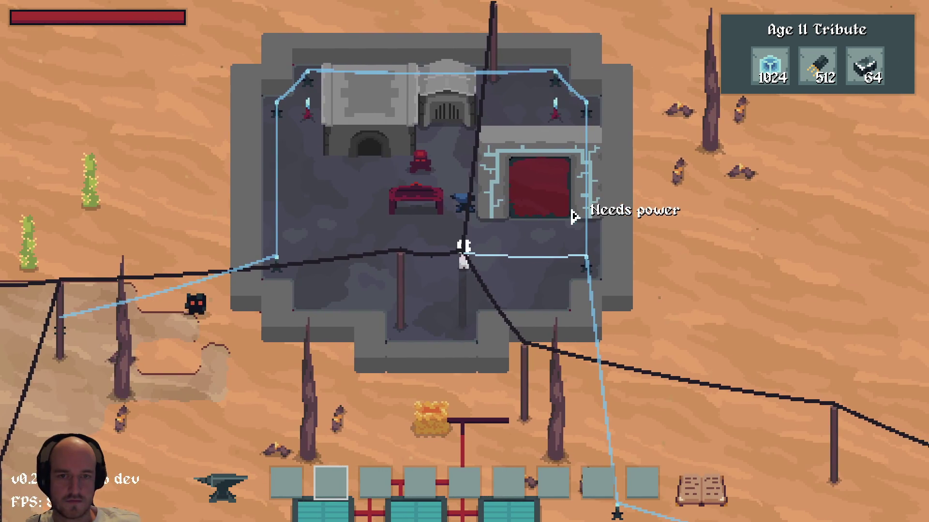
Reset the Blast Furnace recipe, returning its 37 items, then quit the game
key(a)
key(w)
key(e)
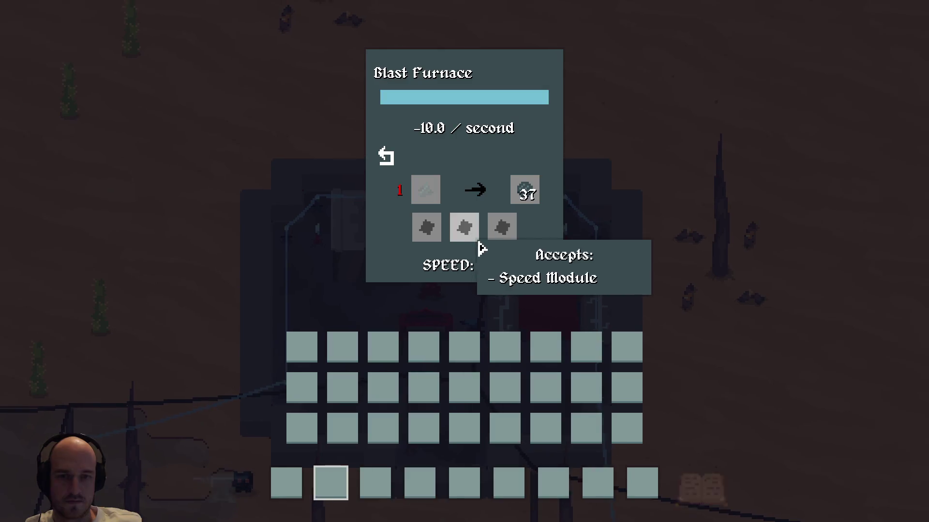
click(391, 159)
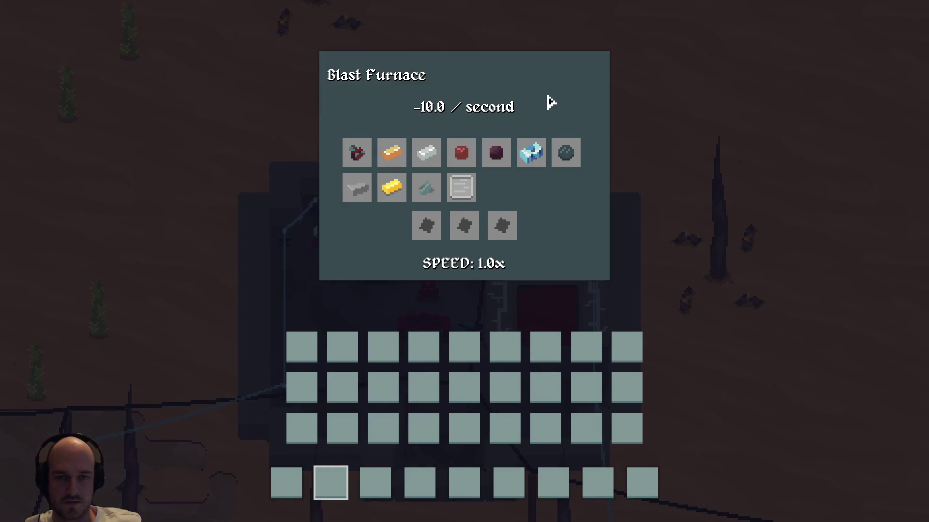
key(Escape)
key(a)
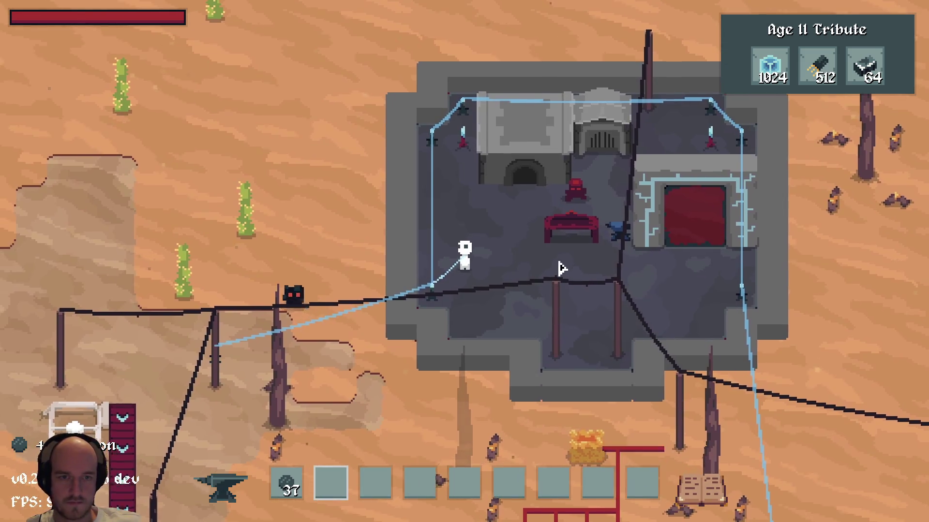
key(alt+F4)
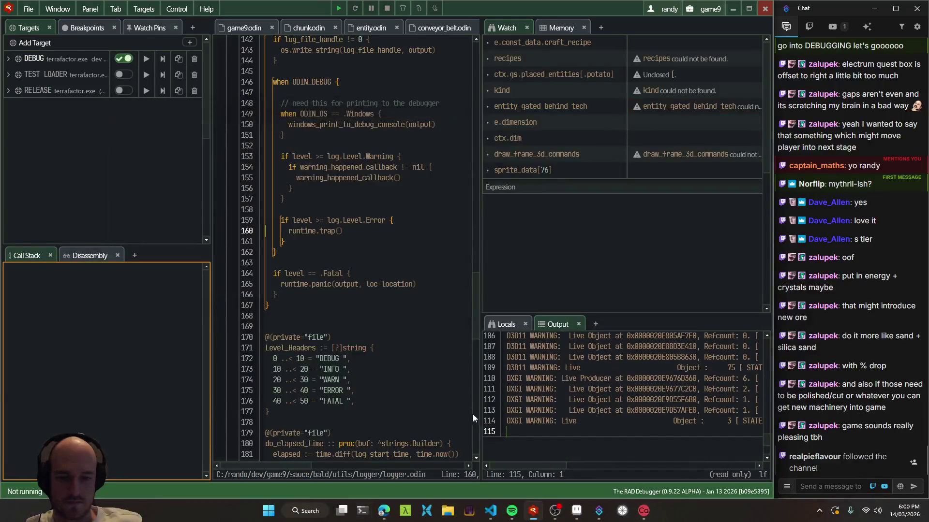
Change setup_damascus_steel's workbench from .assembler to .blast_furnace
key(alt+Tab)
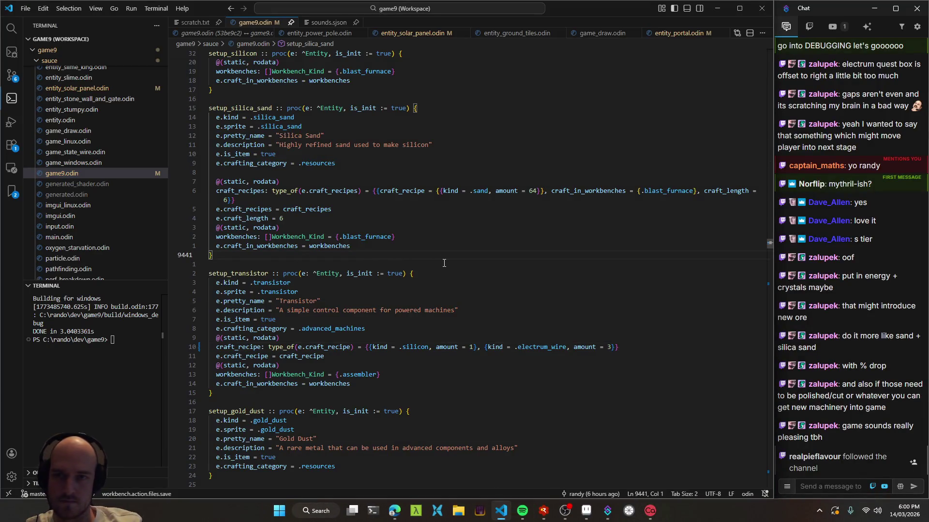
key(ctrl+t)
text(damascus)
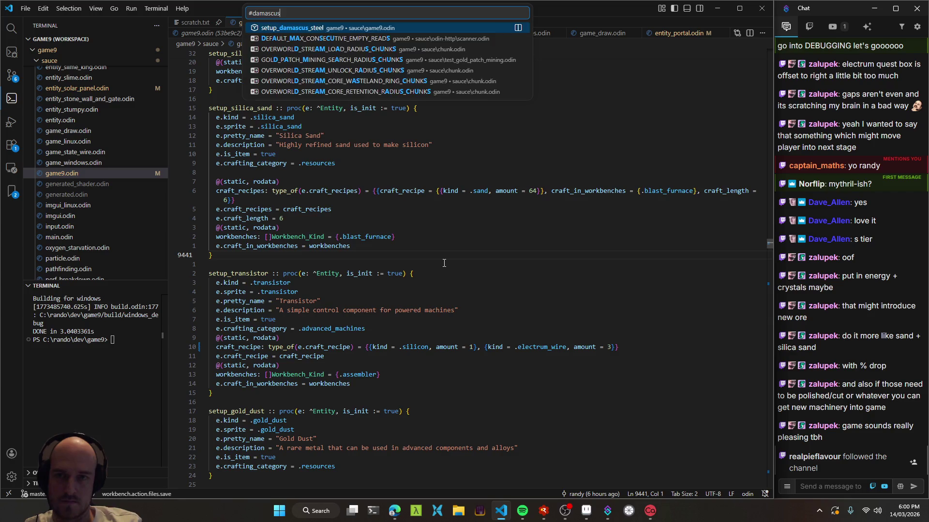
key(Return)
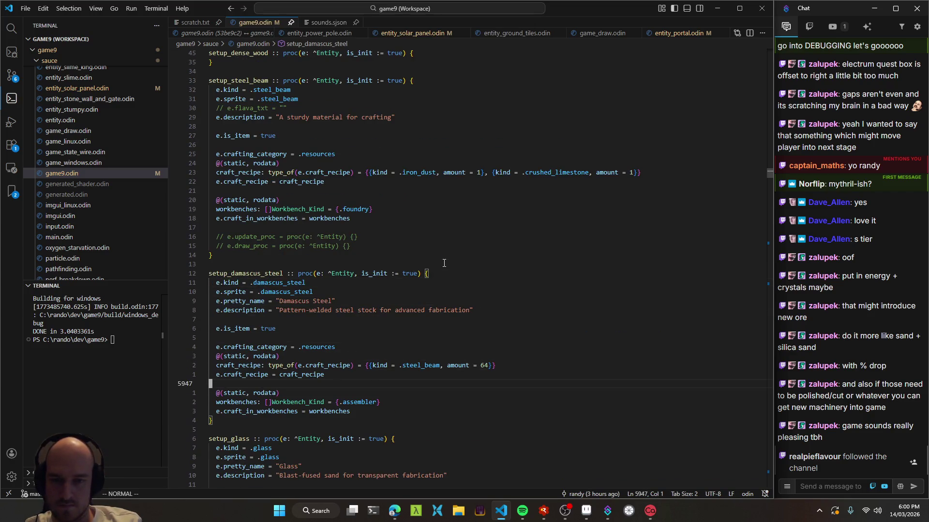
key(shift+a)
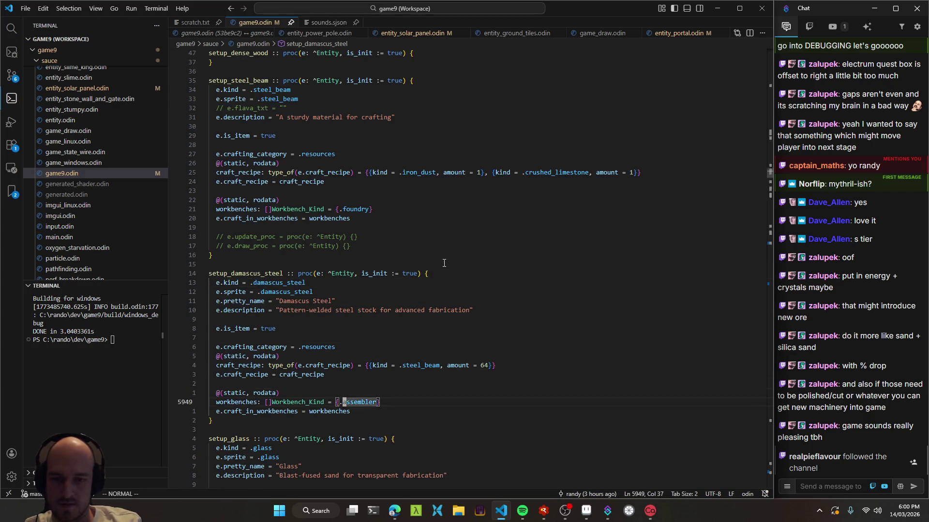
text(cwblast)
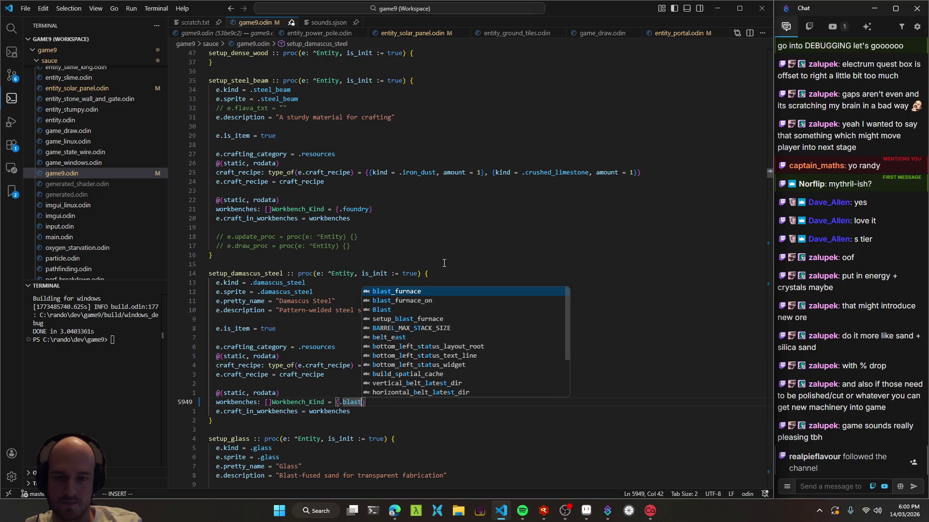
key(Tab)
Save the file, rebuild, and relaunch the game under the debugger
key(Escape)
key(ctrl+s)
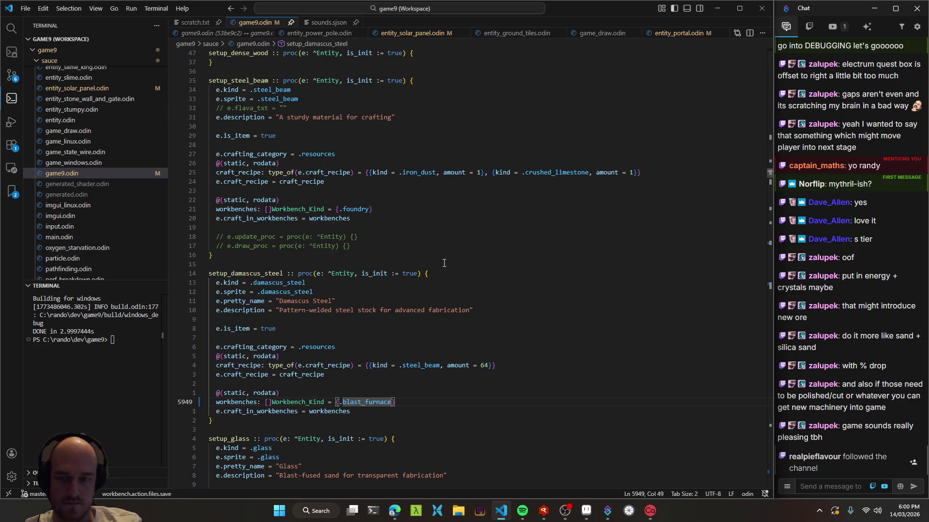
key(alt+Tab)
key(F5)
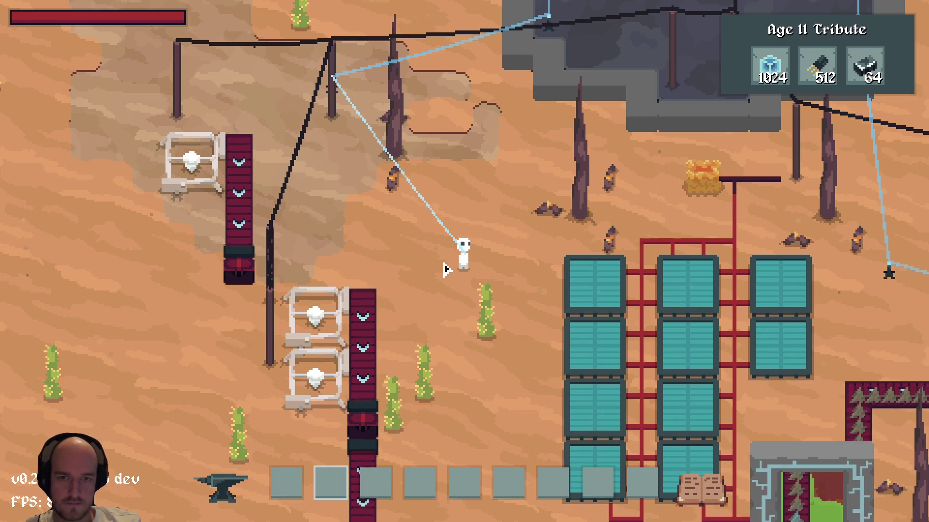
Resume the game and open the tech tree, zoomed out on the whole Age II tree
scroll(446, 270, down, 2)
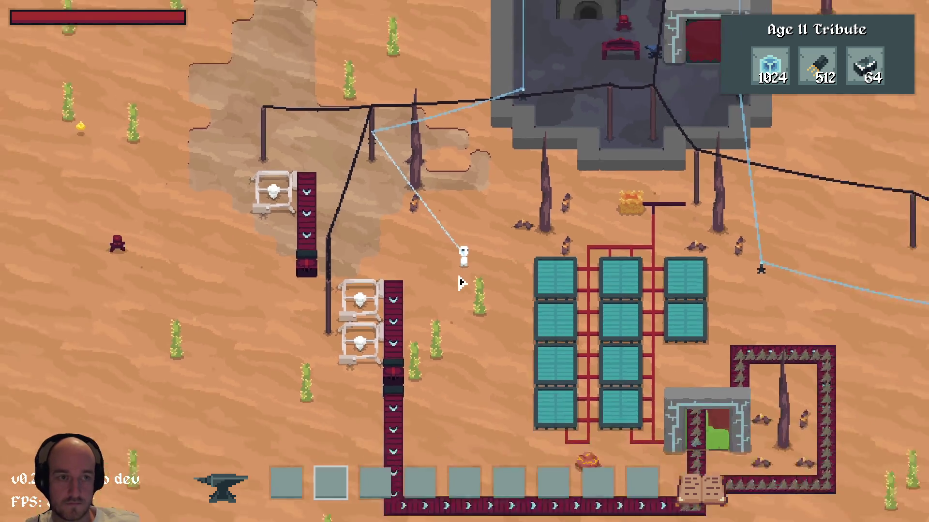
mouse_move(864, 88)
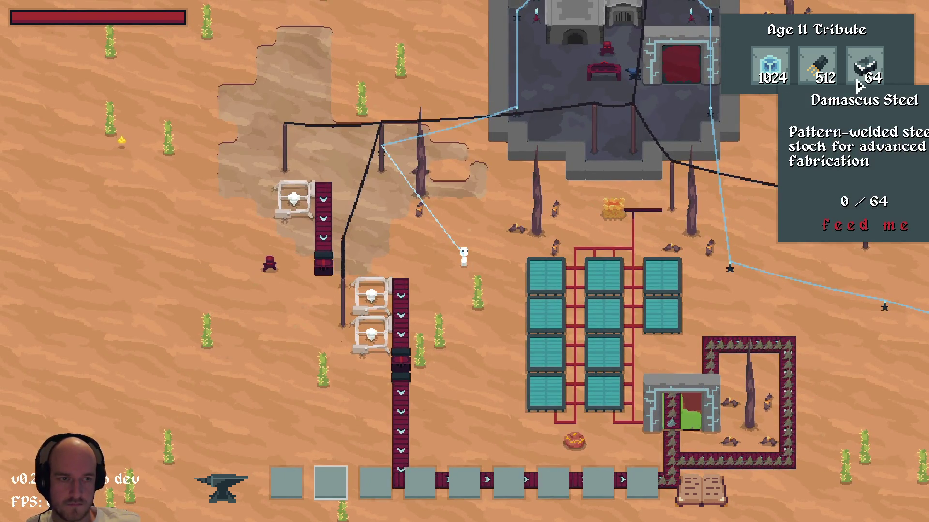
mouse_move(814, 77)
key(Escape)
click(572, 216)
key(t)
key(d)
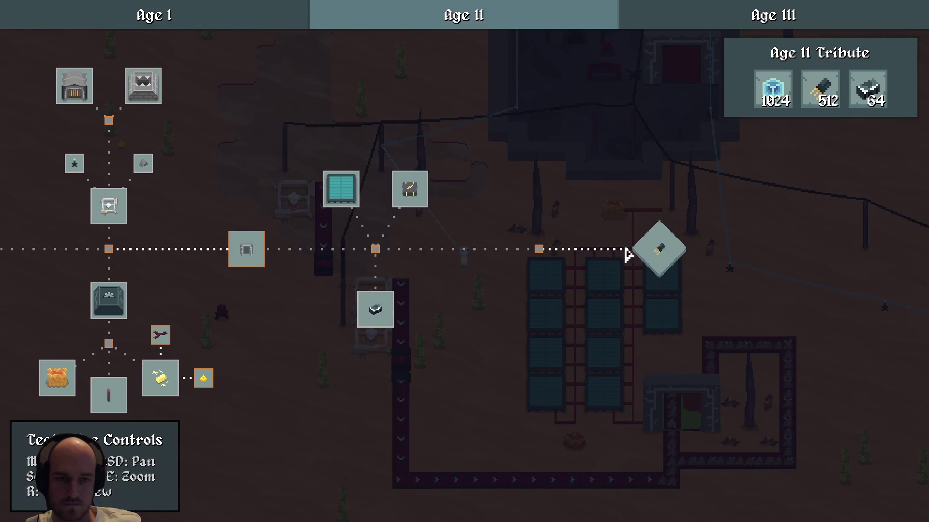
mouse_move(654, 251)
key(d)
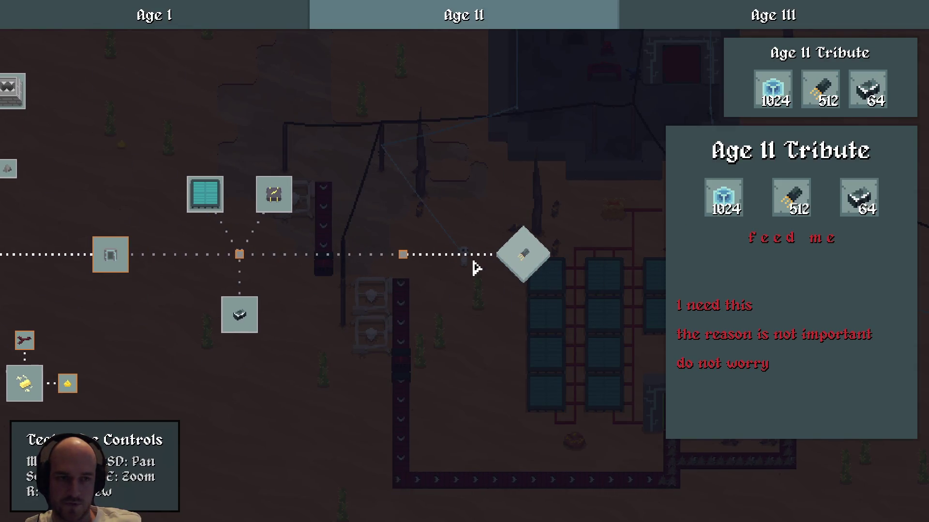
key(r)
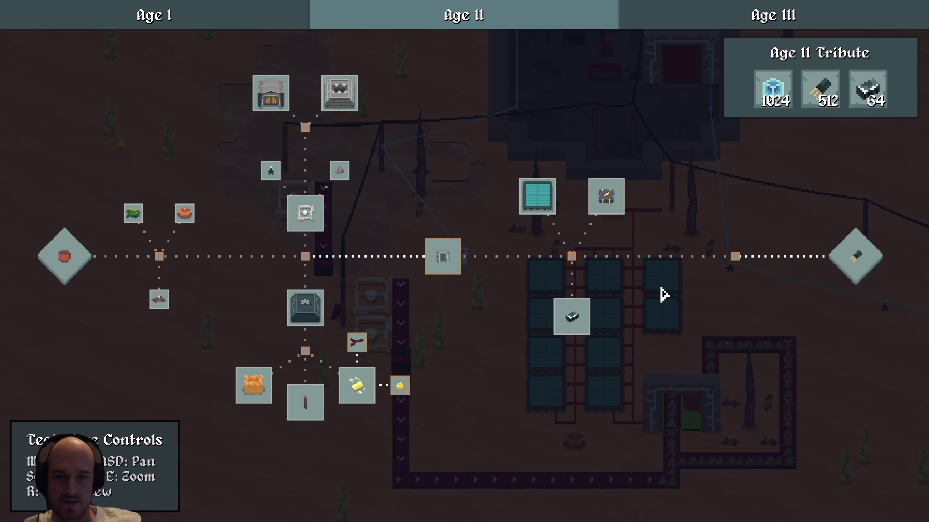
key(d)
key(a)
Step through Ages I, II and III, show the dev editor, and open the EXODUS page
click(229, 23)
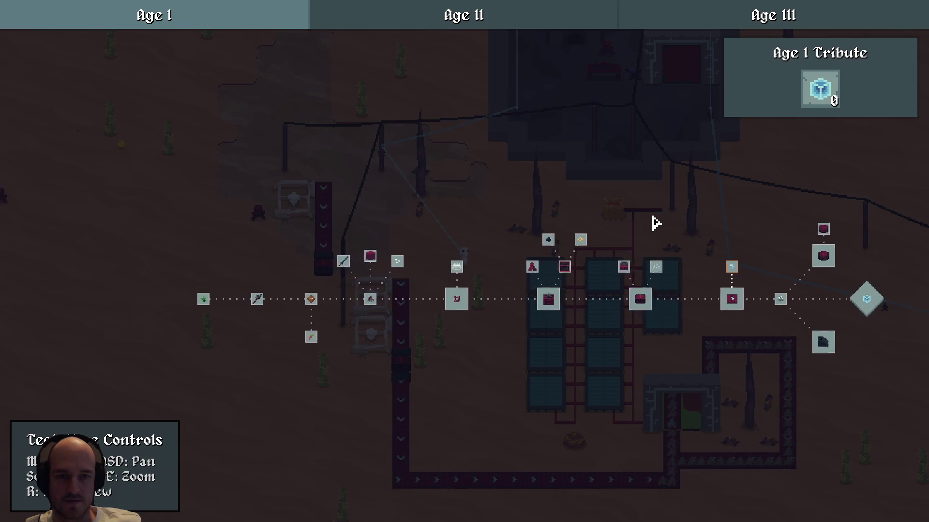
click(485, 23)
key(w)
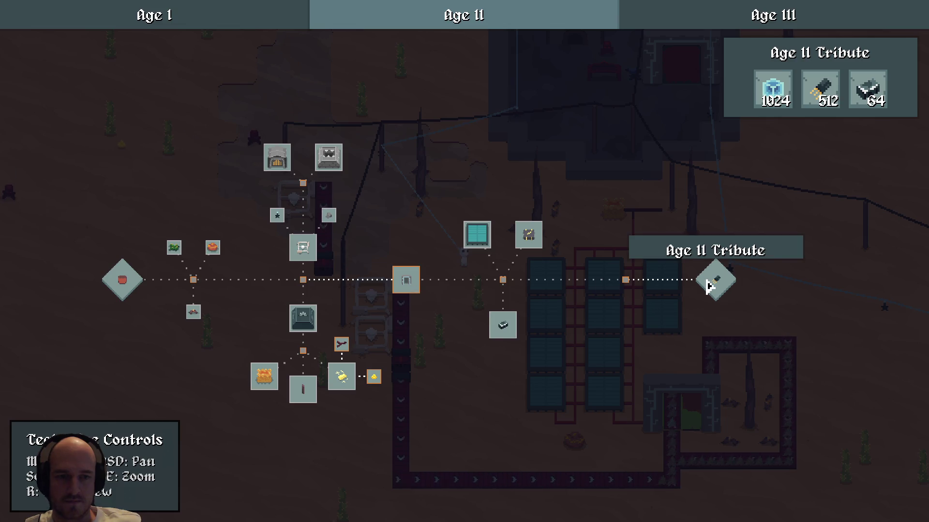
key(d)
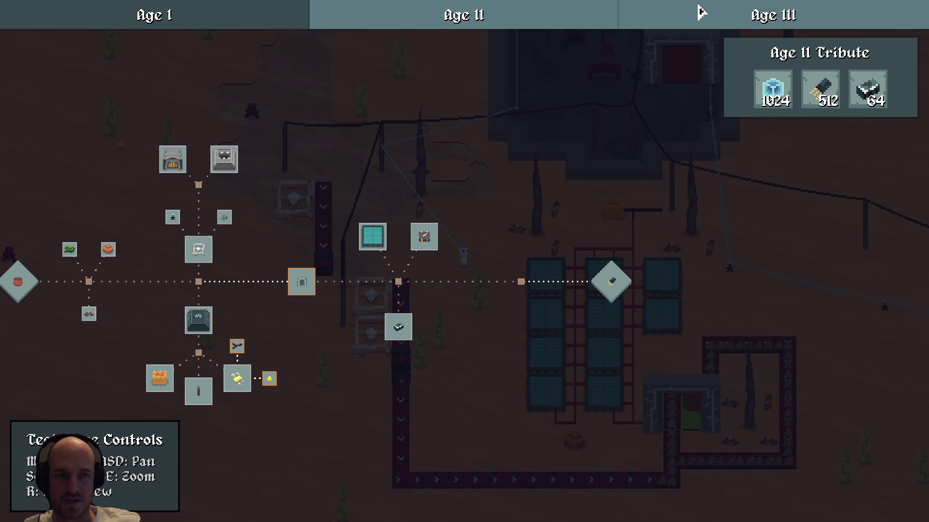
click(704, 13)
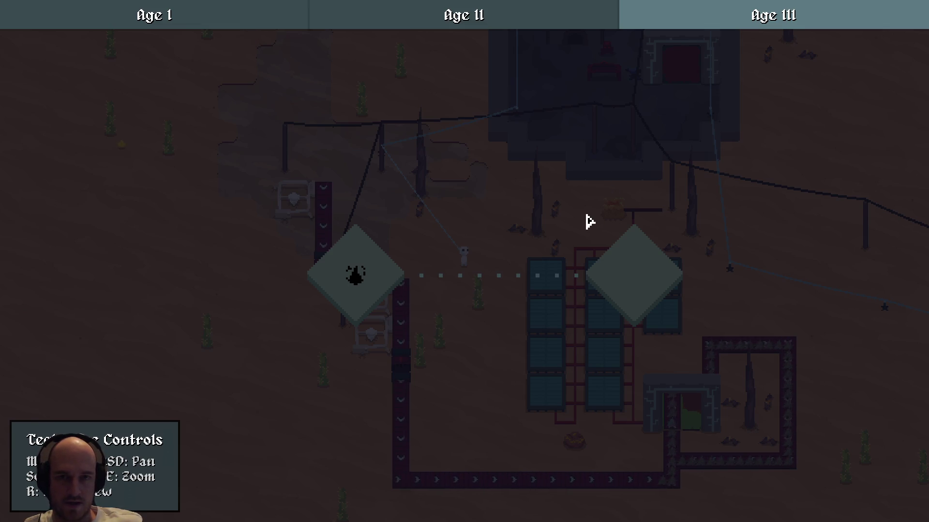
key(grave)
click(831, 17)
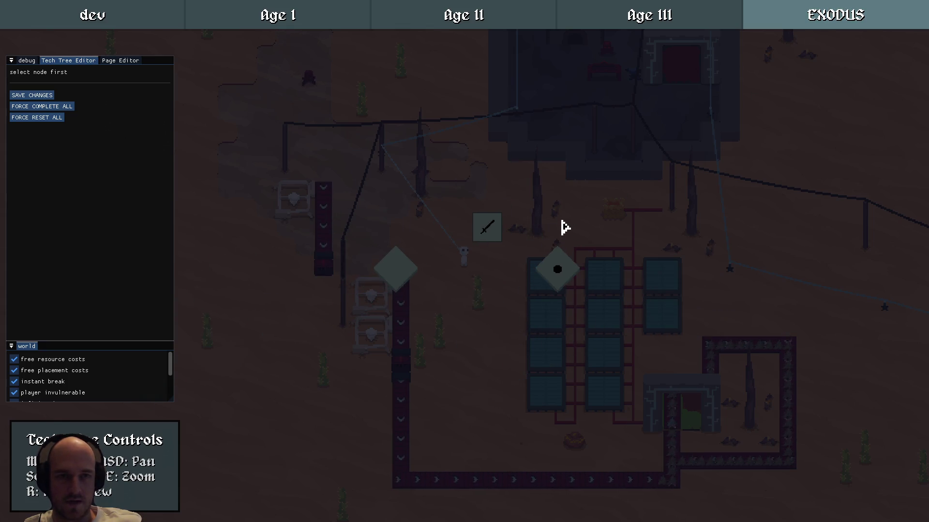
Compare the Age II and Age III trees by switching between their tabs repeatedly
click(686, 16)
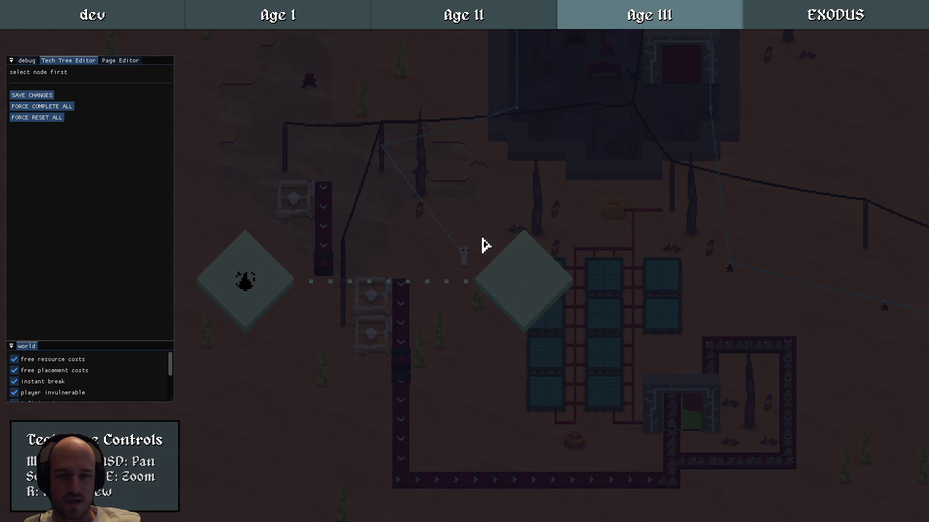
click(506, 26)
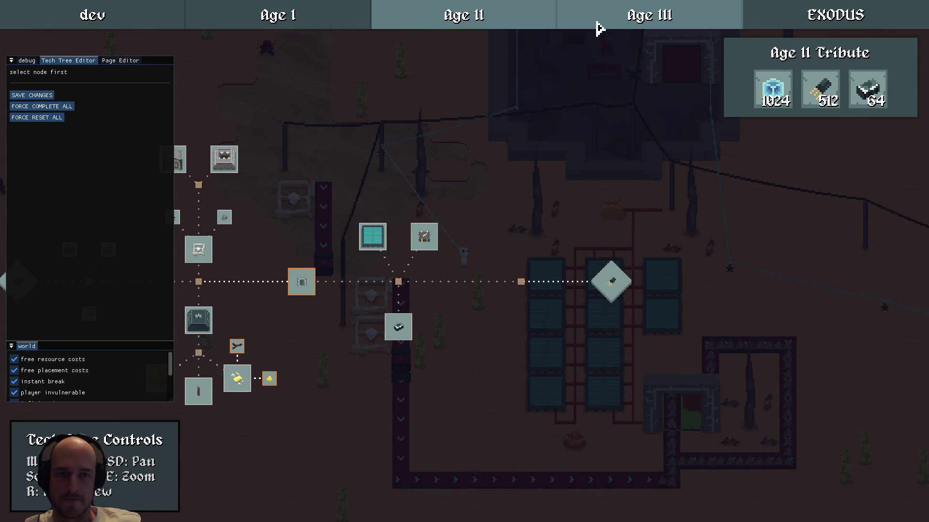
click(598, 23)
click(550, 22)
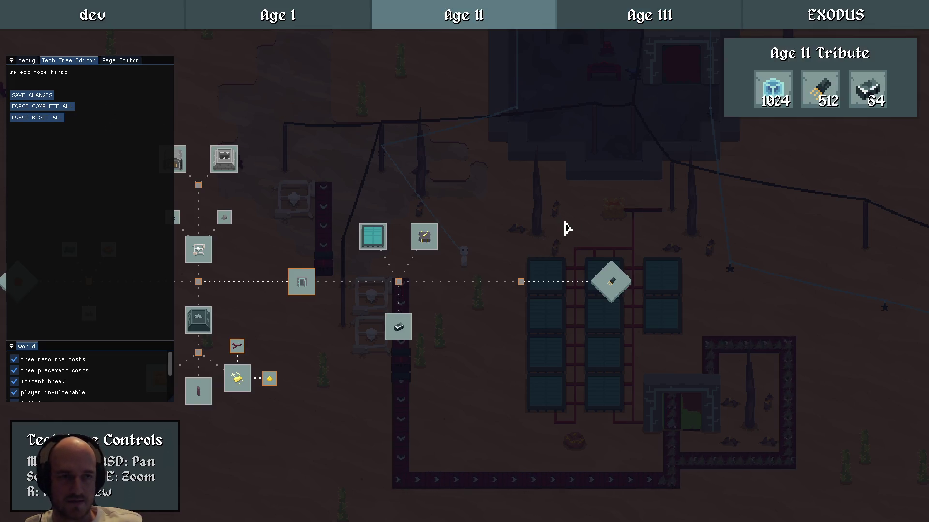
drag(564, 263, 484, 265)
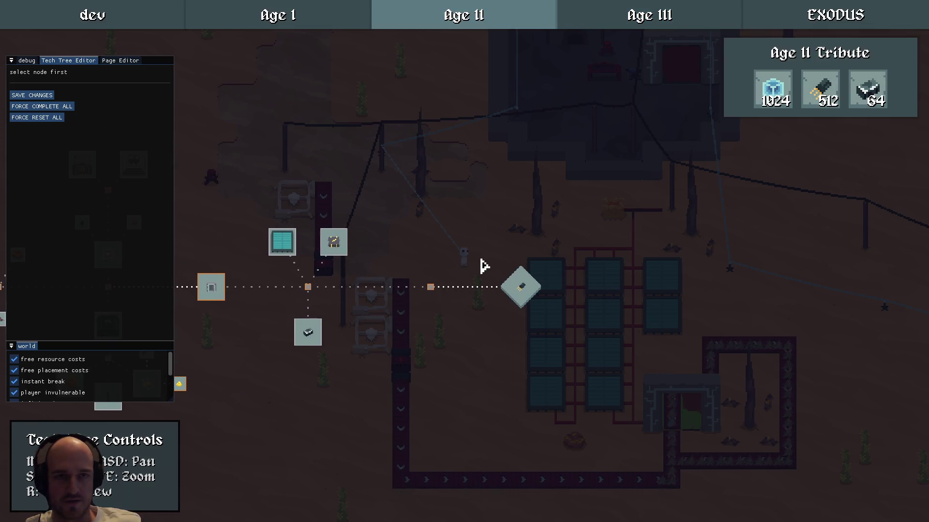
click(675, 24)
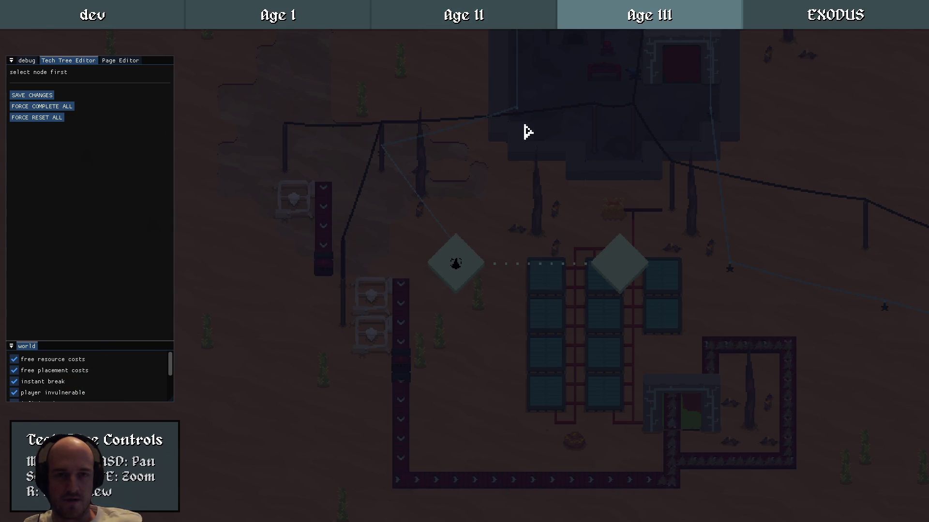
click(515, 7)
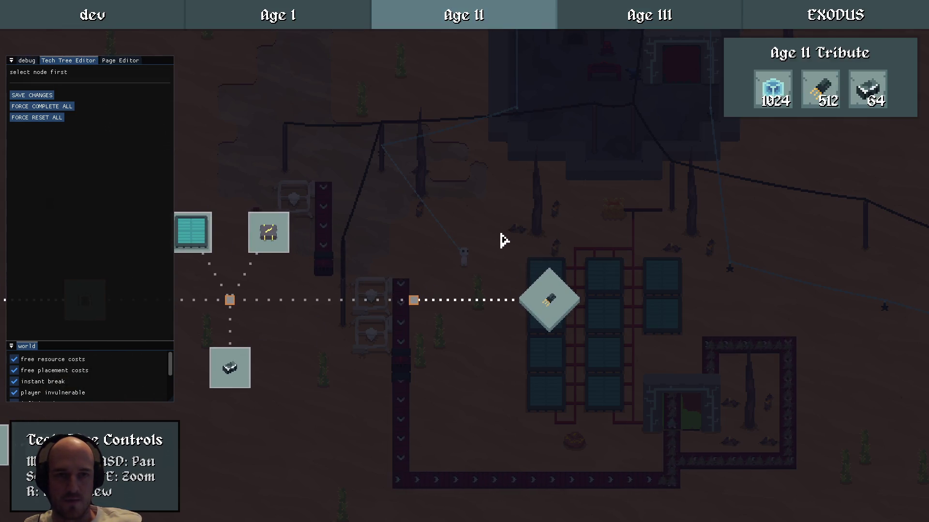
click(649, 26)
scroll(484, 266, up, 3)
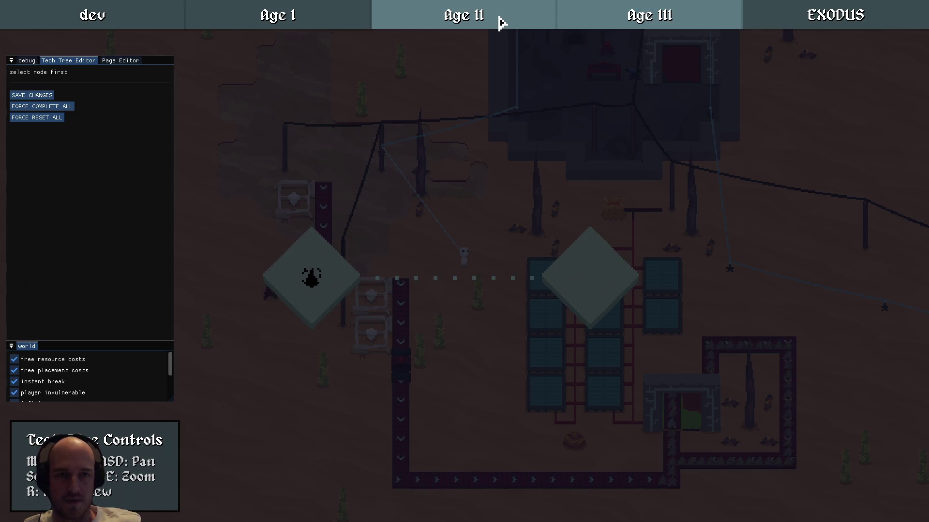
Inspect an Age III diamond node's Journey's End quest, then hide the debug editor
key(F1)
click(532, 24)
click(748, 22)
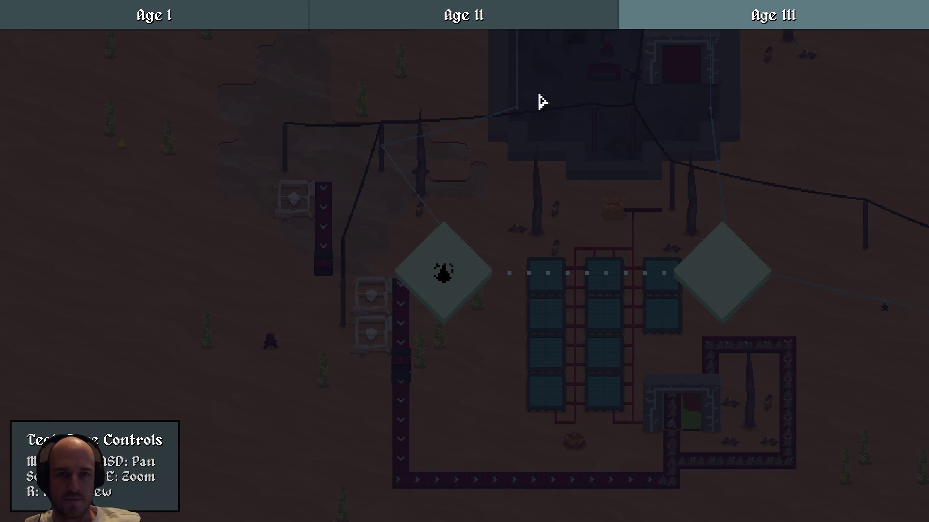
click(614, 28)
click(728, 27)
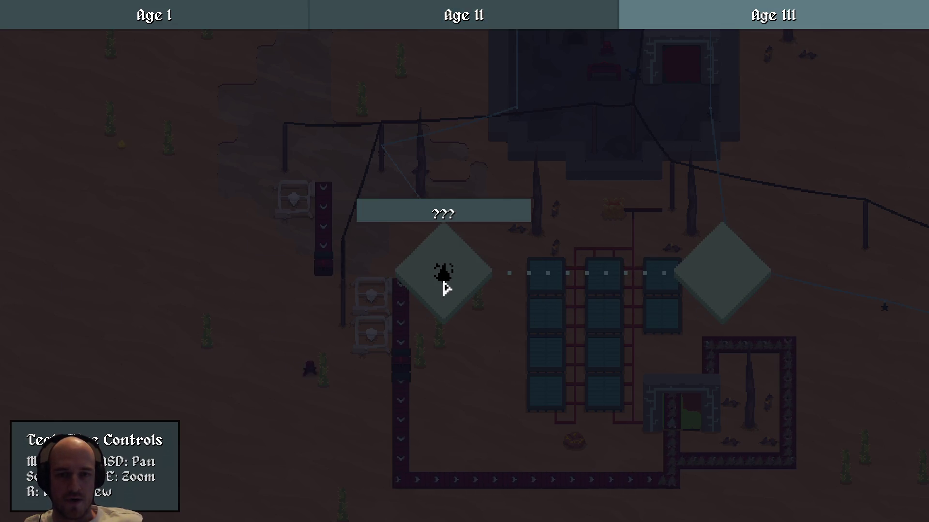
mouse_move(556, 241)
mouse_down()
mouse_move(458, 255)
mouse_move(352, 241)
mouse_move(510, 245)
mouse_up()
key(F1)
click(321, 294)
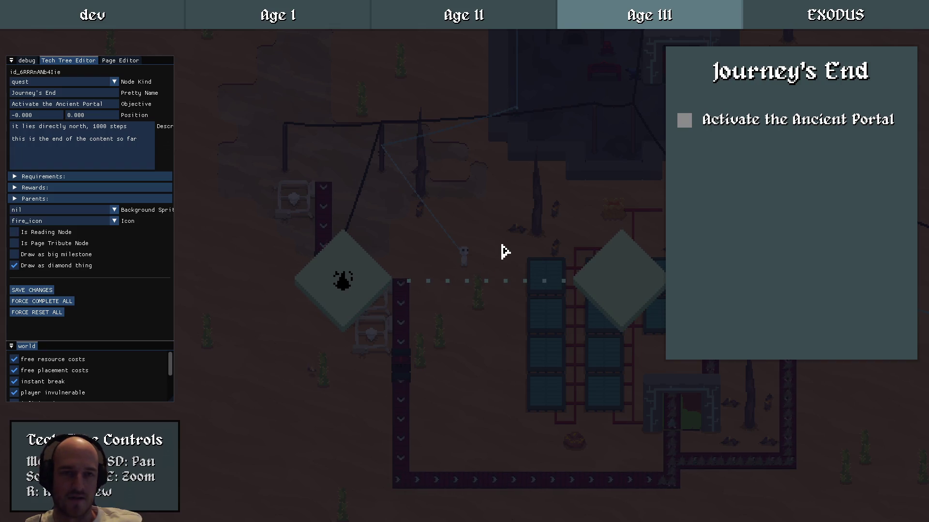
key(Escape)
key(grave)
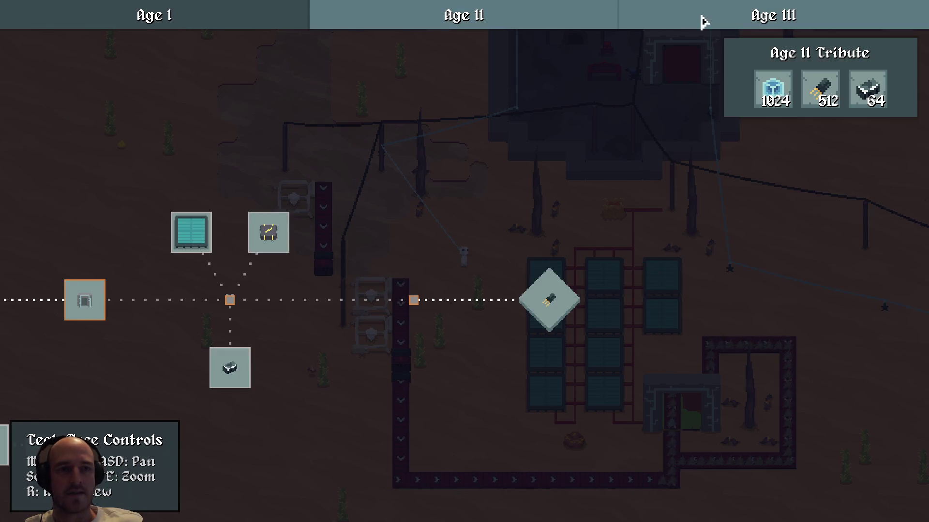
Pan around the Age III diamonds, then reset the tech tree view
mouse_move(535, 184)
mouse_down()
mouse_move(384, 183)
mouse_move(529, 220)
mouse_move(731, 179)
mouse_up()
click(489, 22)
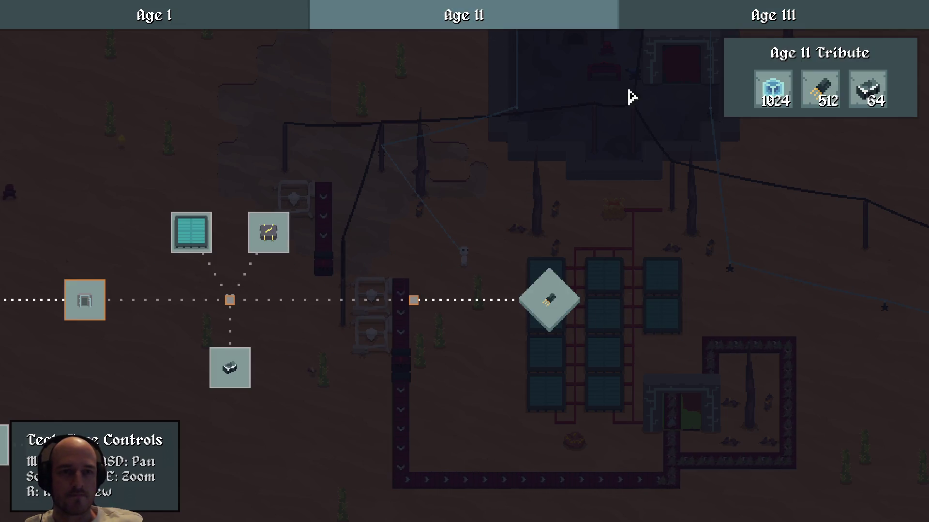
click(711, 27)
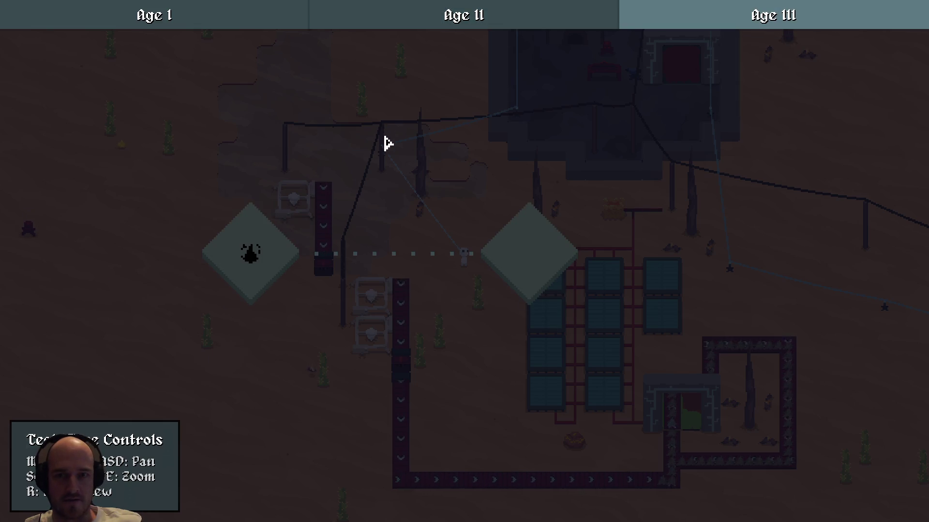
key(a)
scroll(491, 234, down, 2)
drag(562, 273, 373, 261)
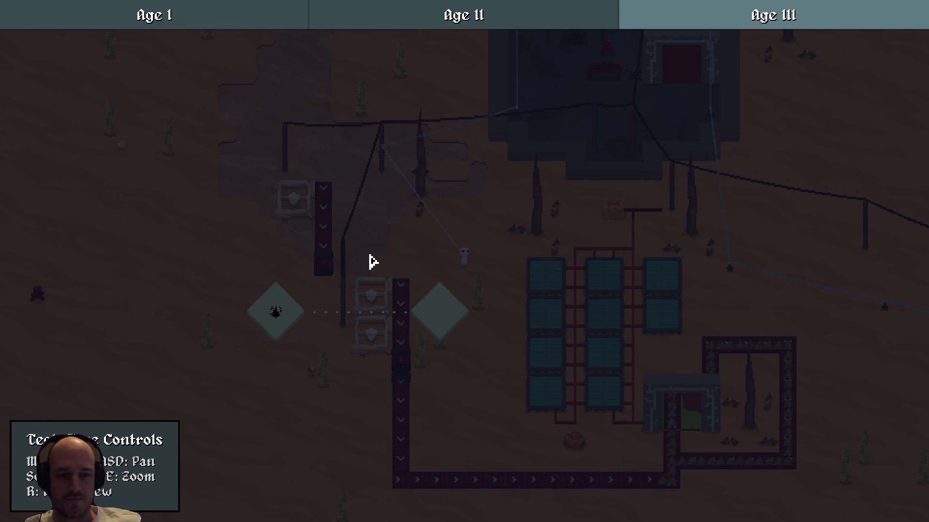
key(r)
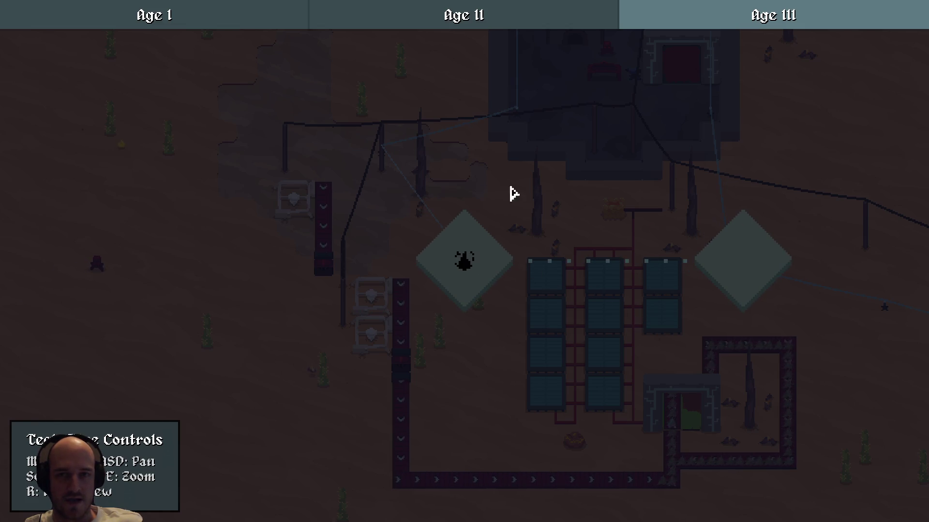
Cycle through the Age I, II and III trees, toggle the editor, then quit the game
click(207, 25)
click(457, 21)
click(207, 24)
click(480, 20)
click(655, 21)
click(521, 18)
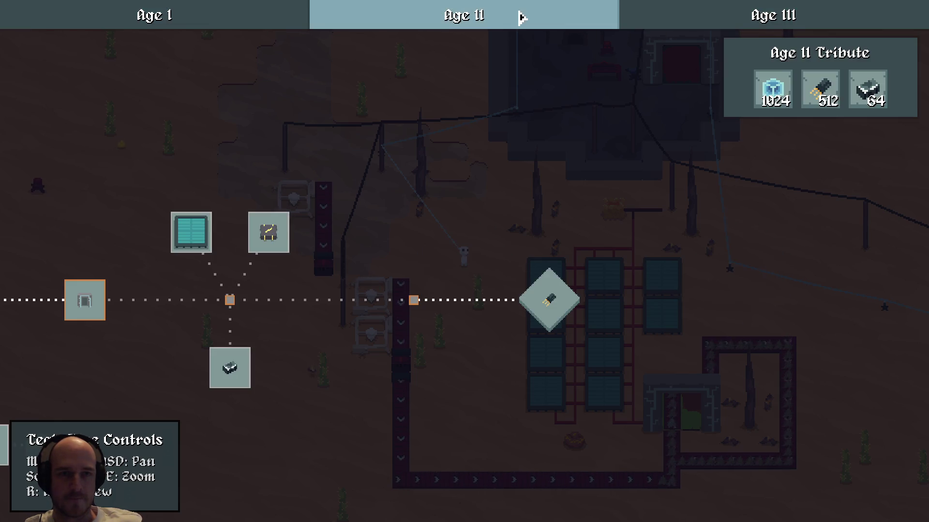
click(732, 24)
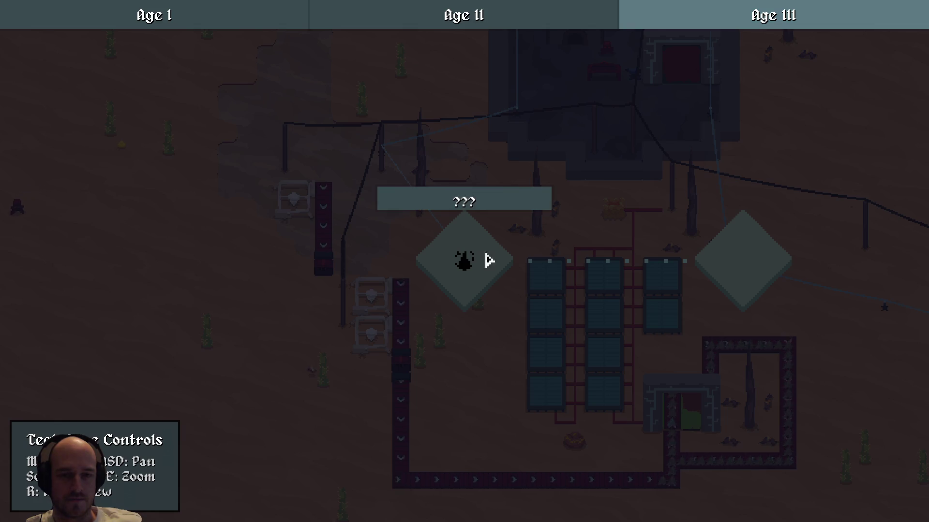
key(grave)
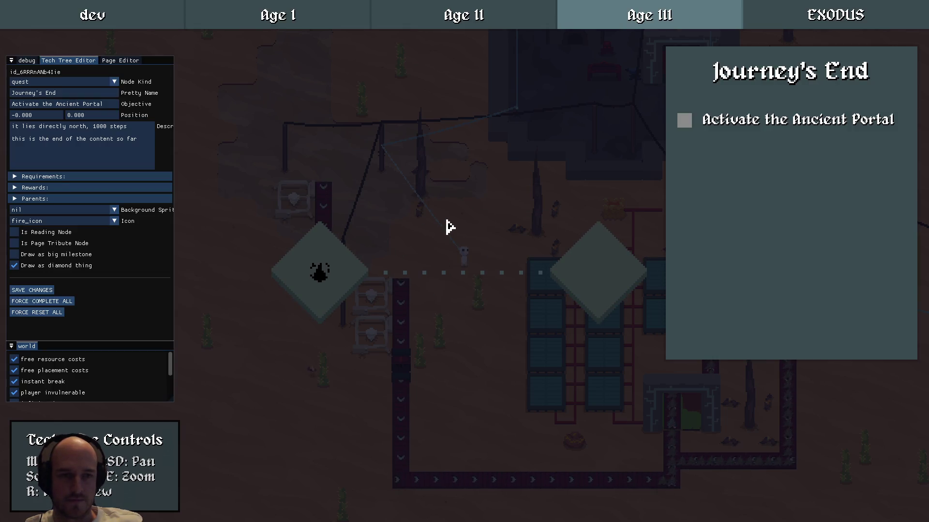
click(496, 10)
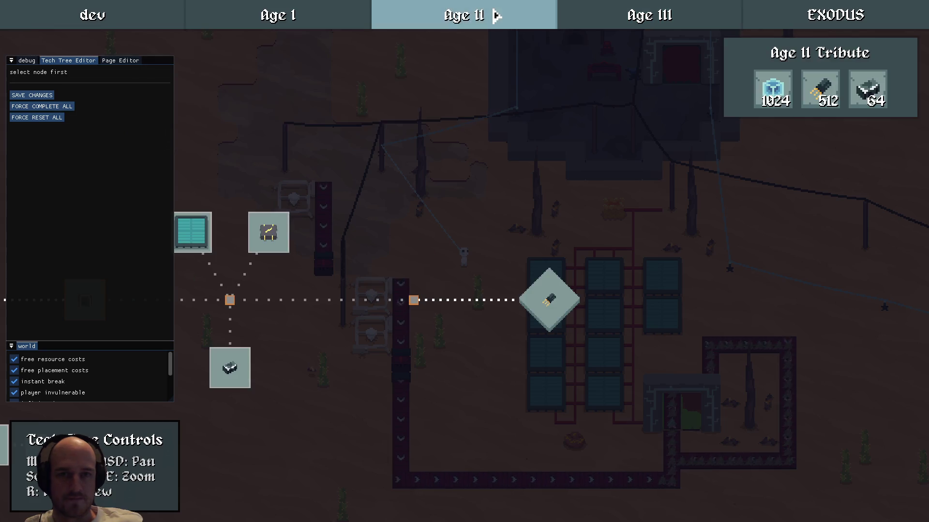
key(grave)
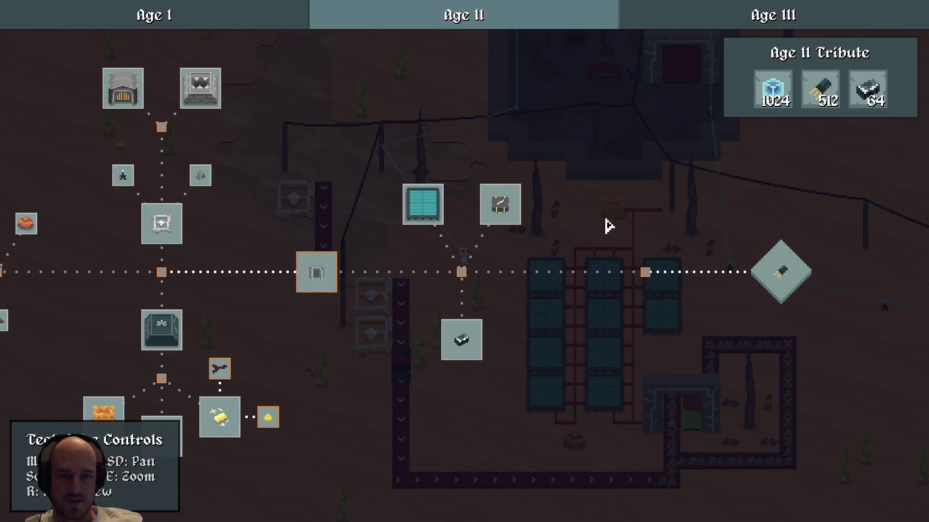
key(alt+F4)
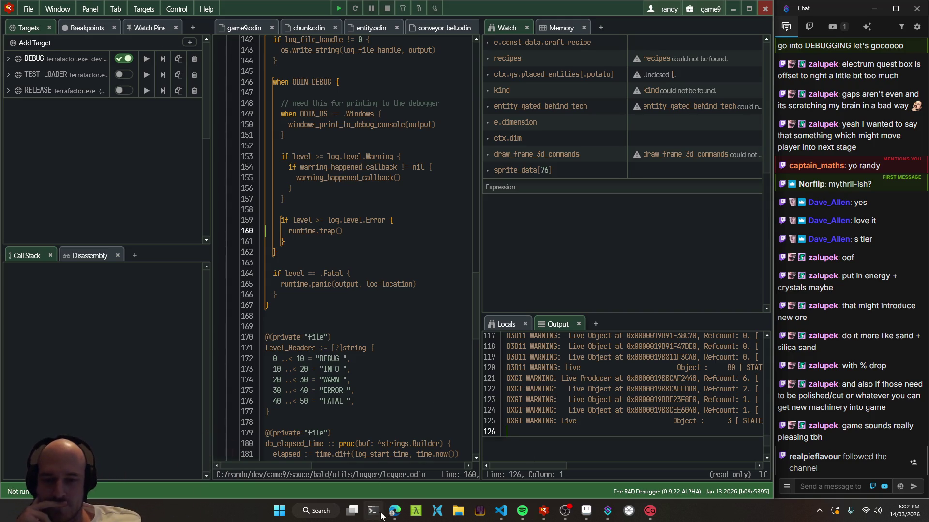
Check the DEV FINISH countdown in Edge, then relaunch the game onto its Age II tech tree
click(393, 517)
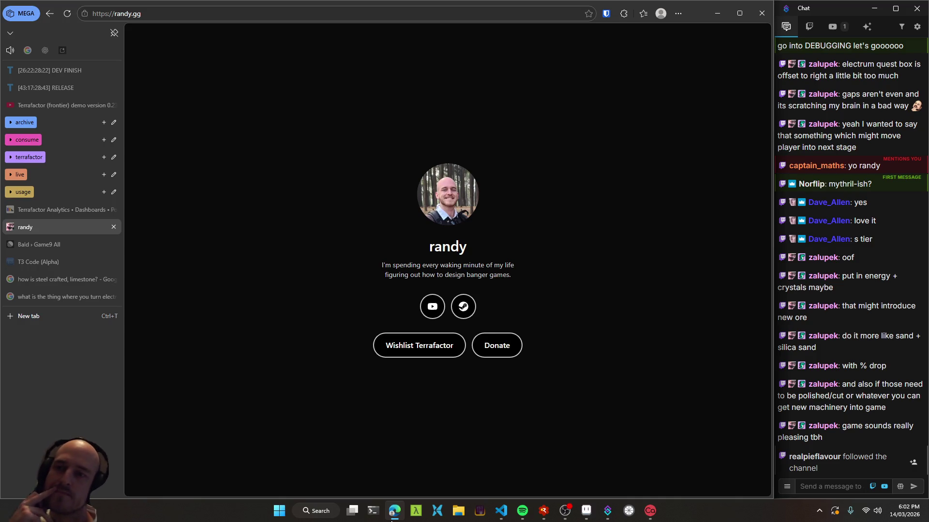
click(34, 70)
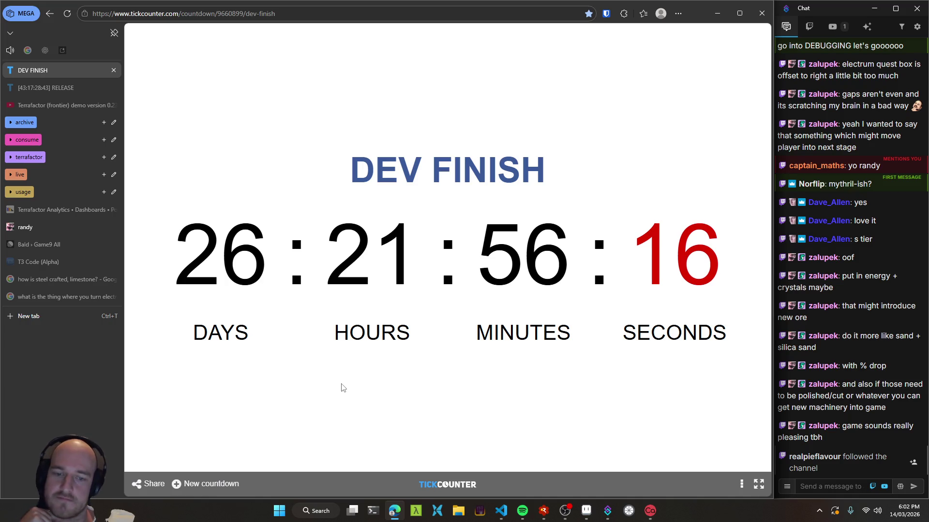
click(501, 510)
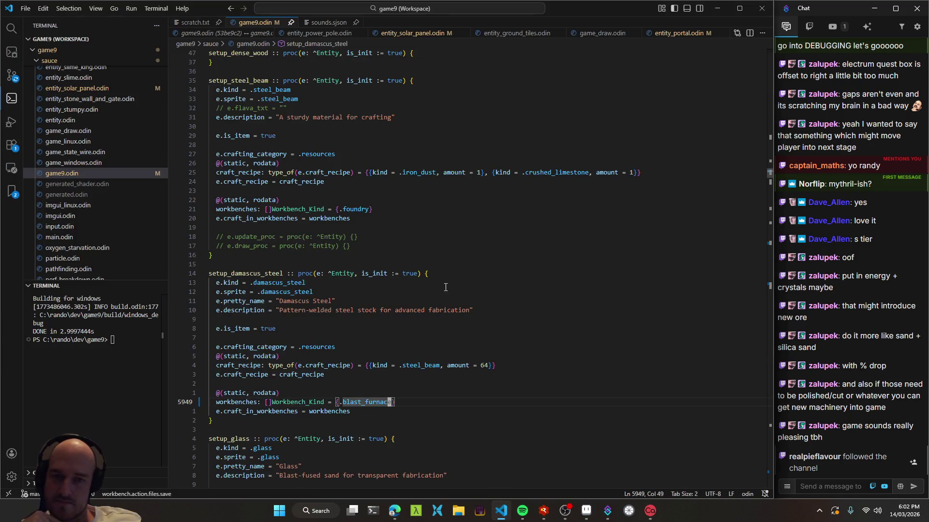
key(alt+Tab)
key(F5)
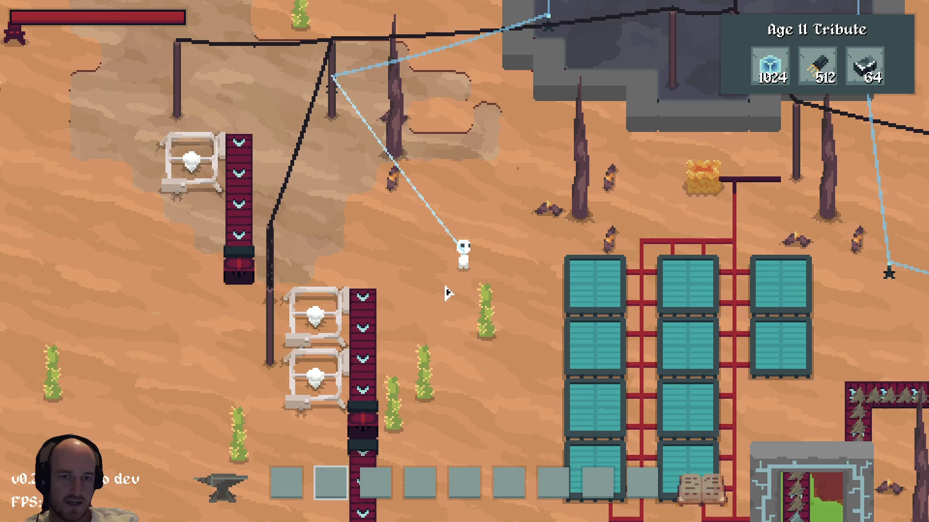
key(t)
mouse_move(448, 293)
mouse_down()
mouse_move(197, 332)
mouse_move(270, 272)
mouse_up()
Centre the Age II tribute and show its Transistor requirement at 0 of 512
scroll(434, 273, up, 2)
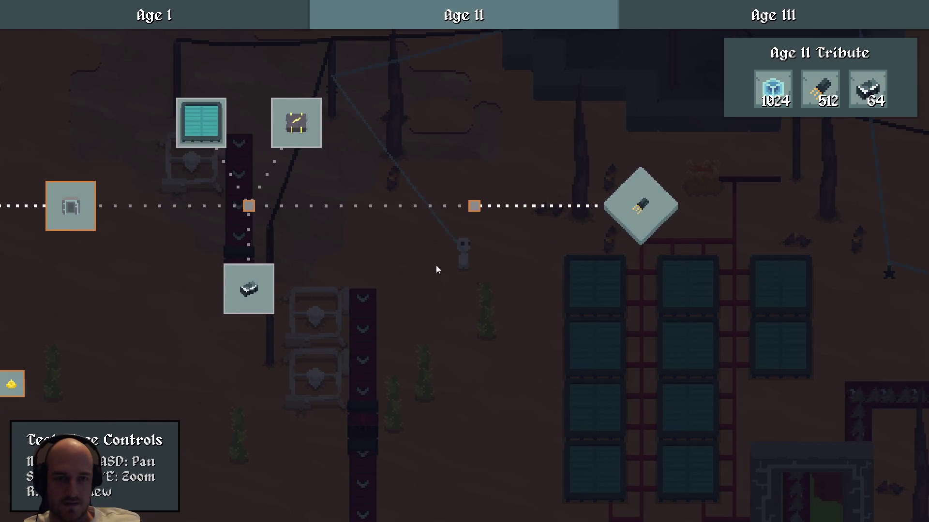
mouse_move(673, 199)
mouse_down()
mouse_move(491, 282)
mouse_move(481, 311)
mouse_move(645, 289)
mouse_up()
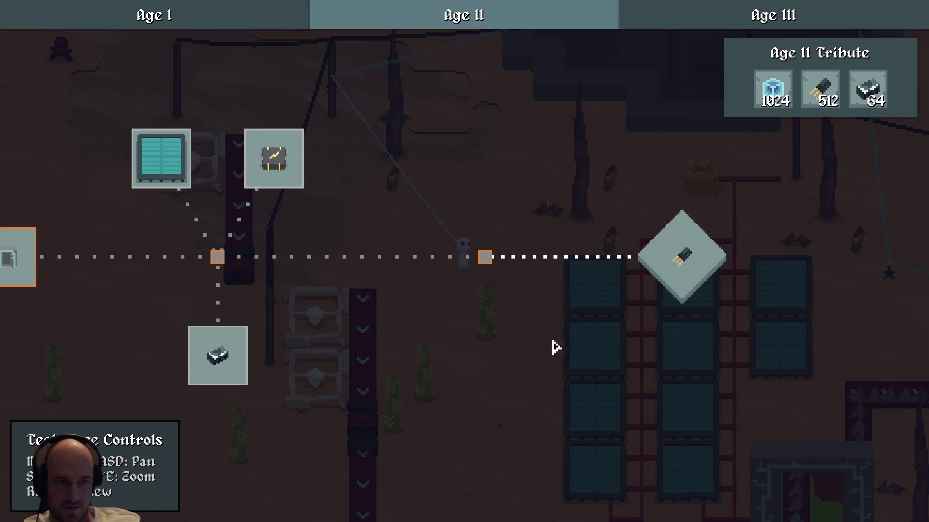
mouse_move(822, 102)
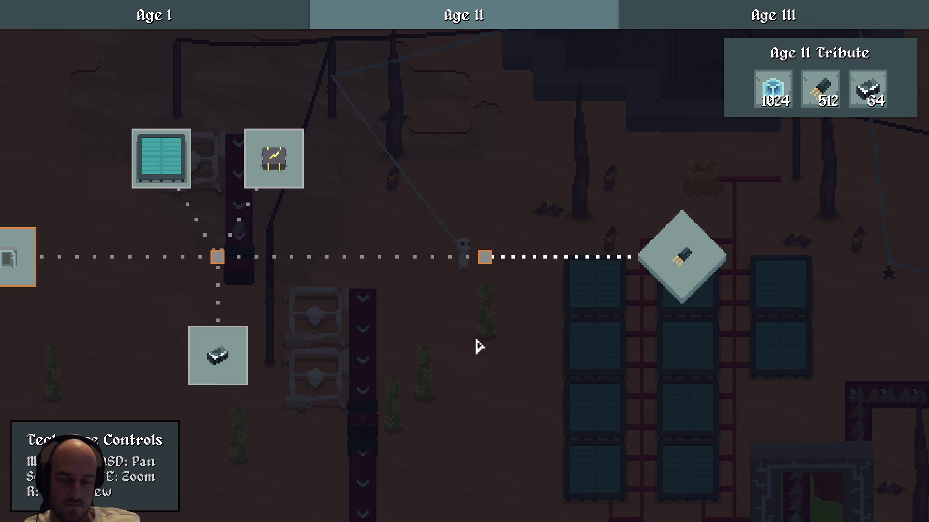
drag(431, 282, 717, 307)
scroll(344, 321, down, 5)
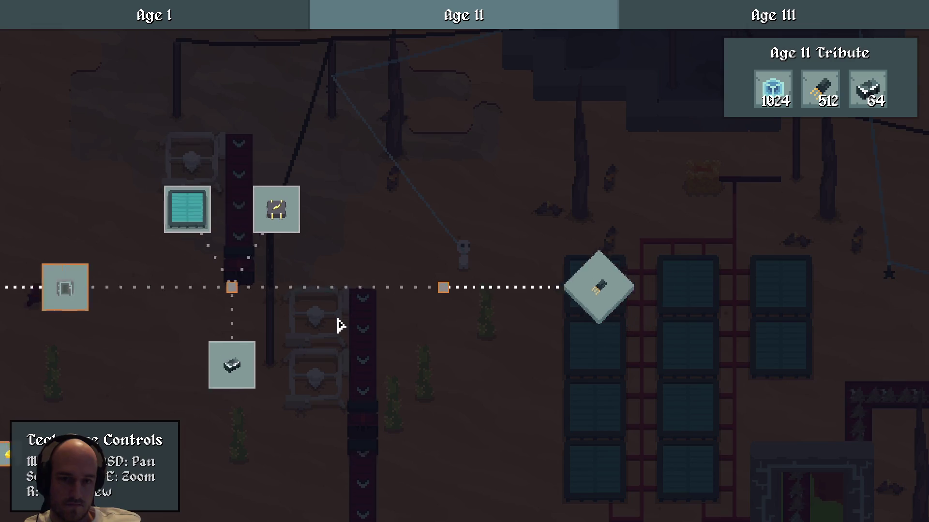
drag(616, 251, 331, 274)
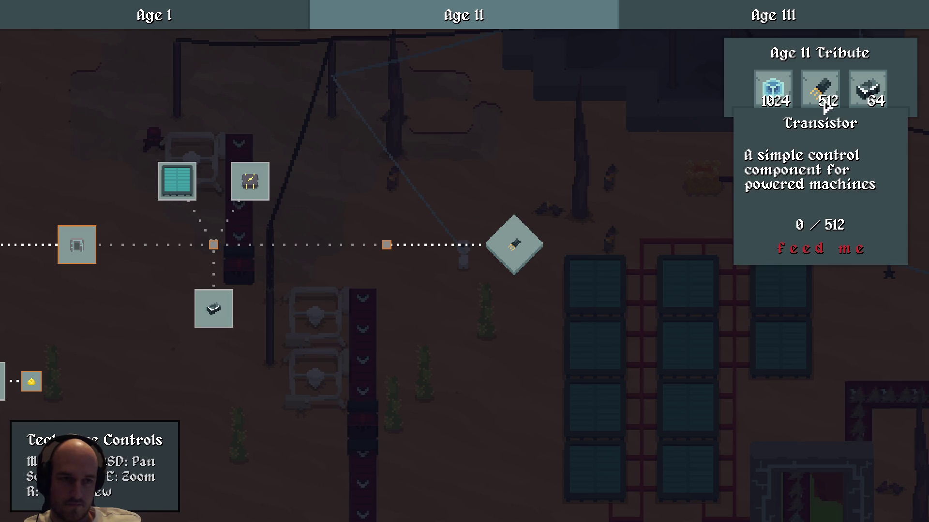
key(Escape)
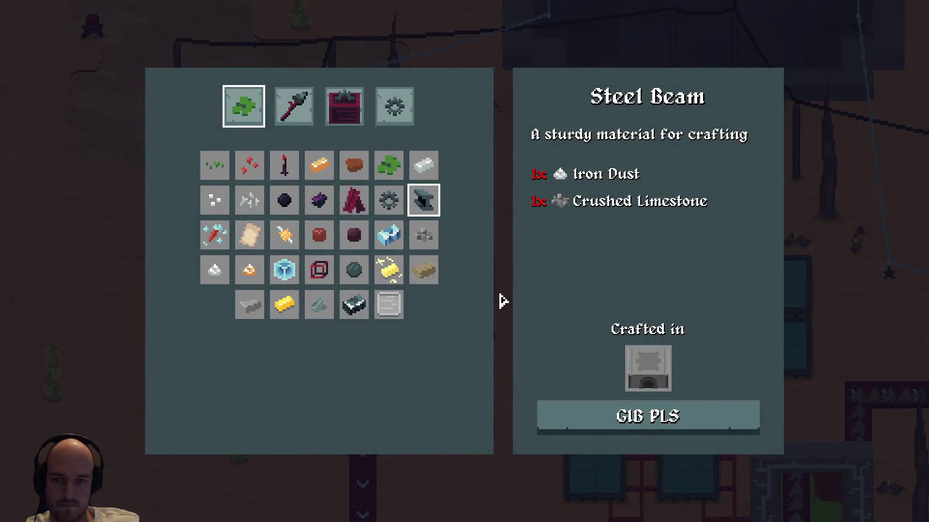
Browse the Buildings, Tools and Advanced Machines crafting categories for the Transistor recipe
click(340, 117)
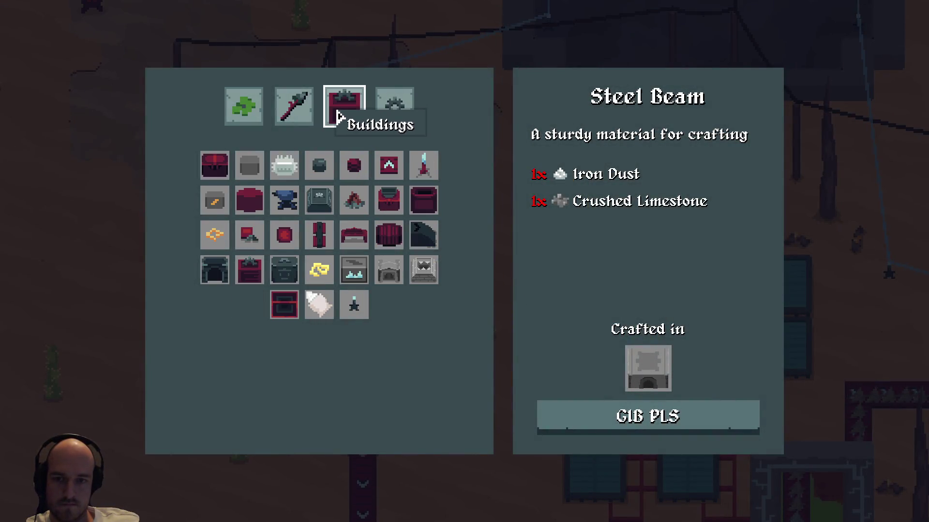
click(310, 108)
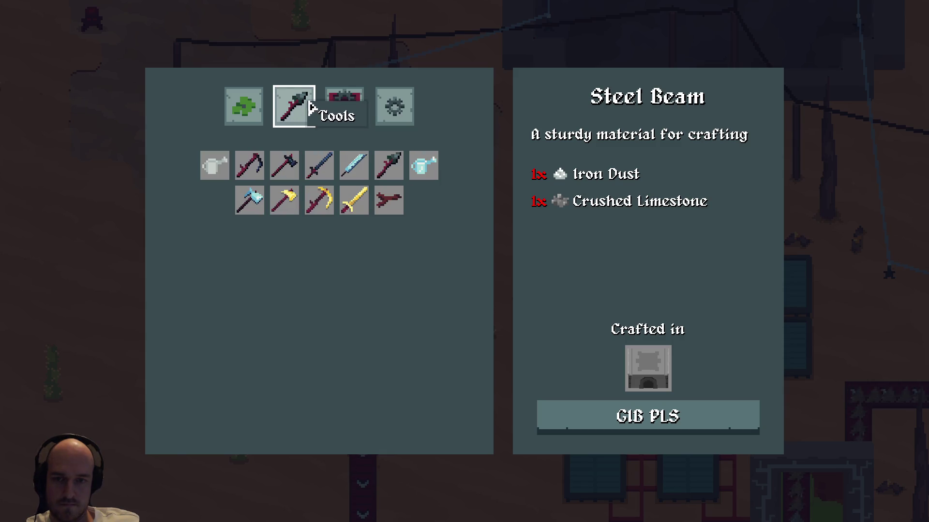
click(337, 103)
click(388, 105)
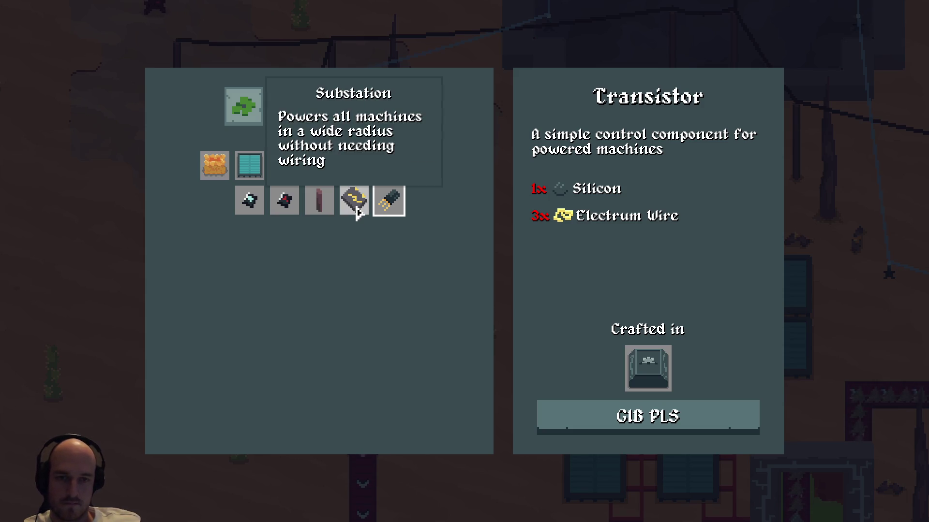
key(alt+Tab)
Jump to the setup_transistor procedure via the workspace symbol search
click(441, 209)
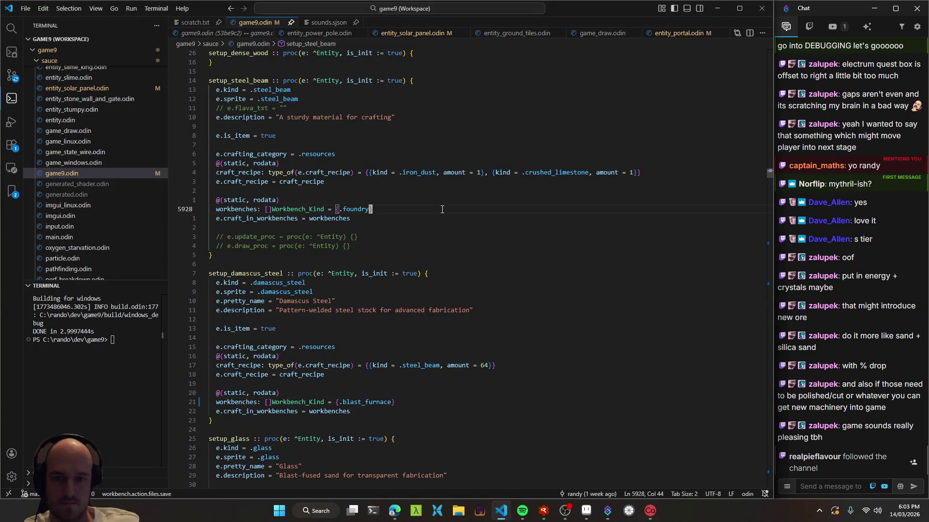
key(ctrl+t)
text(foundry)
key(BackSpace)
key(BackSpace)
key(BackSpace)
text(setuptrans)
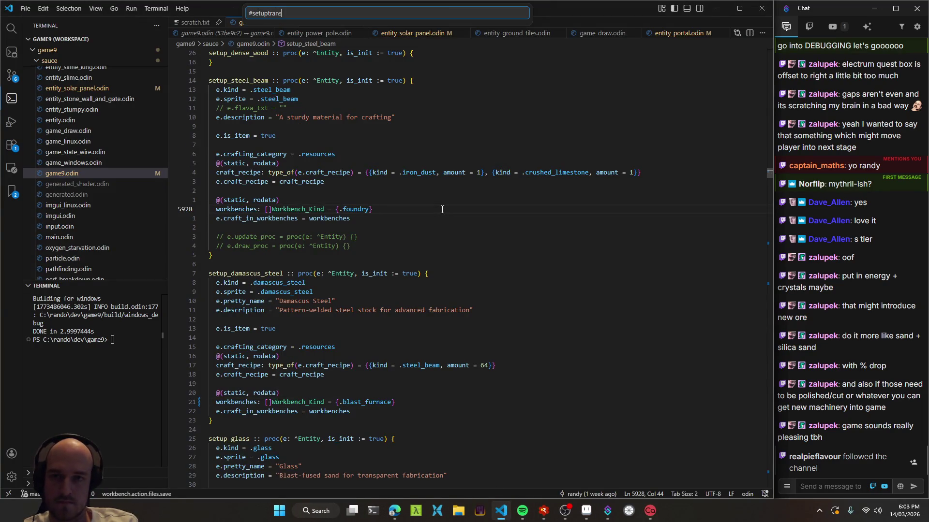
key(Return)
Edit the Transistor description string with Vim commands
key(j)
key(j)
key(j)
key(w)
key(w)
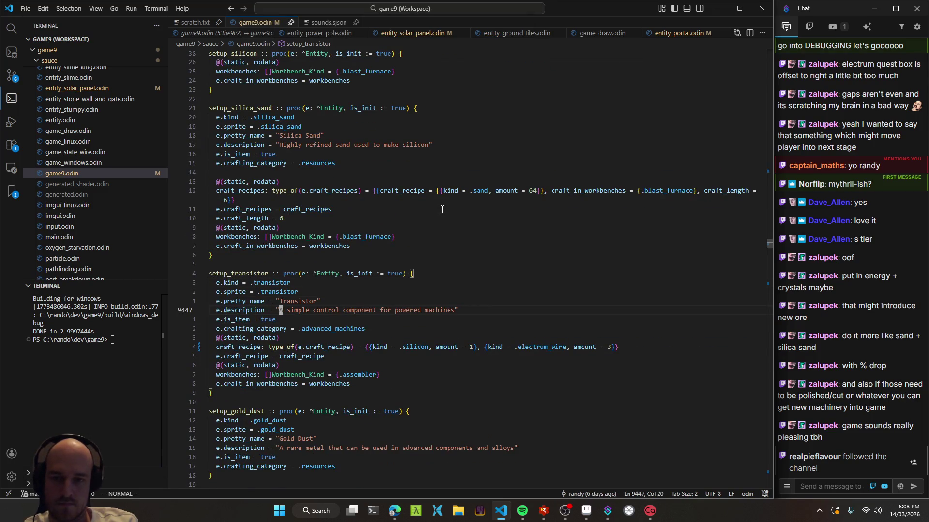
key(quotedbl)
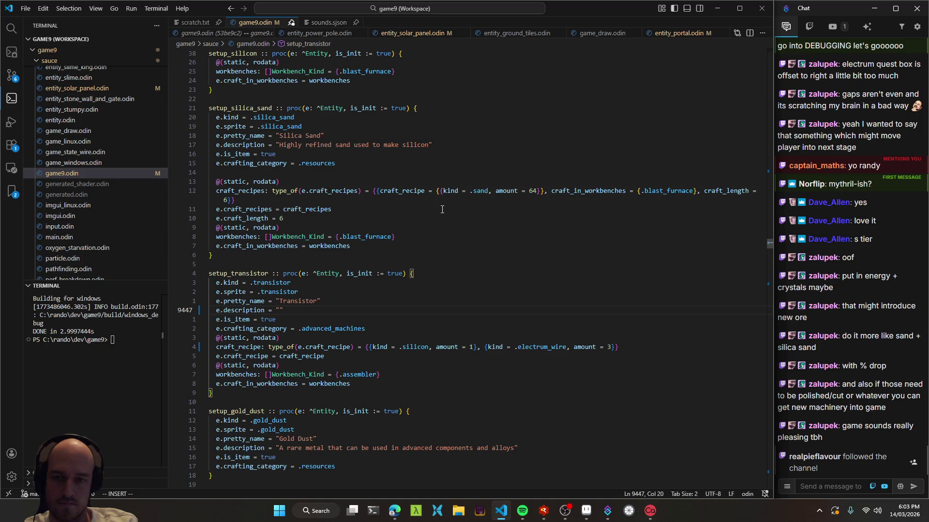
text(Fundam)
text(ental building block of the)
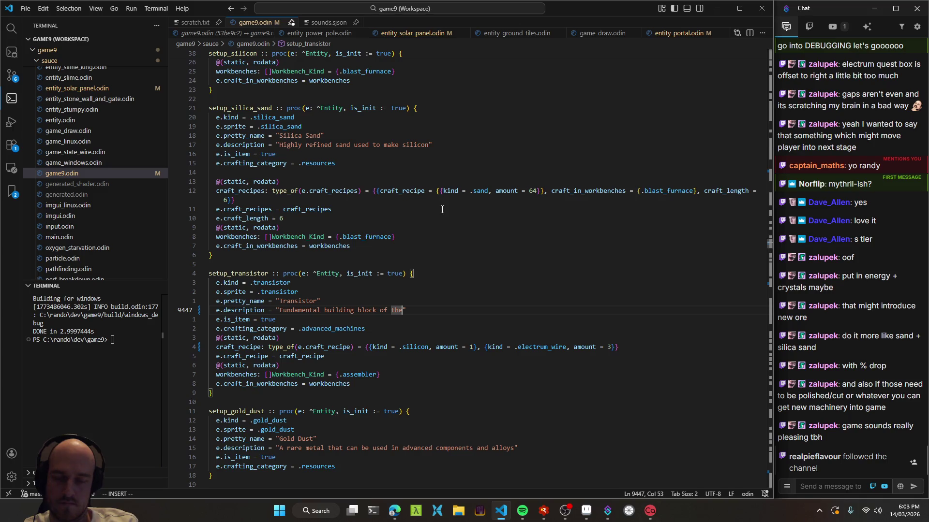
key(BackSpace)
key(BackSpace)
key(BackSpace)
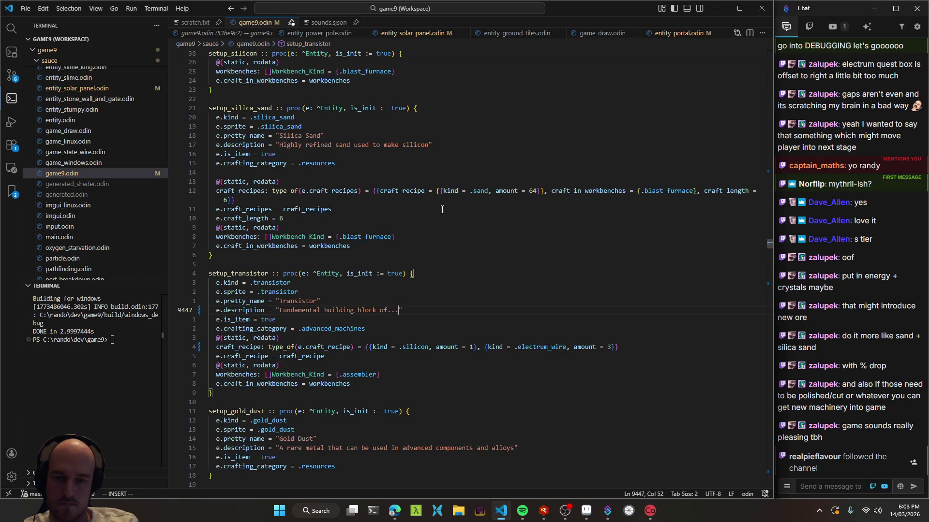
text( somethin)
text(w)
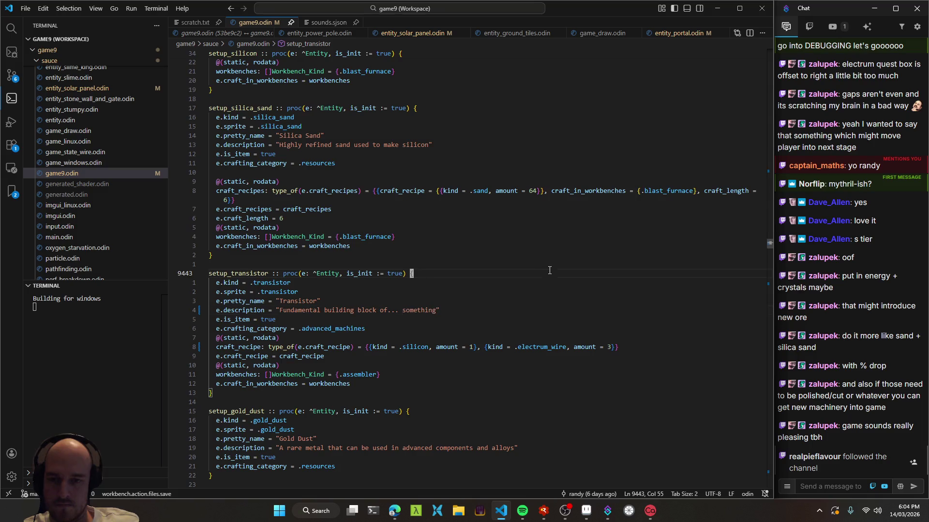
click(531, 261)
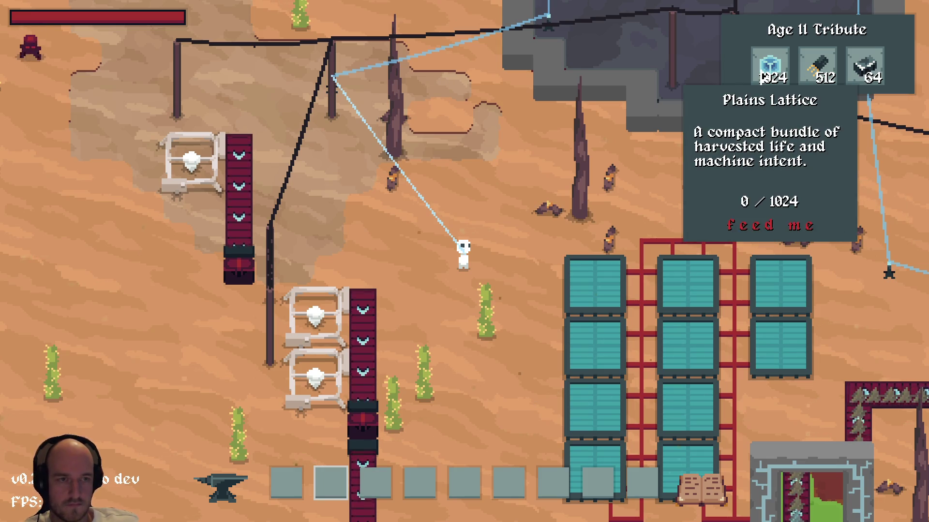
From setup_silica_sand, jump to the first matching workspace symbol, setup_damage_module_1
key(alt+Tab)
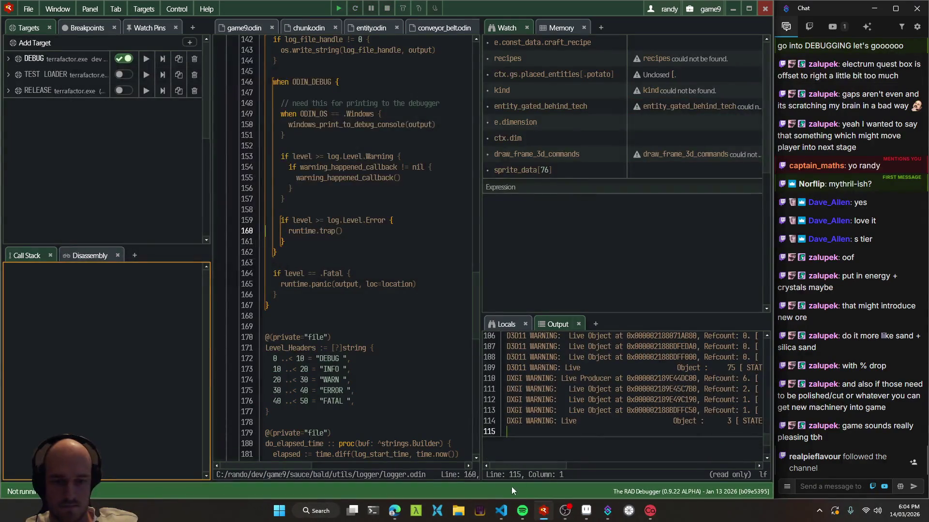
click(468, 227)
key(ctrl+t)
text(#setupdam)
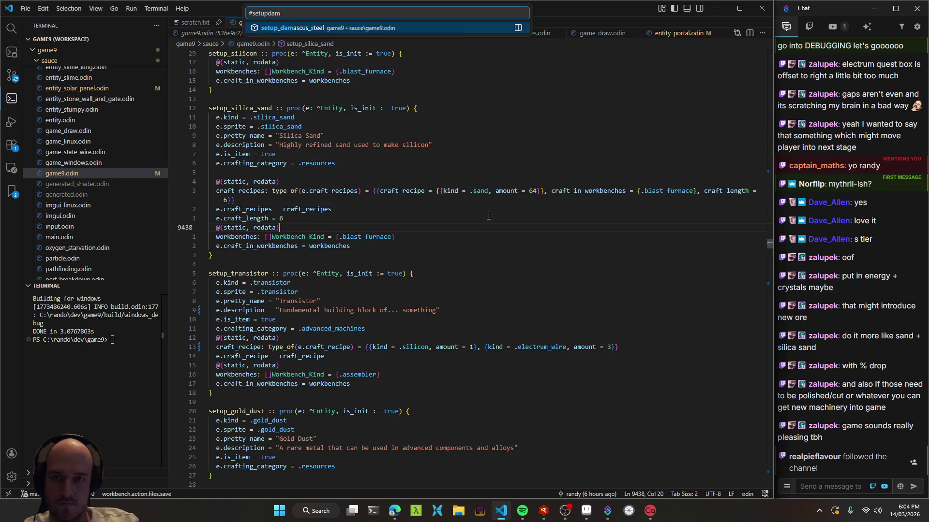
key(Return)
Jump to setup_damascus_steel and replace 'welded' with 'forged' in its description
key(ctrl+t)
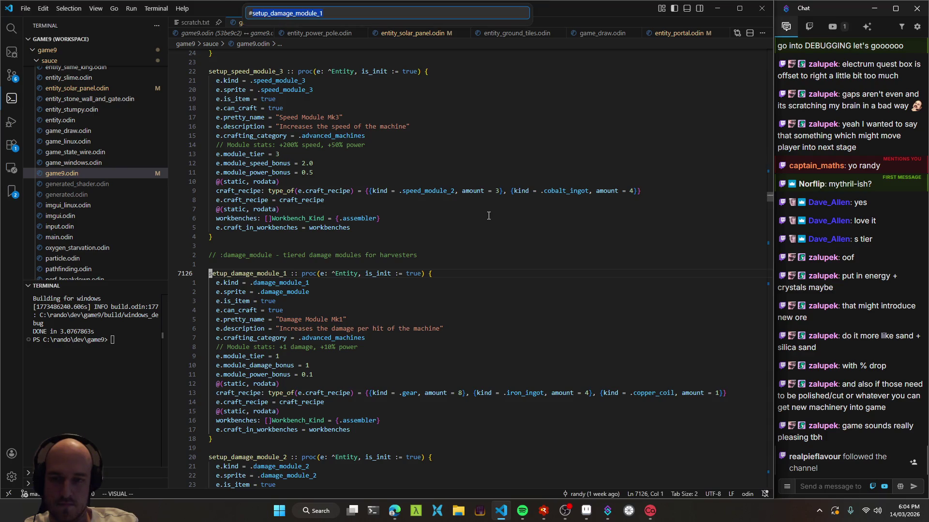
text(setup_damasc)
key(Return)
key(k)
key(w)
key(w)
key(w)
key(c)
key(w)
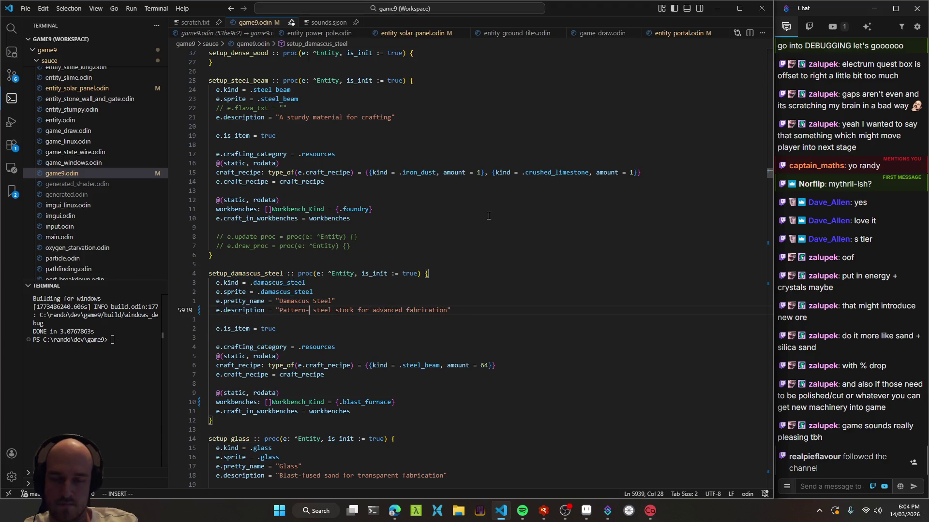
text(forge)
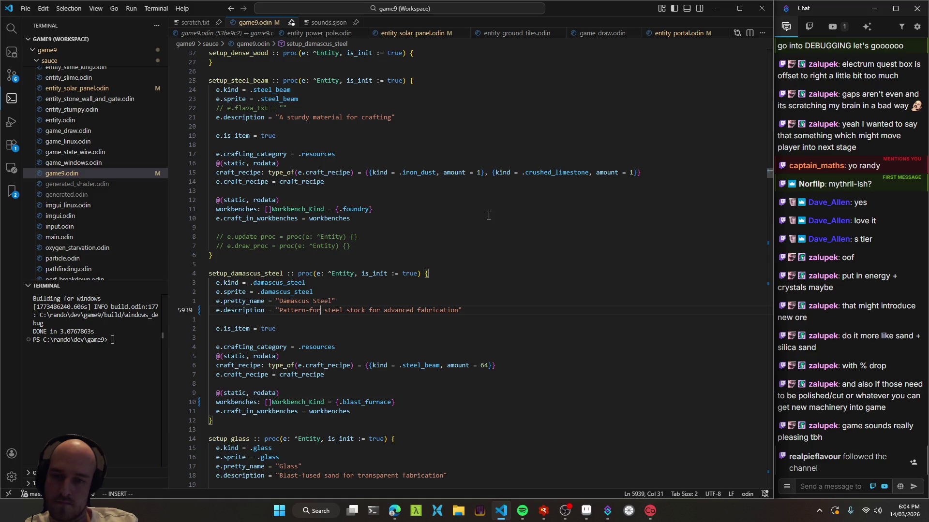
text(d)
key(Escape)
key(w)
key(w)
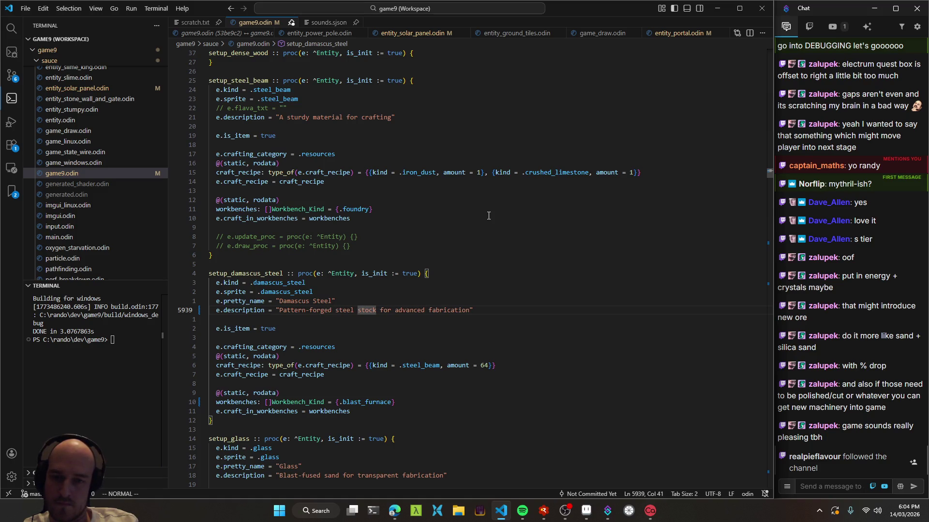
Finish the description as 'Pattern-forged condensed steel' and save the file
key(c)
key(t)
key(quotedbl)
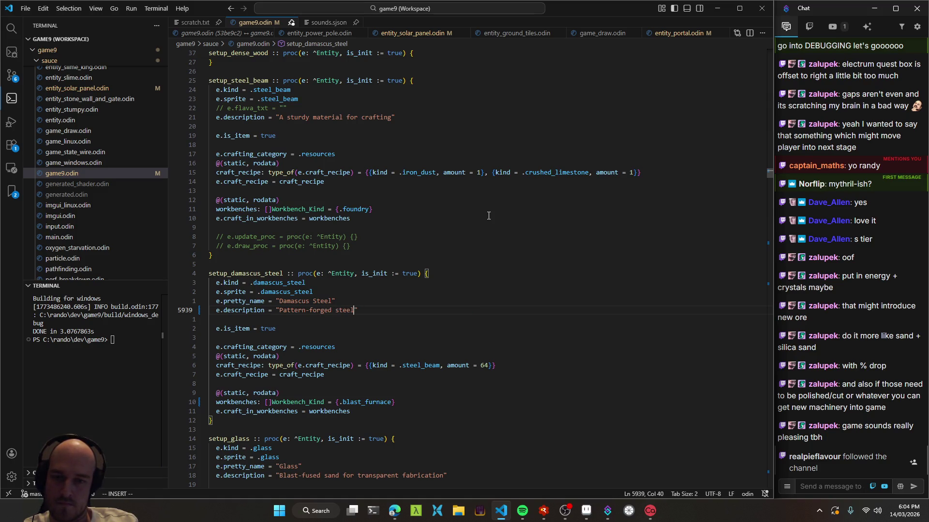
text(for)
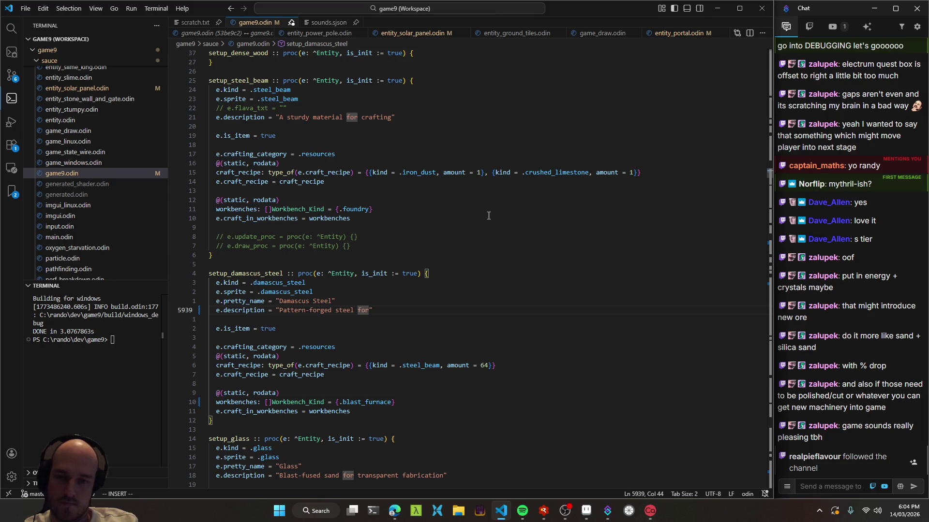
key(BackSpace)
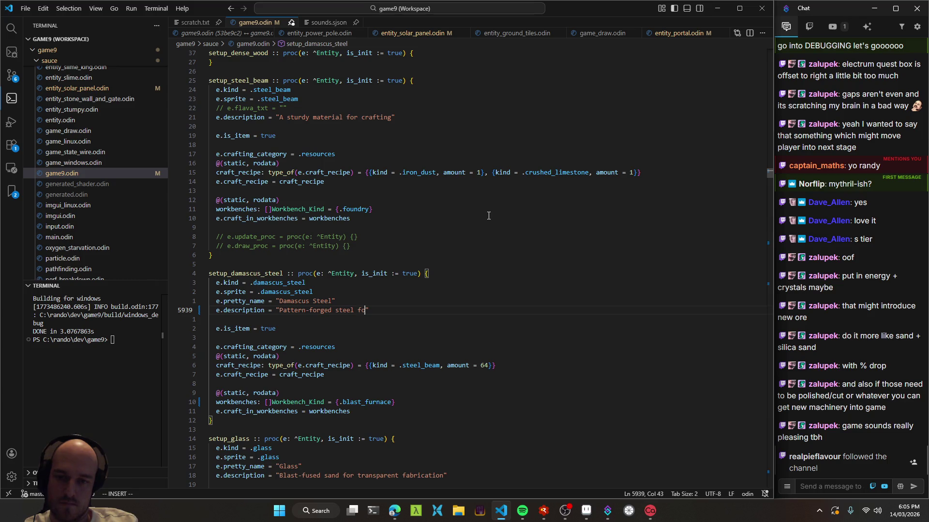
key(BackSpace)
key(ctrl+Left)
text(condens)
text(ed)
key(Escape)
key(ctrl+s)
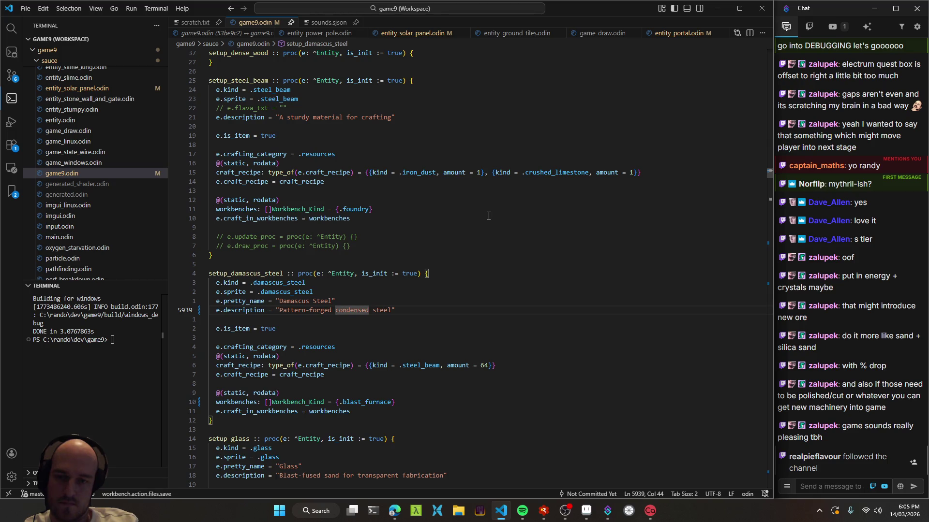
Rebuild the game and launch it in the debugger with F5
key(l)
key(v)
key(e)
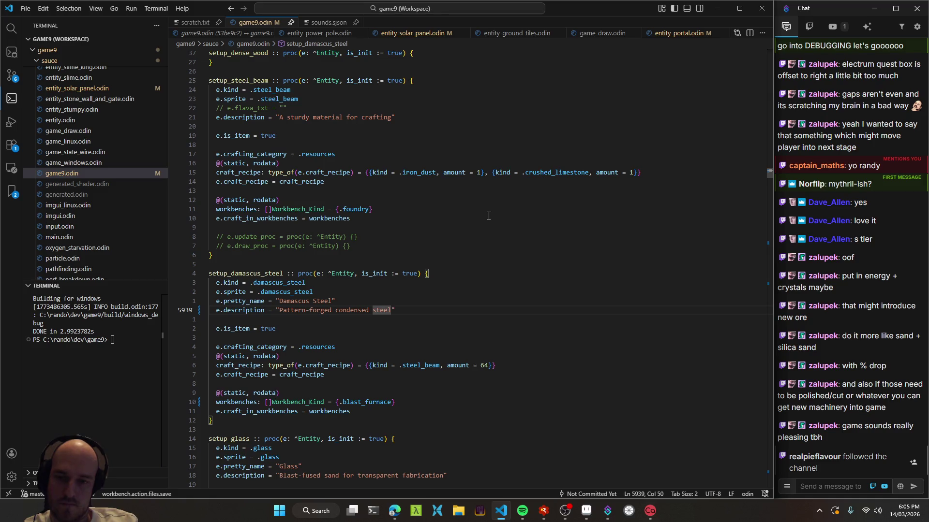
key(alt+Tab)
key(F5)
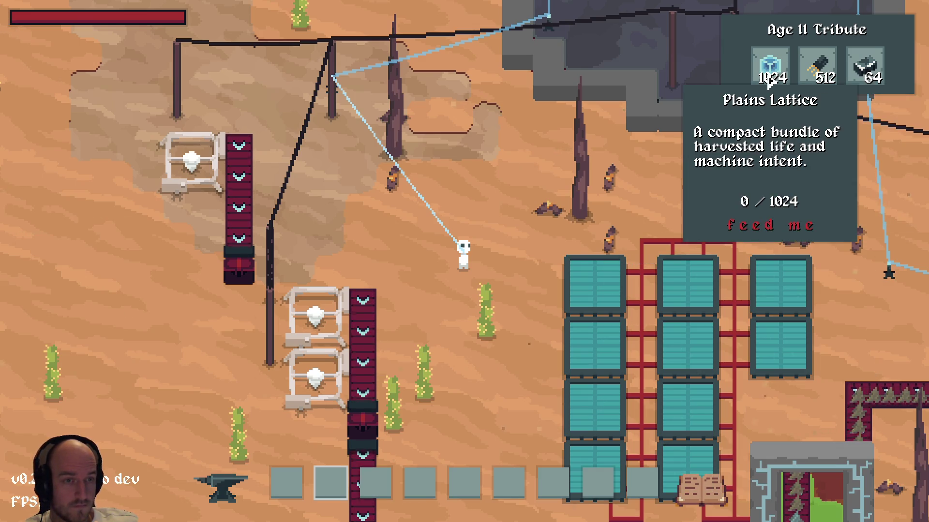
Close the game and locate setup_plains_lattice through the workspace symbol search
key(alt+F4)
key(alt+Tab)
key(ctrl+t)
text(set)
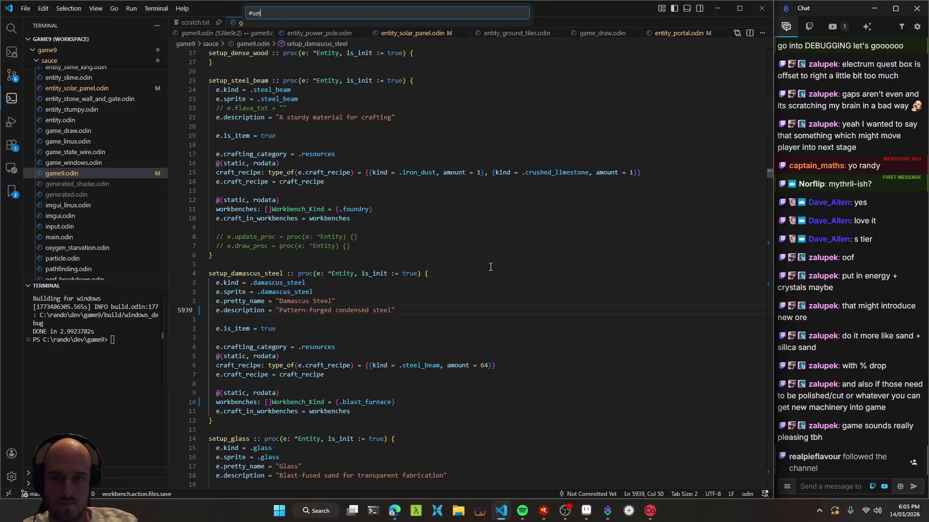
text(up_plains)
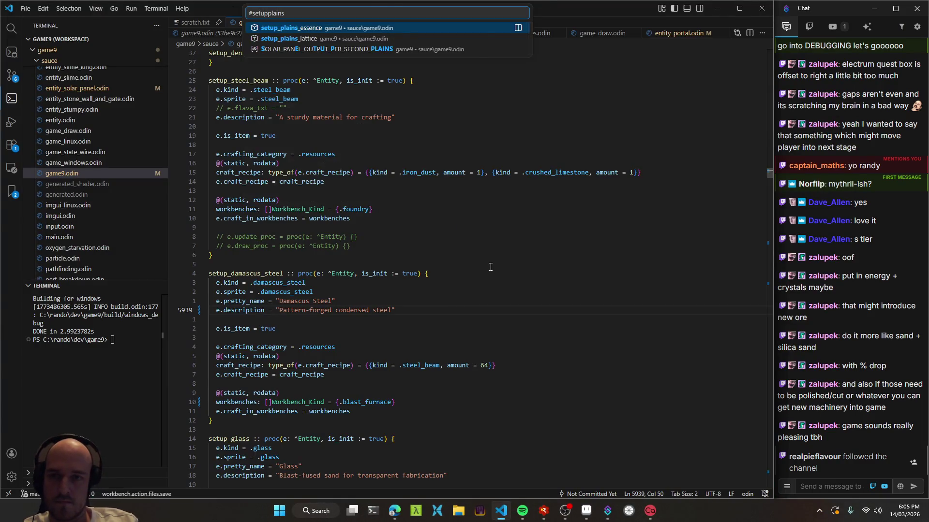
key(Return)
key(ctrl+t)
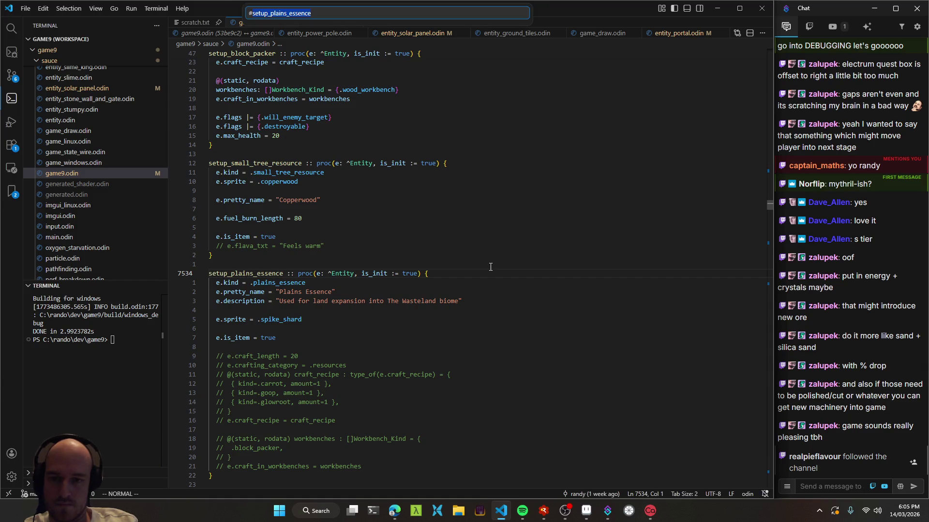
text(setupplains)
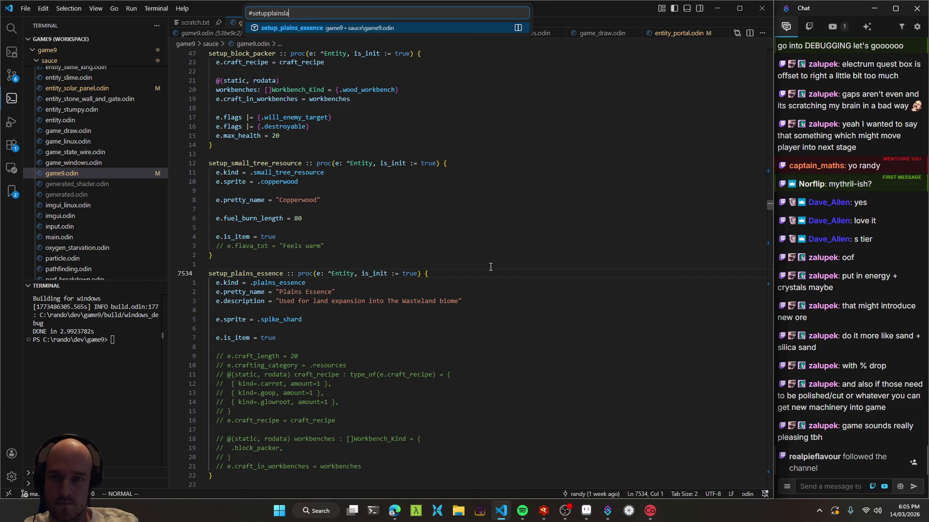
key(Return)
Remove the trailing period after 'machine intent' and save
key(j)
key(j)
key(j)
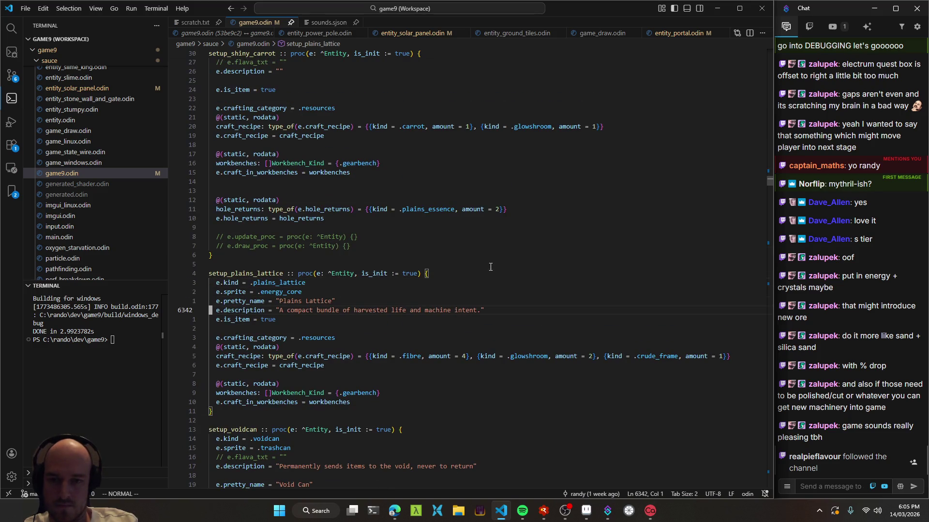
key(dollar)
key(h)
key(x)
key(ctrl+s)
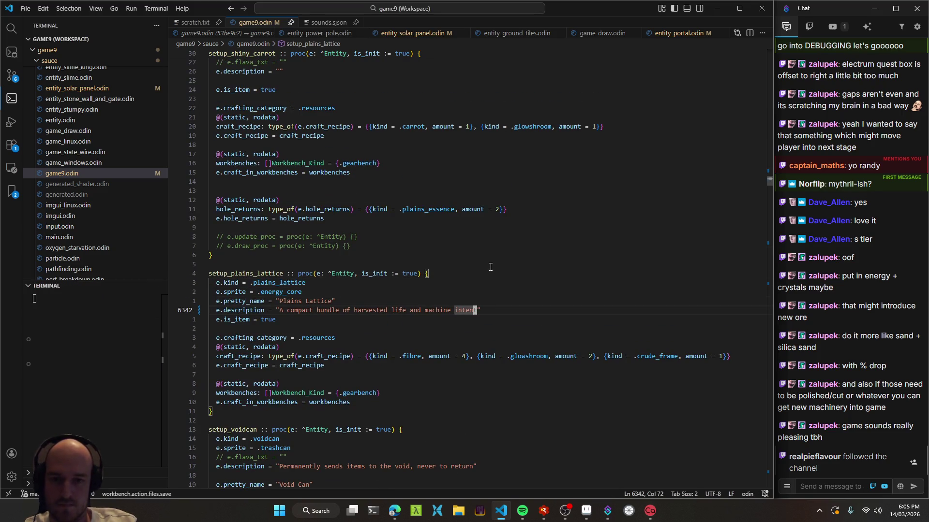
Relaunch the rebuilt game through the debugger with F5
click(393, 284)
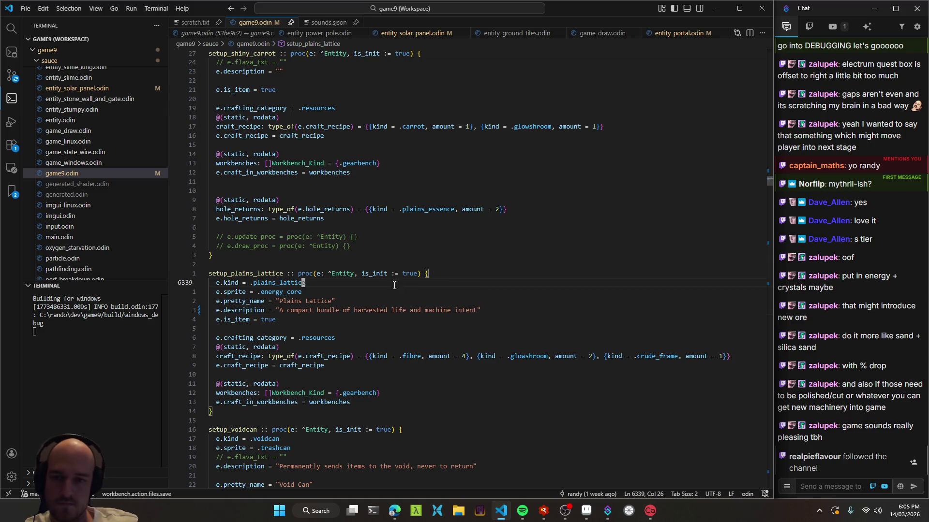
click(511, 264)
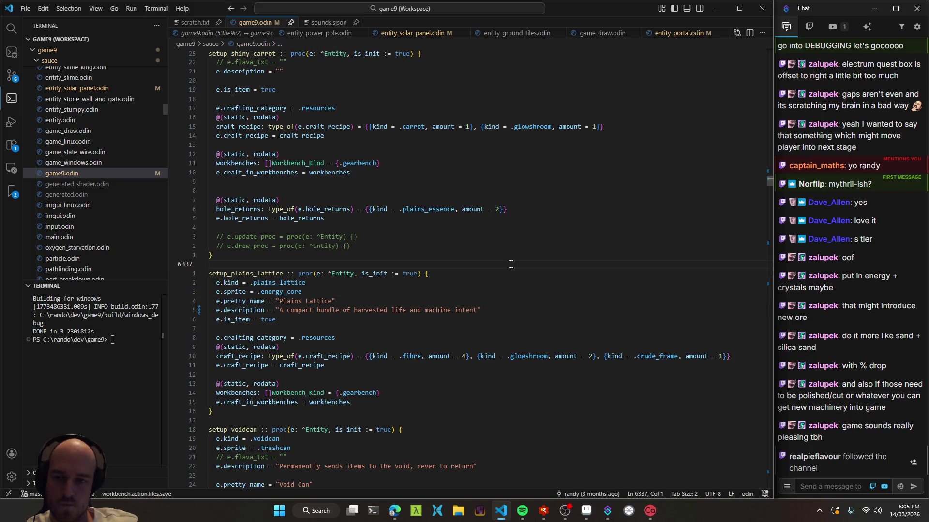
key(alt+Tab)
key(F5)
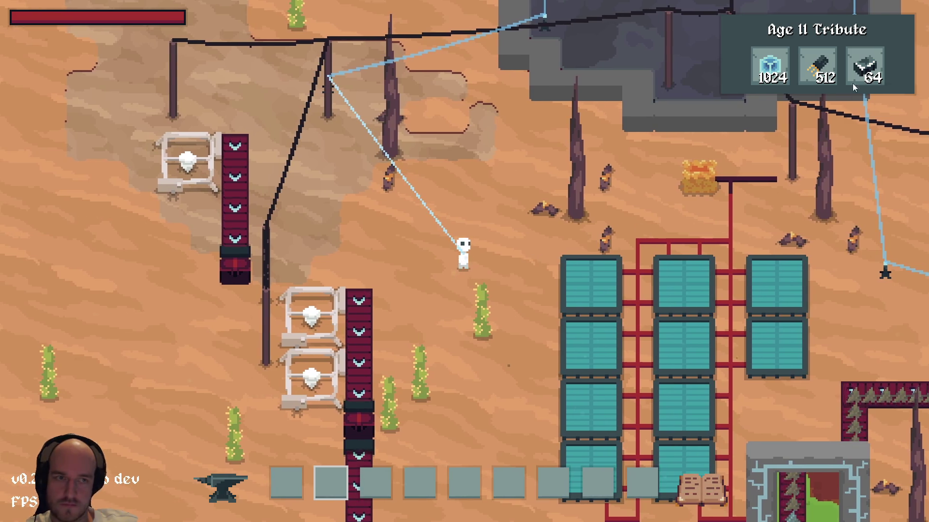
Read the tooltips of the Age II tribute items (1024, 512, 64)
mouse_move(770, 77)
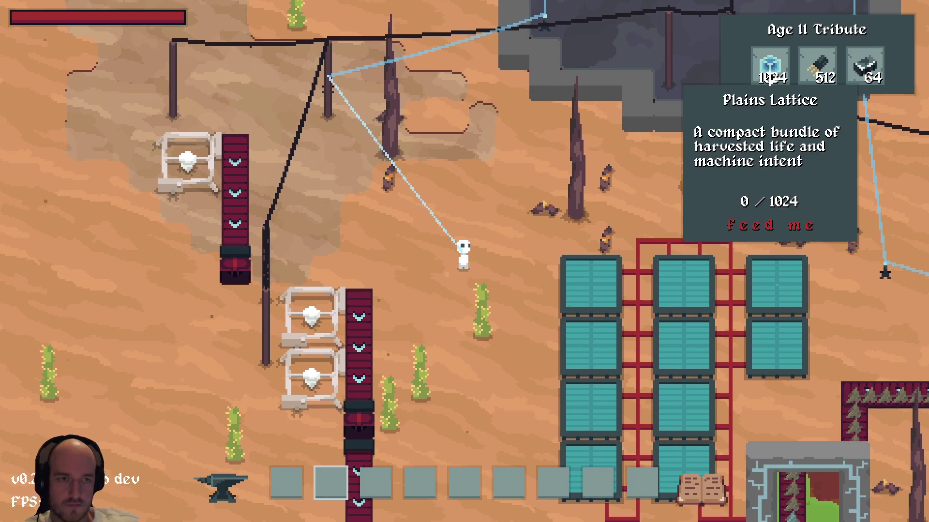
mouse_move(825, 65)
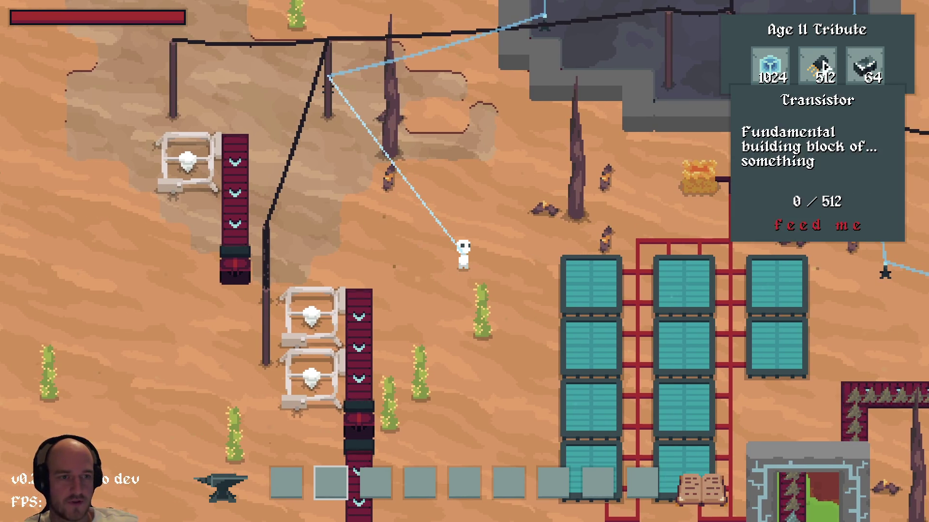
key(d)
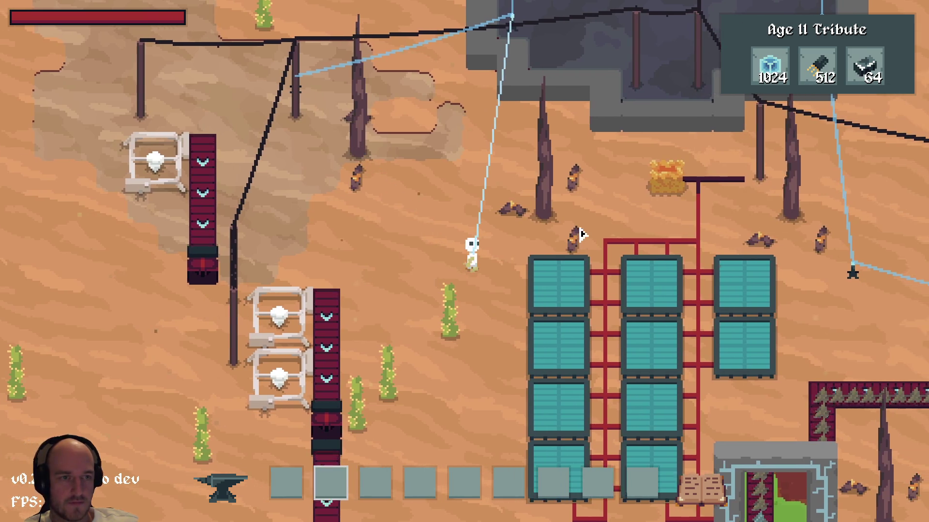
Open the tech tree, pan across Age II, and close it
key(t)
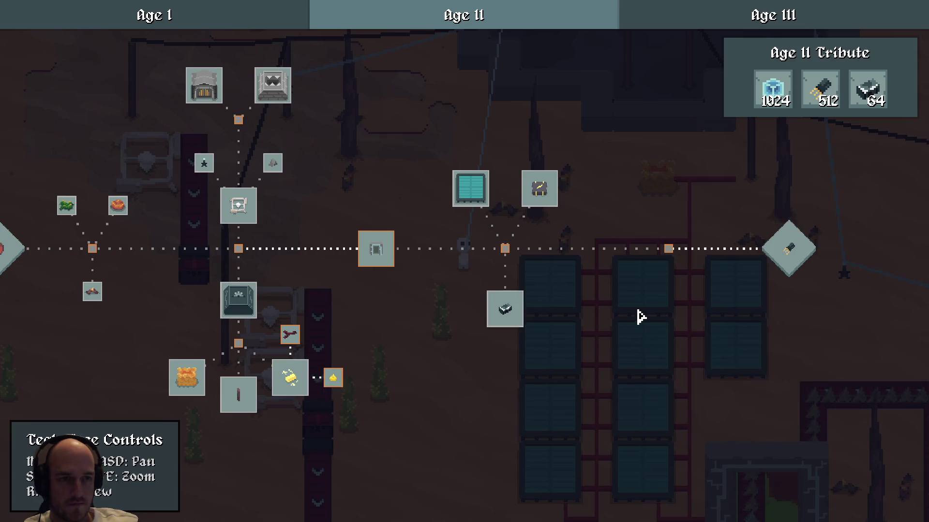
drag(641, 317, 445, 315)
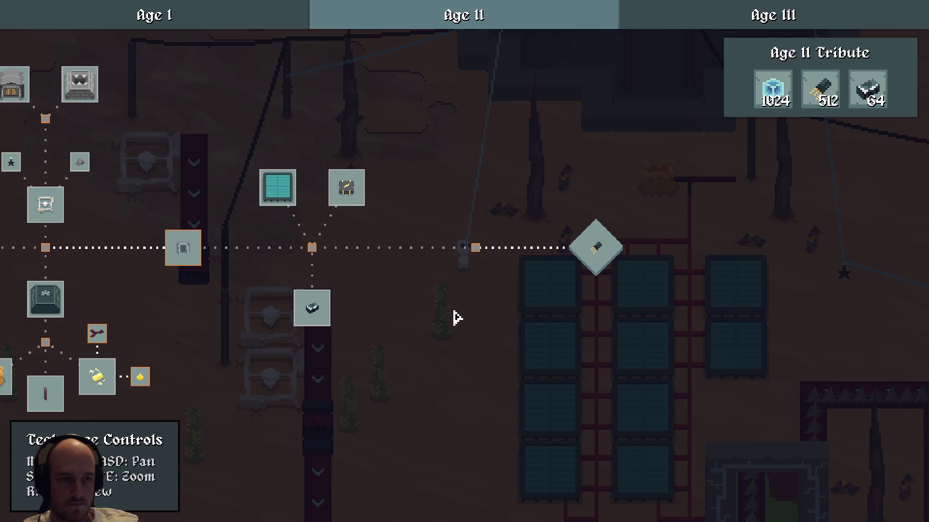
key(Escape)
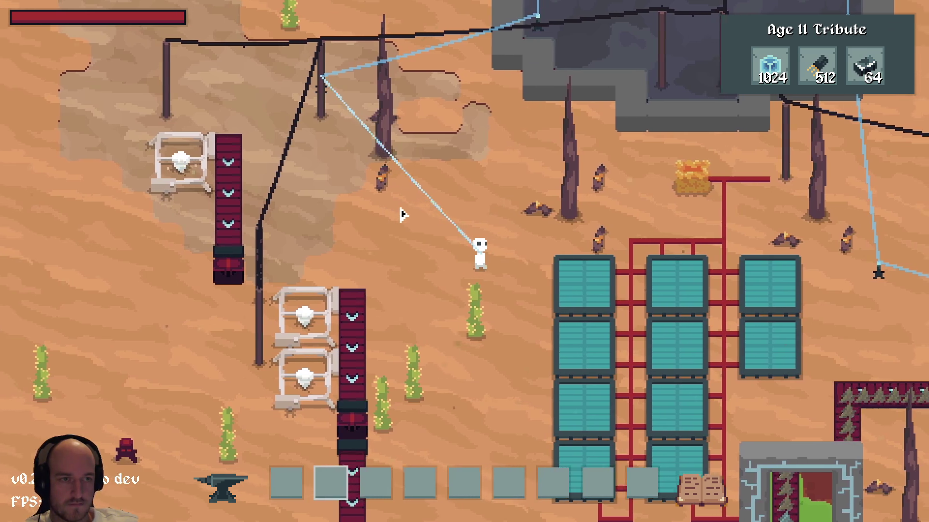
View the Damascus Steel recipe in the recipe book, then close it
key(e)
key(e)
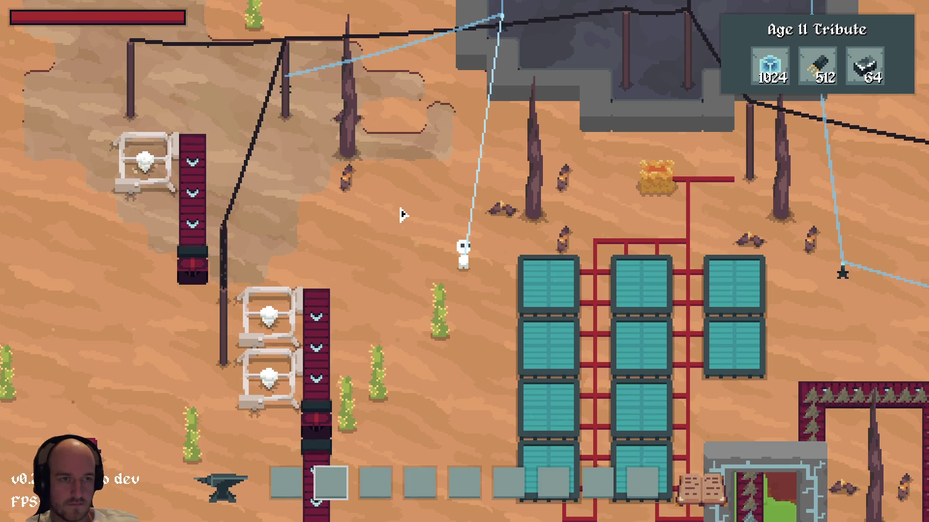
key(c)
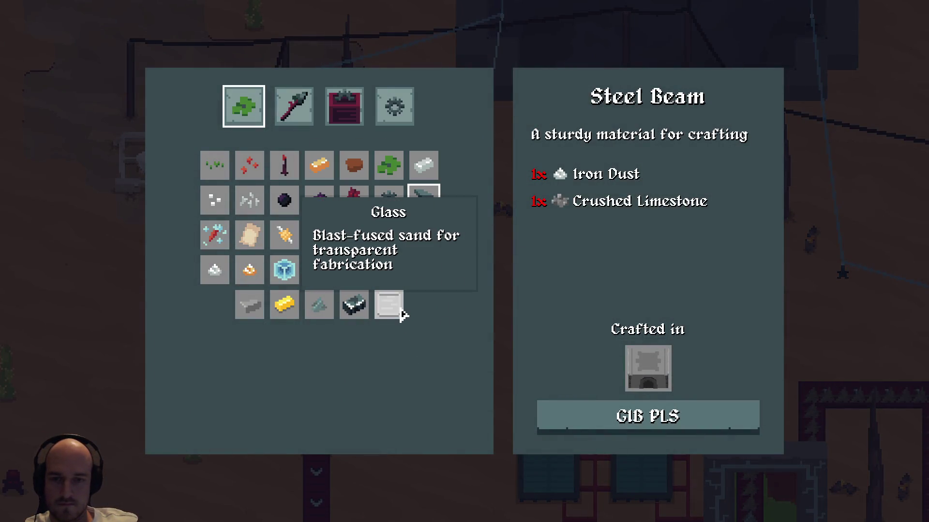
click(400, 312)
click(363, 306)
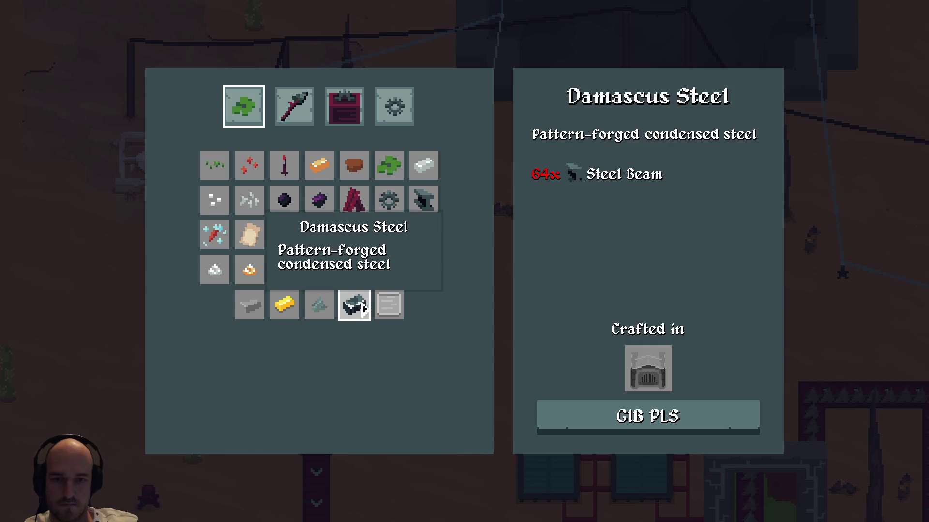
key(c)
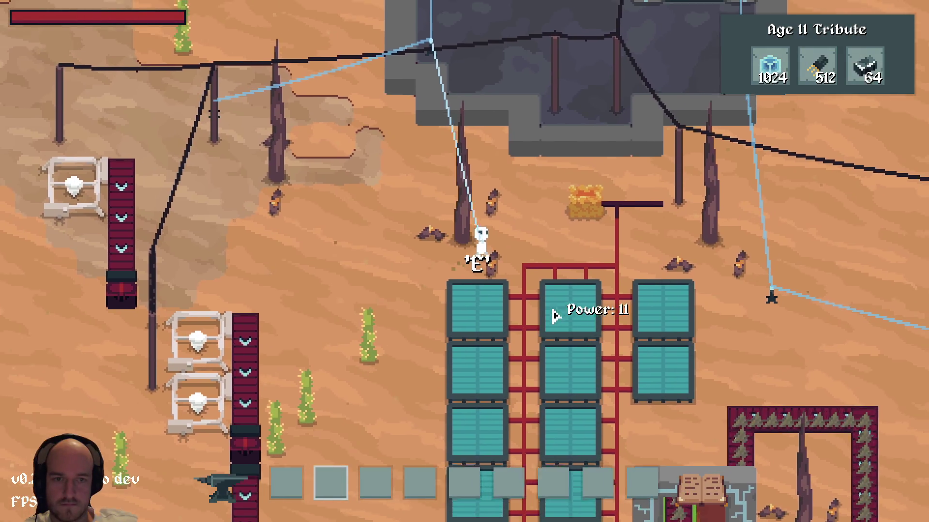
Walk the character into the smelting building and open the Foundry's panel
key(d)
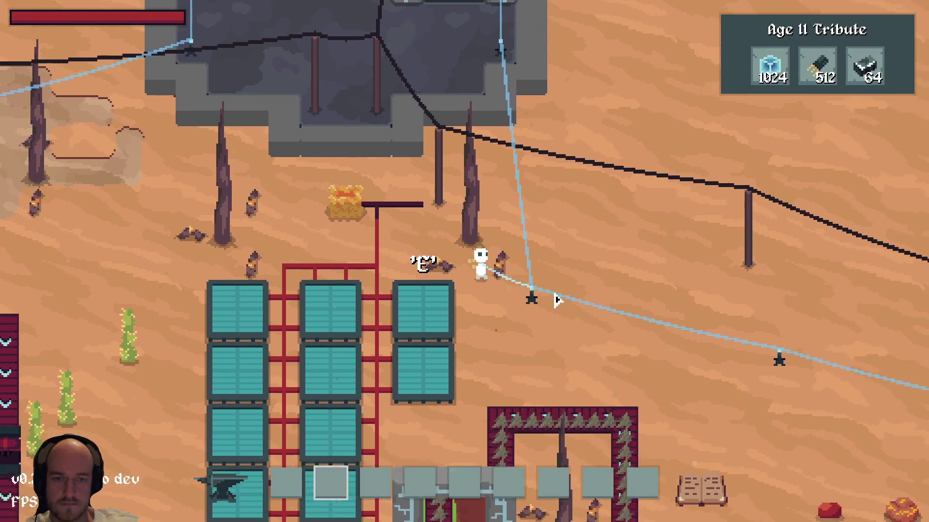
key(d)
key(s)
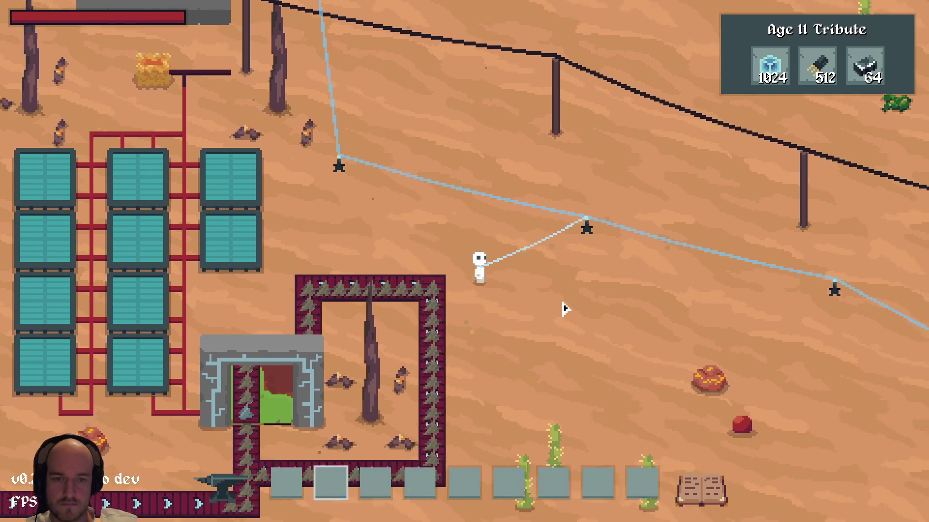
scroll(565, 310, down, 5)
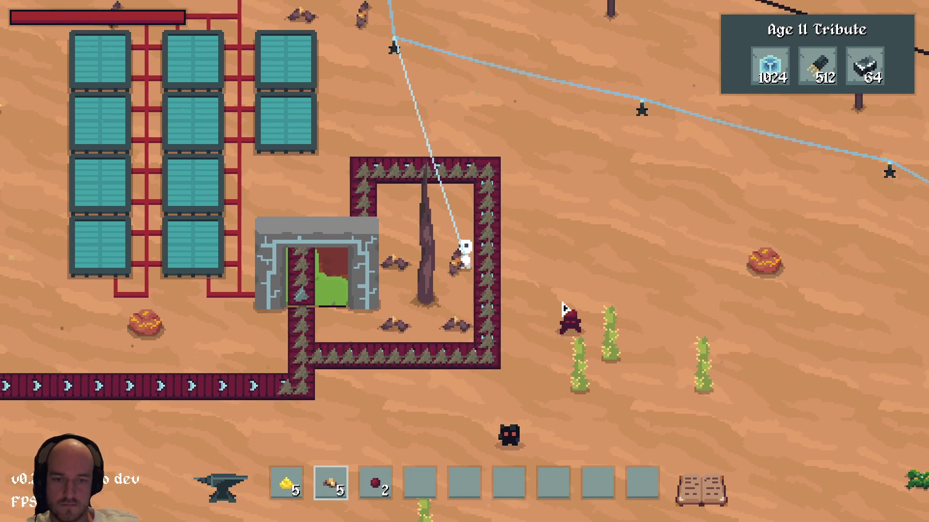
key(w)
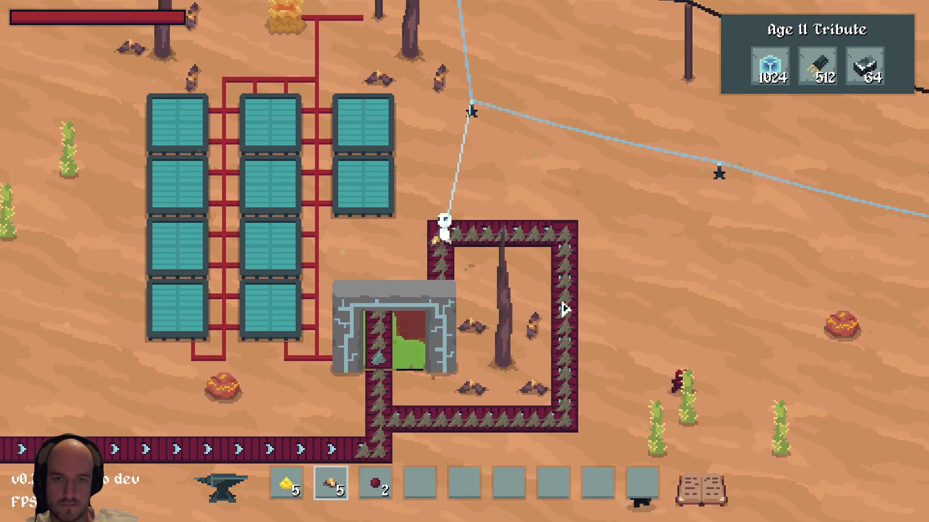
key(w)
key(a)
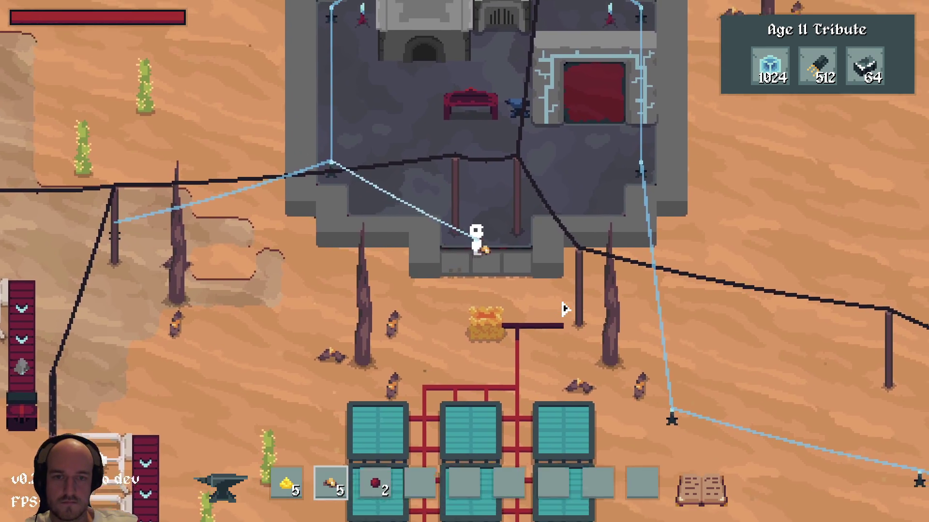
key(w)
key(a)
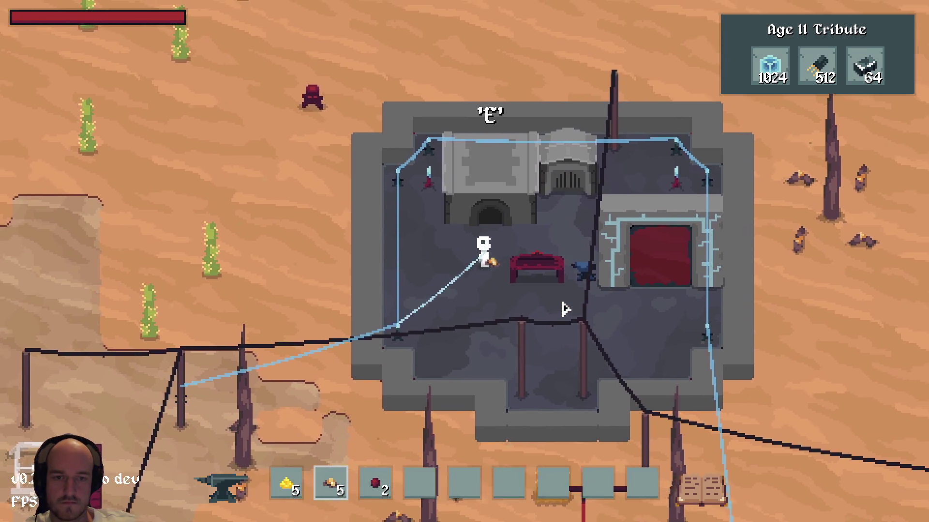
key(w)
key(a)
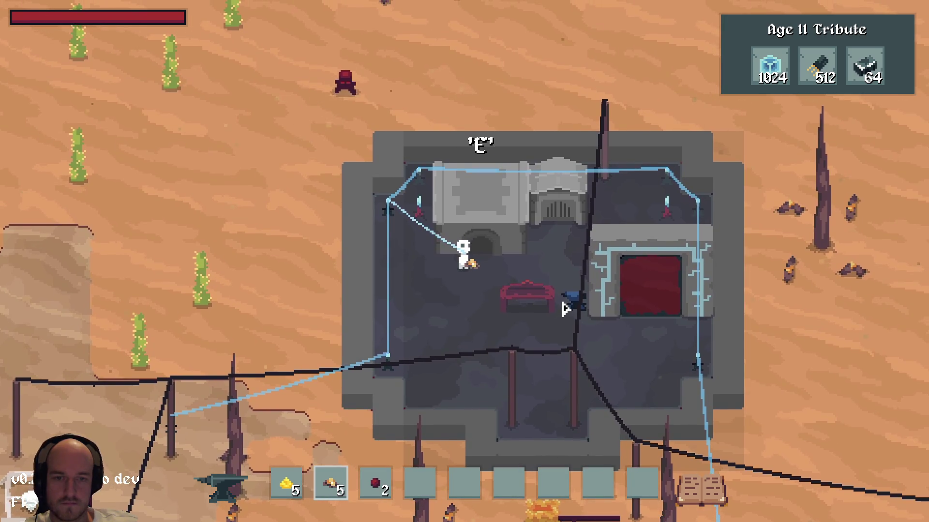
key(e)
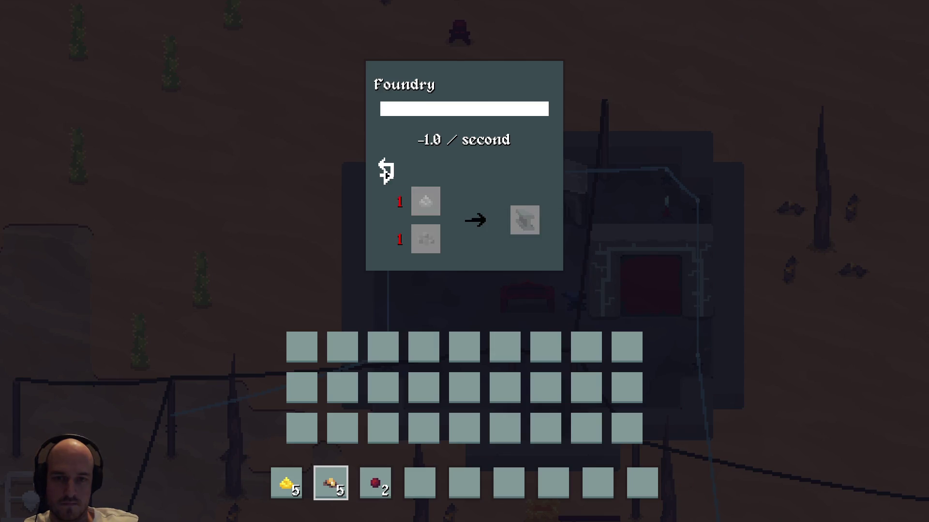
Browse the Foundry's recipes, setting it to make Electrum Ingots
click(383, 207)
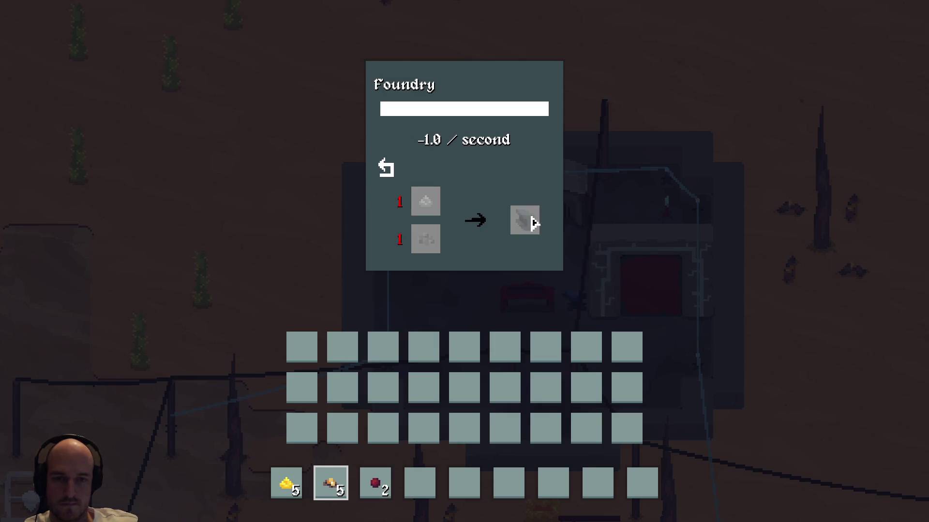
click(396, 191)
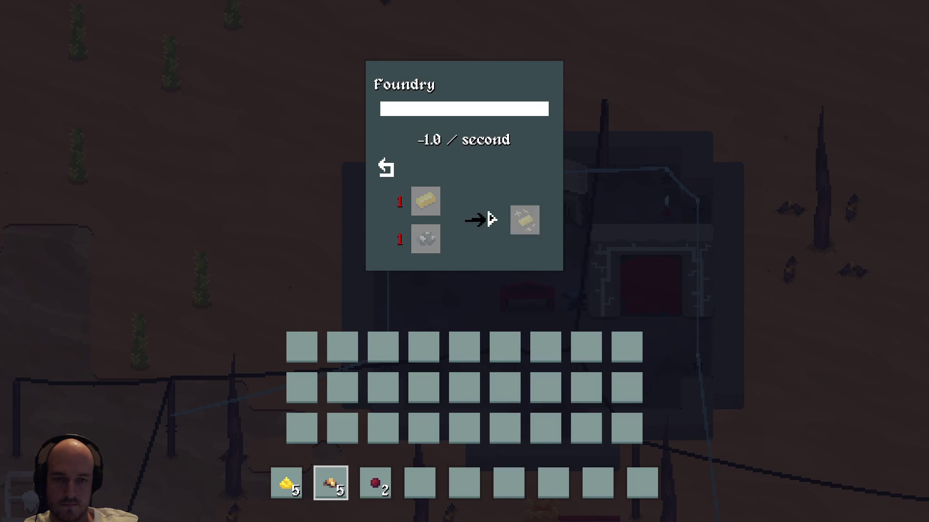
click(385, 169)
key(e)
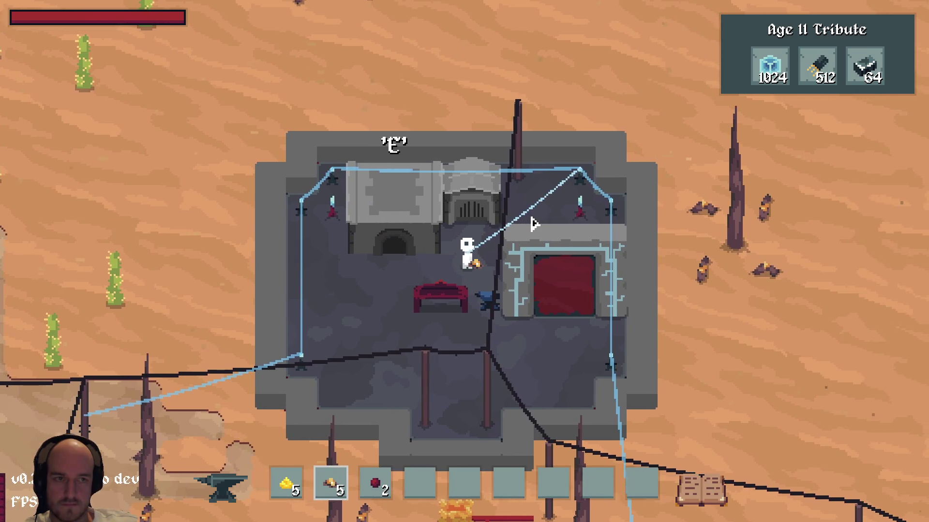
key(e)
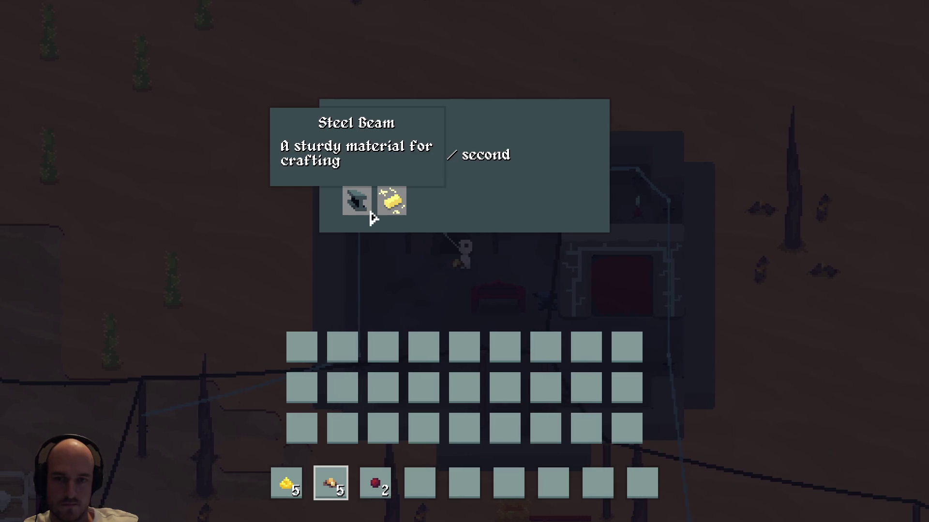
Walk to the Blast Furnace and set it to produce Steel Beams
key(e)
key(d)
key(e)
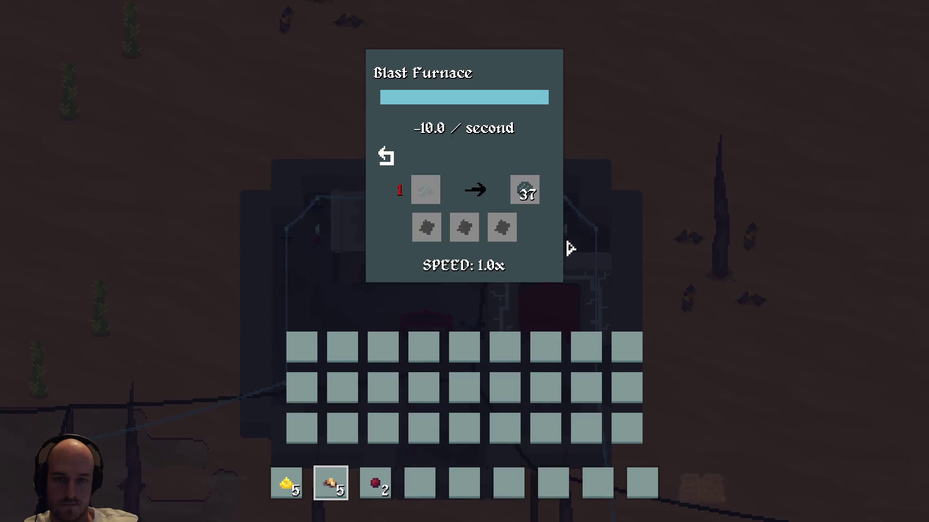
click(386, 158)
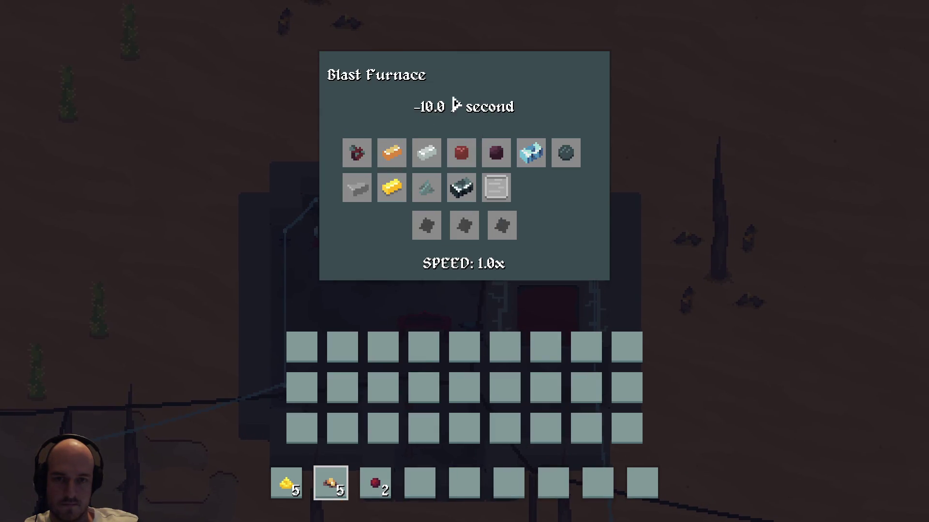
click(457, 191)
key(e)
Return to the Foundry, then bring up the crafting recipe book
key(a)
key(w)
key(e)
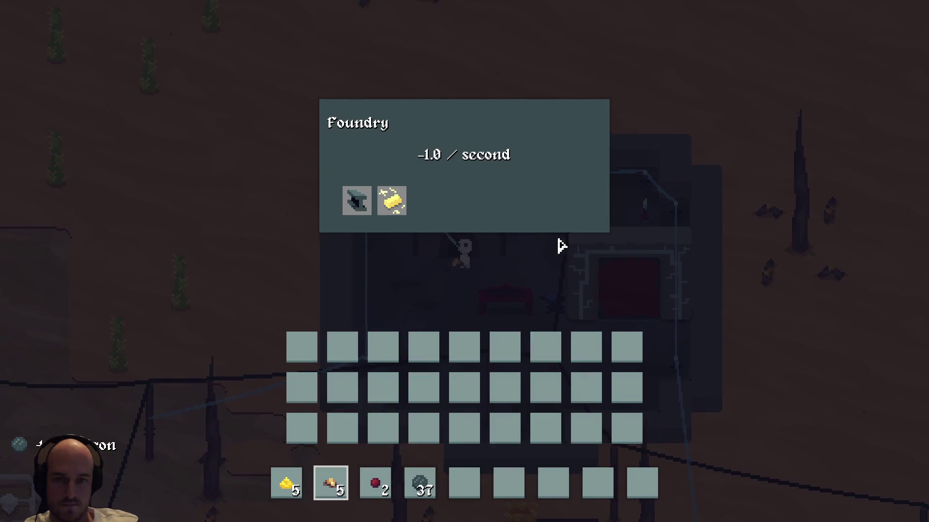
key(e)
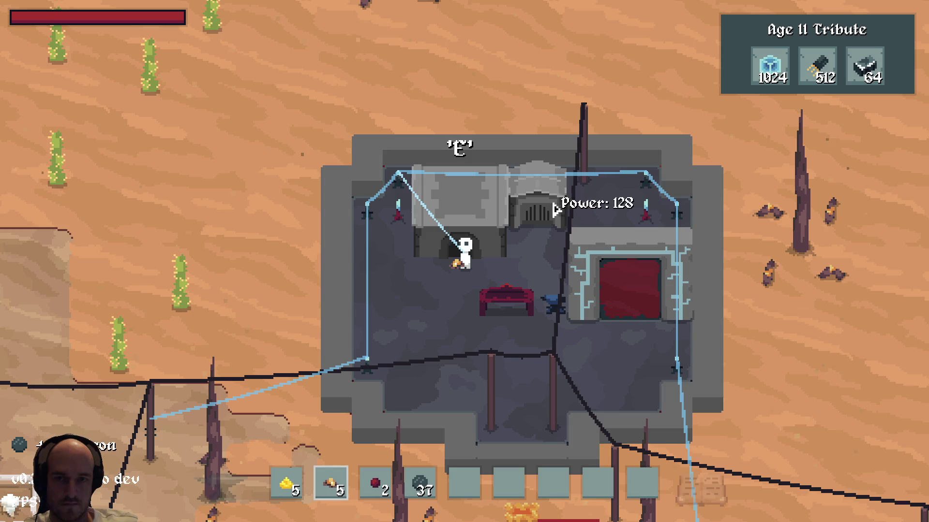
key(Tab)
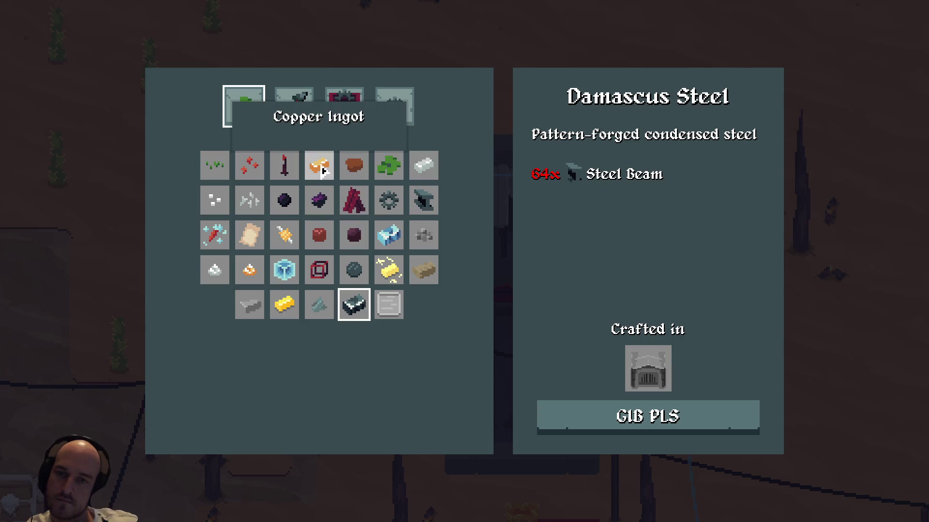
click(388, 271)
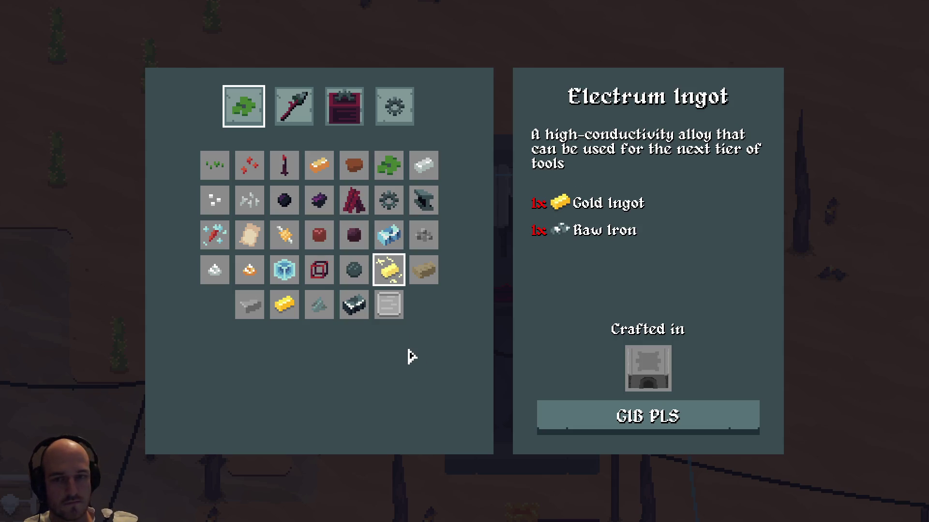
click(320, 169)
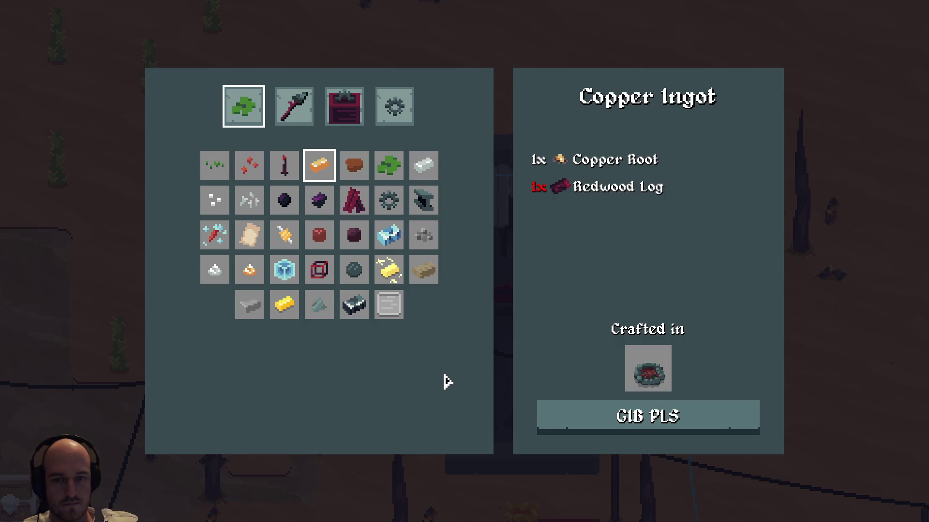
mouse_move(397, 276)
mouse_move(357, 311)
key(Escape)
key(e)
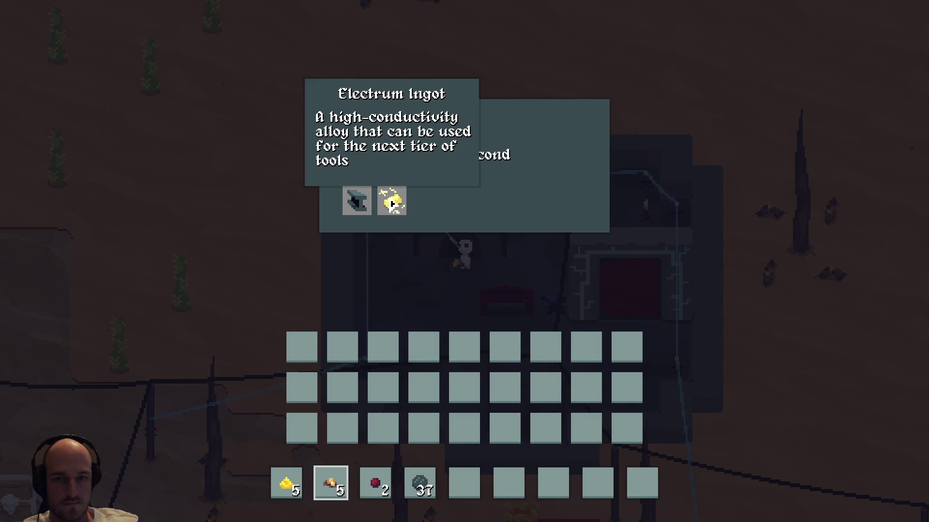
key(Escape)
mouse_move(864, 68)
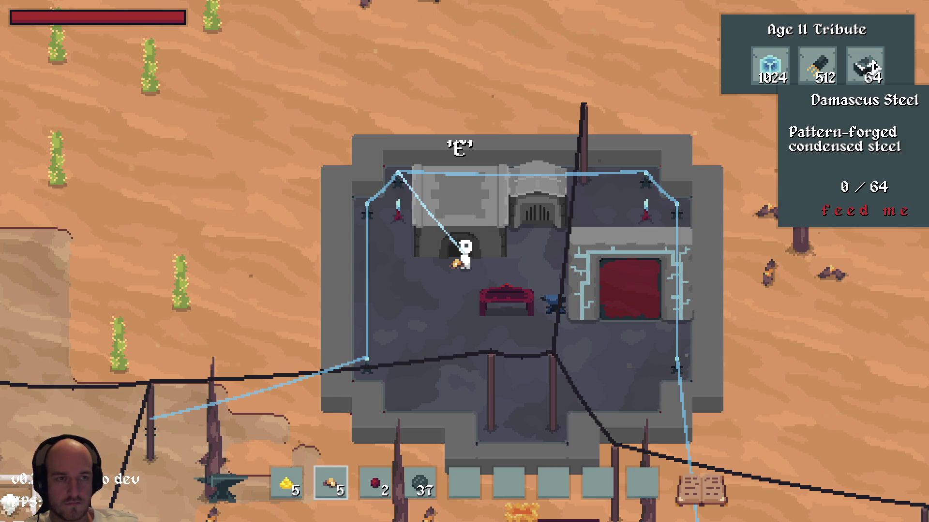
key(e)
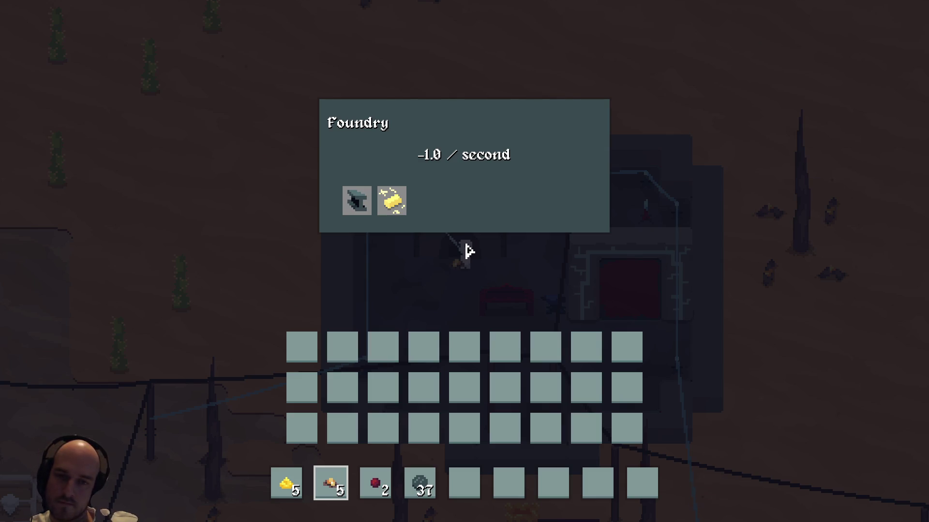
mouse_move(392, 211)
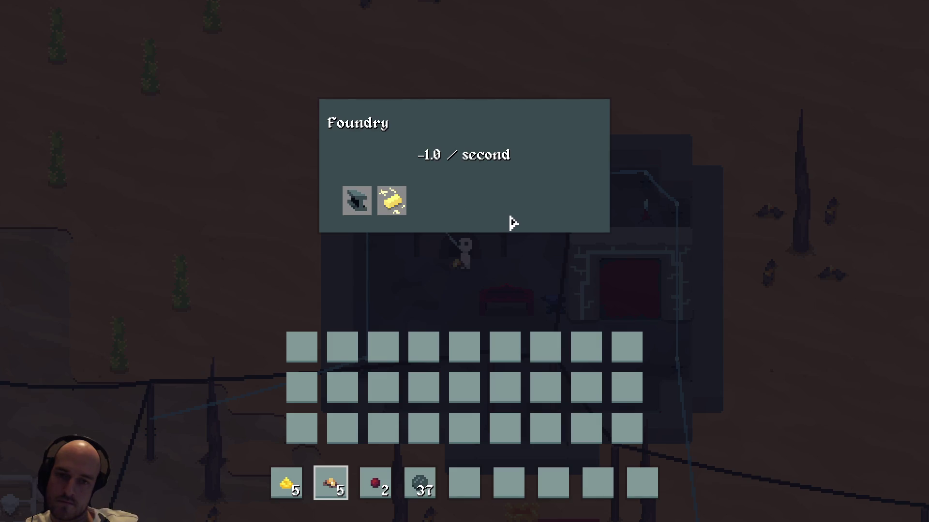
key(e)
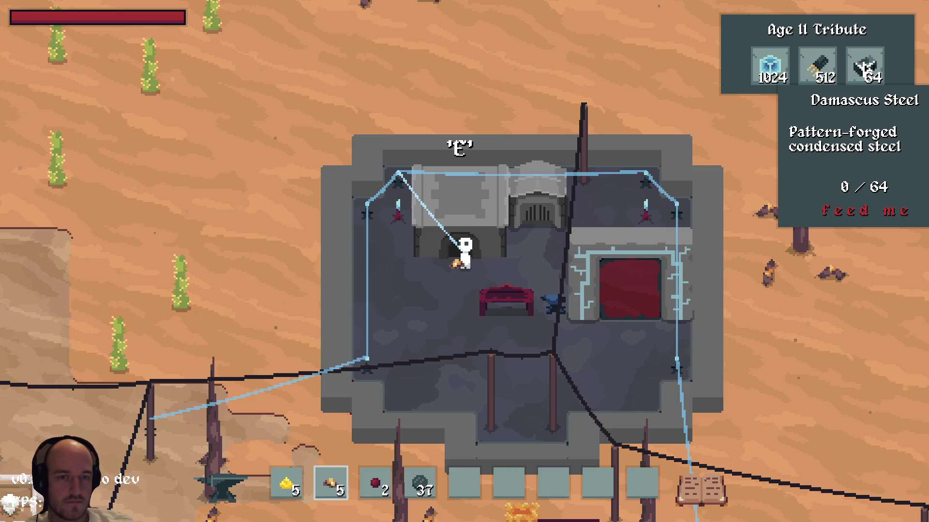
key(e)
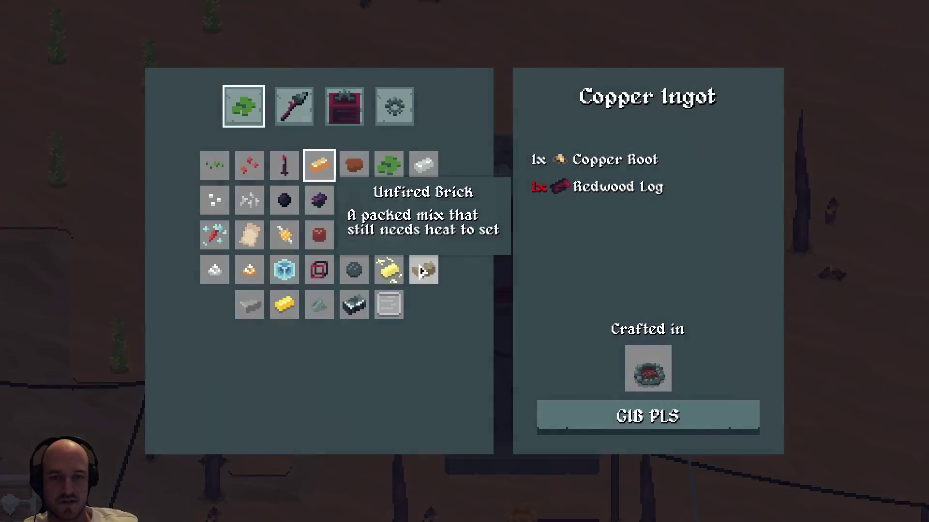
click(353, 314)
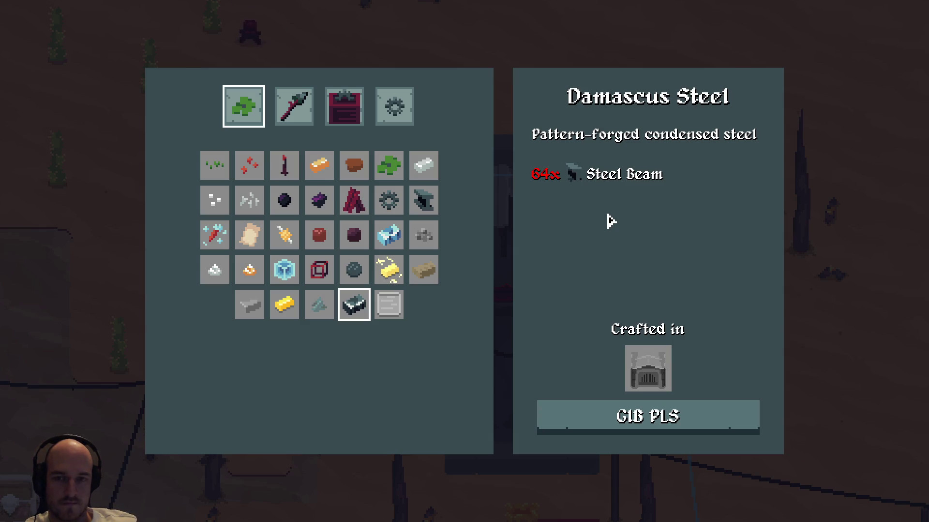
click(324, 169)
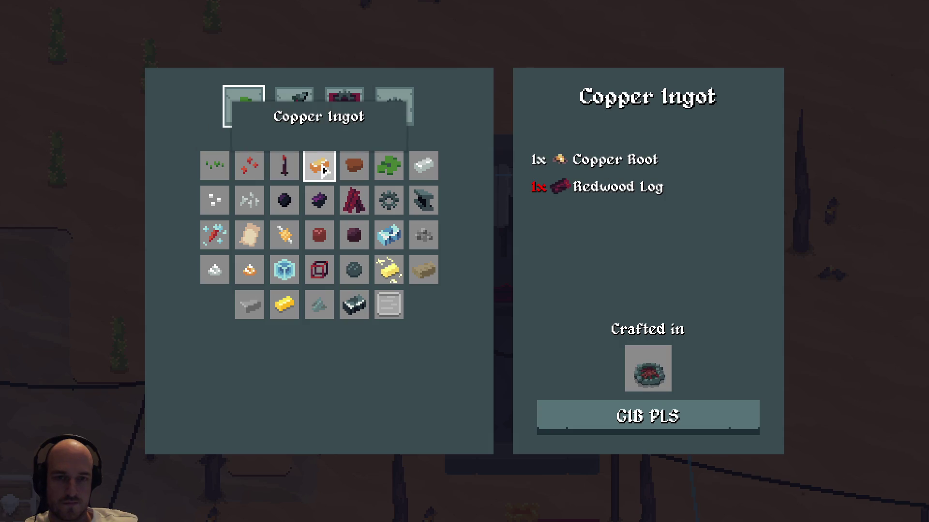
click(355, 307)
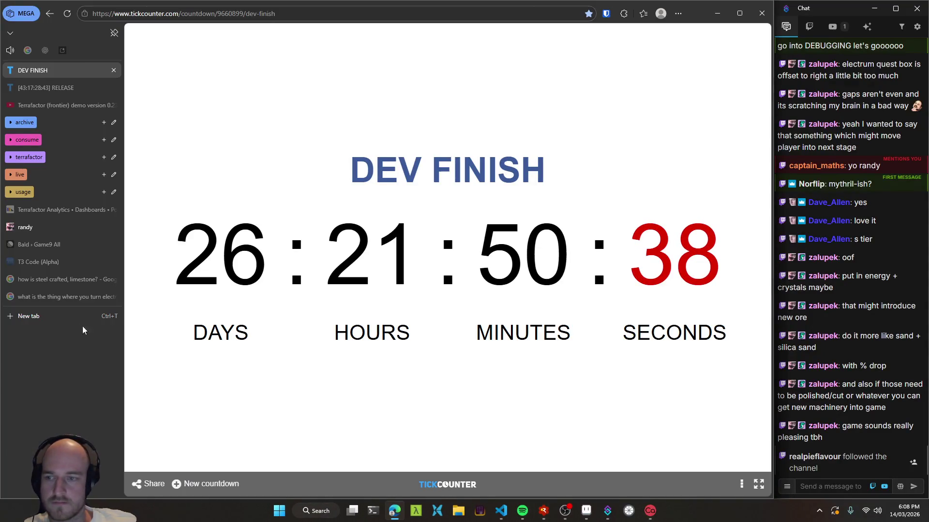
Switch to the Google search tab and focus the 'Ask anything' box
click(55, 297)
click(273, 437)
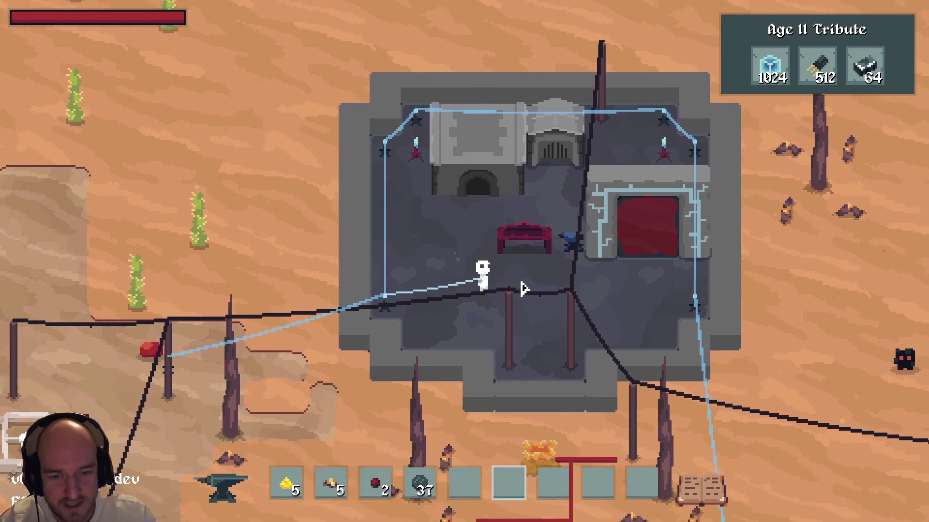
Walk the character right across the desert toward the forest edge
key(d)
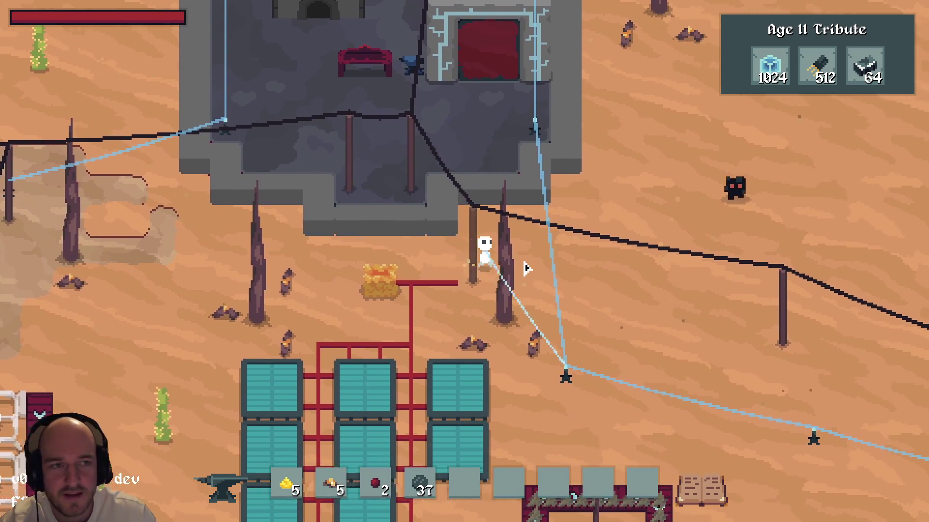
key(s)
key(Tab)
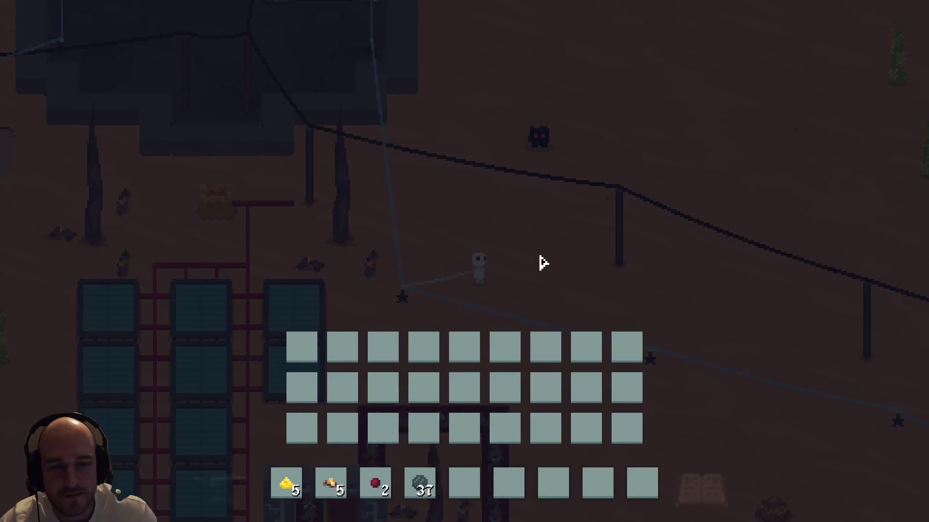
key(Tab)
key(d)
key(d)
key(w)
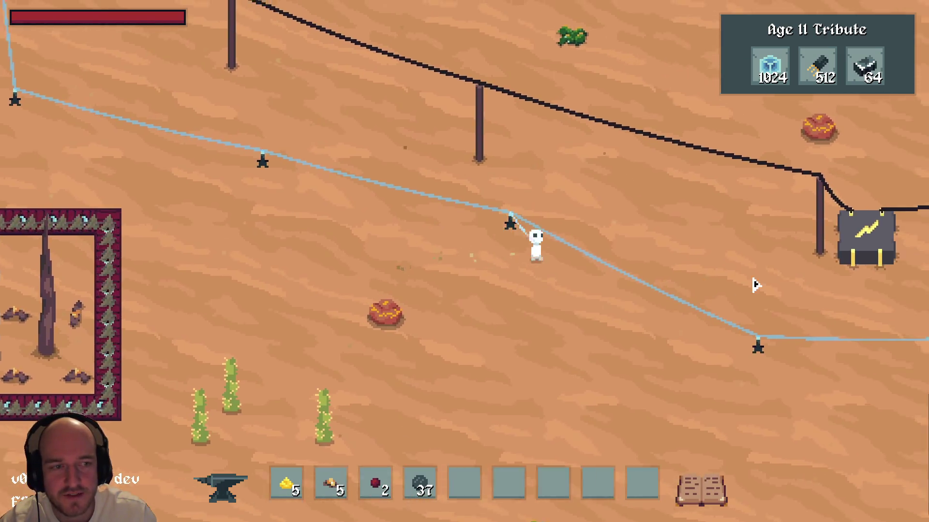
key(d)
key(w)
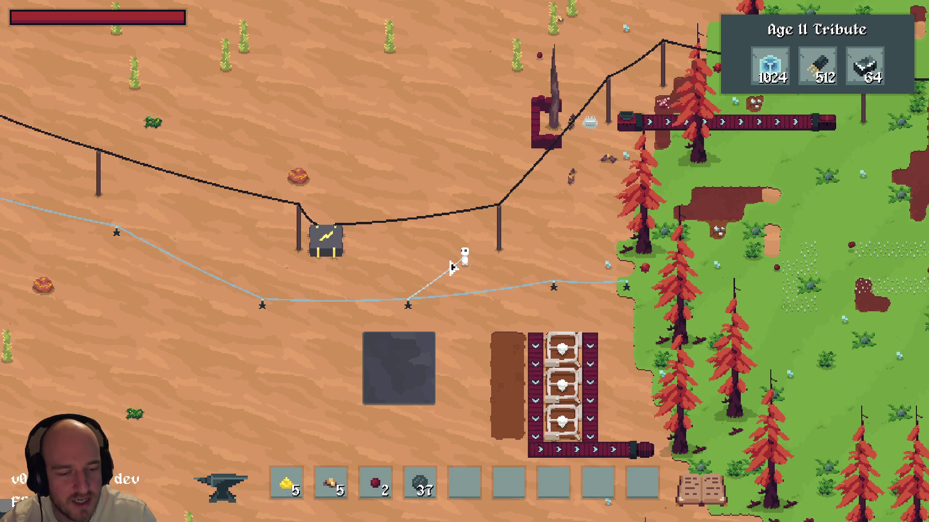
scroll(452, 268, up, 3)
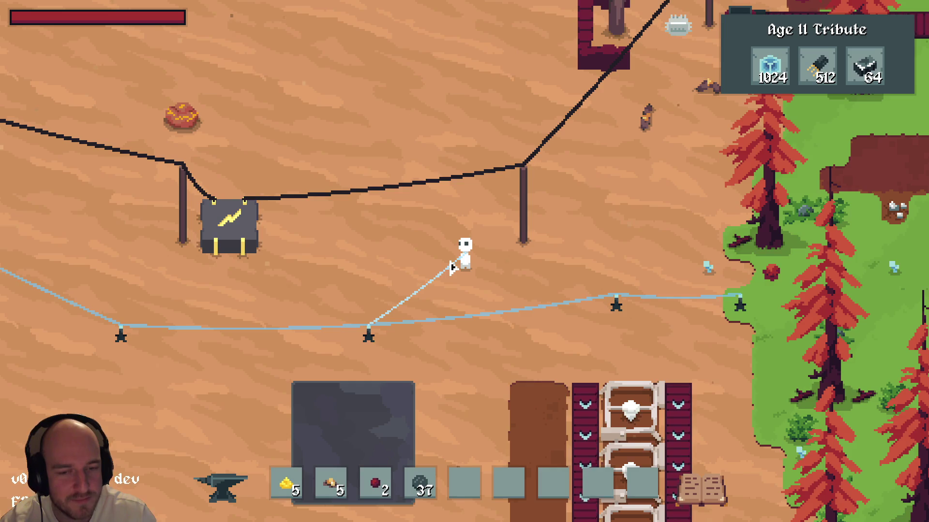
Walk the character left past a pole to the solar panels
key(a)
key(a)
key(s)
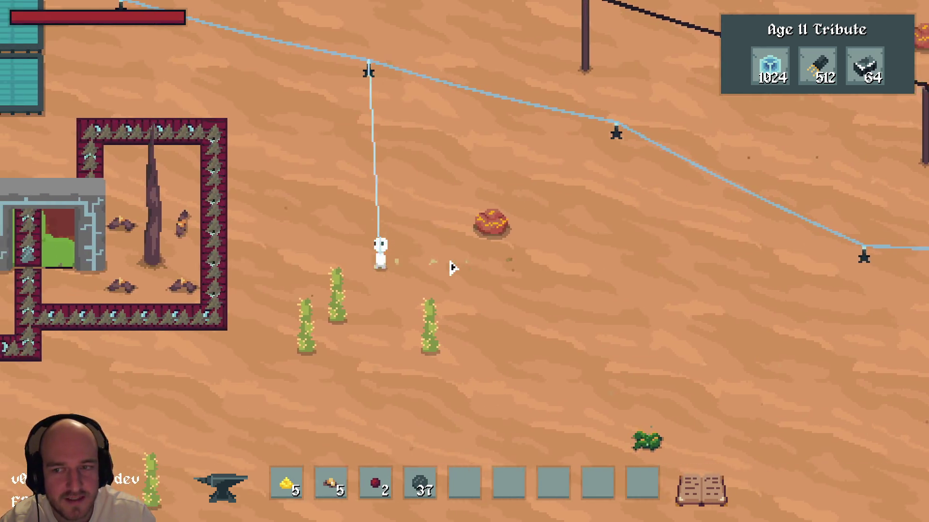
key(w)
key(w)
key(a)
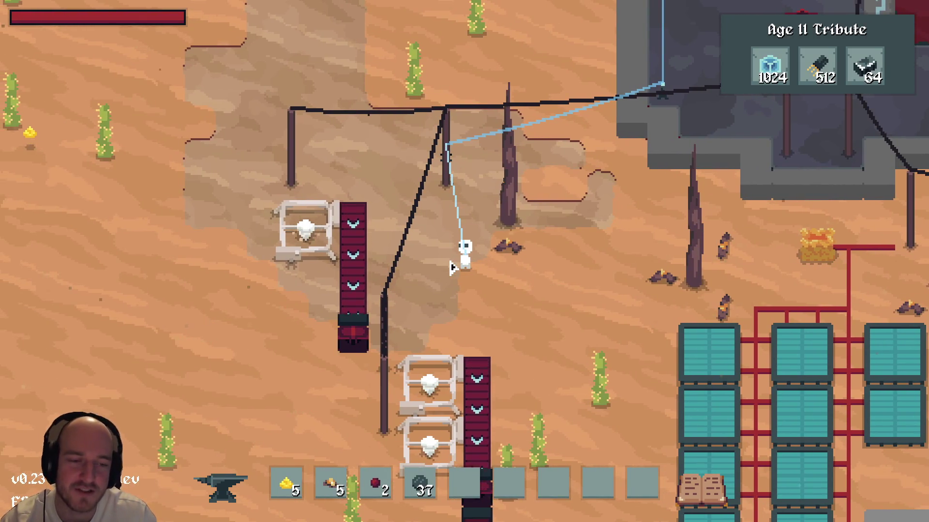
key(w)
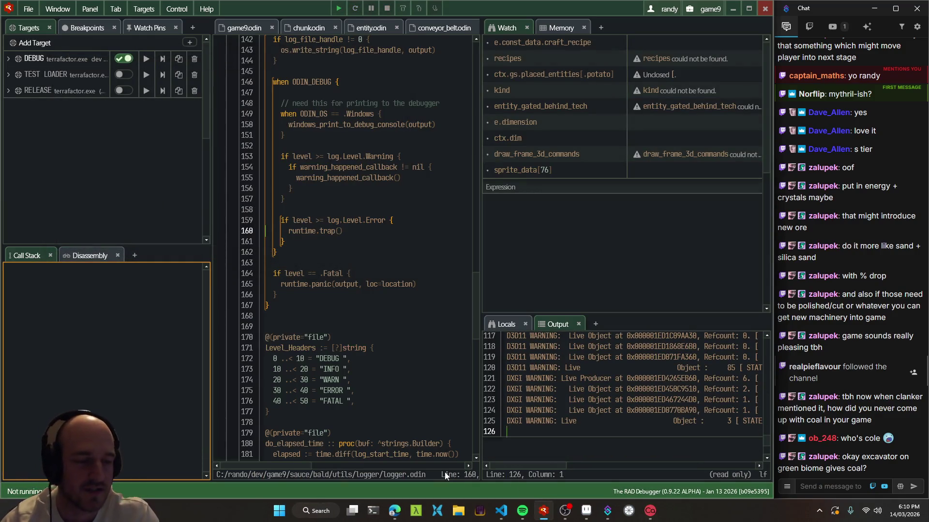
Insert a 'coal' note with spacing lines at the top of scratch.txt
key(alt+Tab)
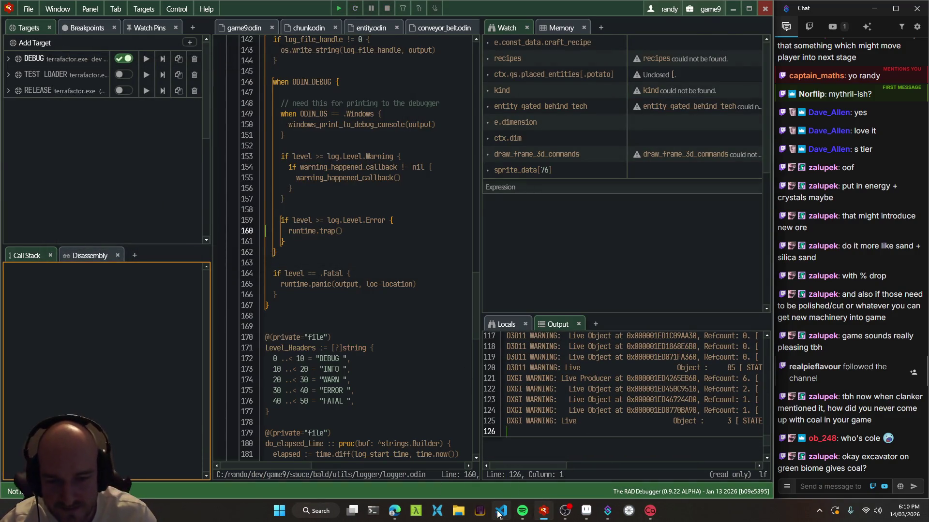
key(ctrl+Tab)
key(ctrl+Tab)
key(ctrl+Tab)
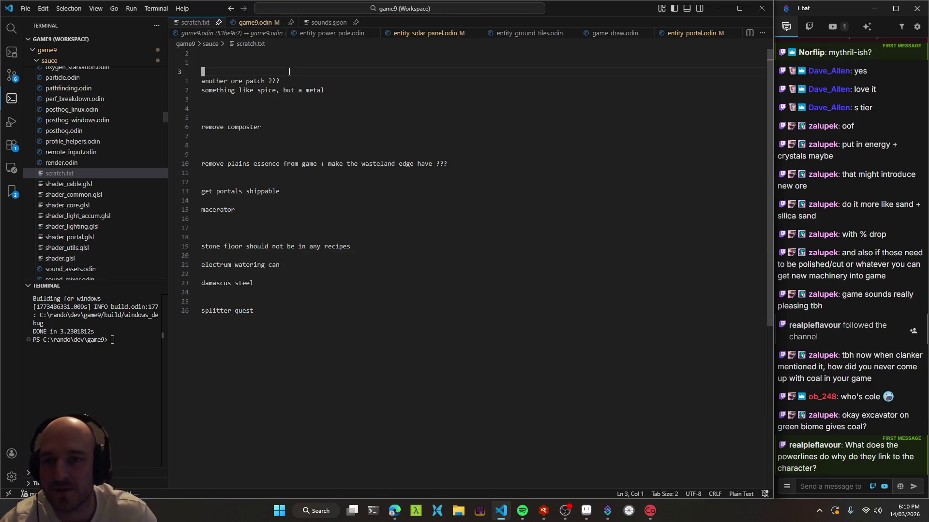
key(o)
key(Return)
key(Return)
text(coal)
key(Escape)
key(j)
key(o)
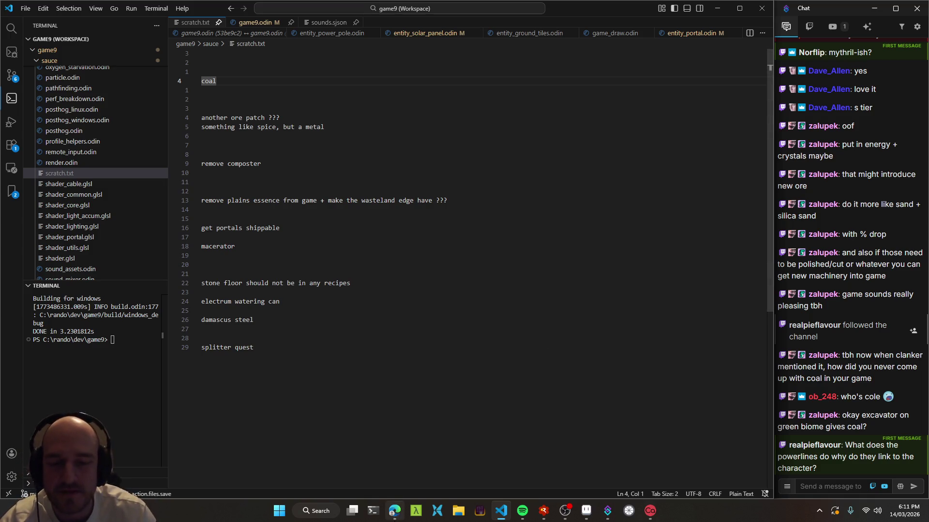
Back in Aseprite, survey the biomes and center the view on the desert area
mouse_move(395, 510)
mouse_move(501, 519)
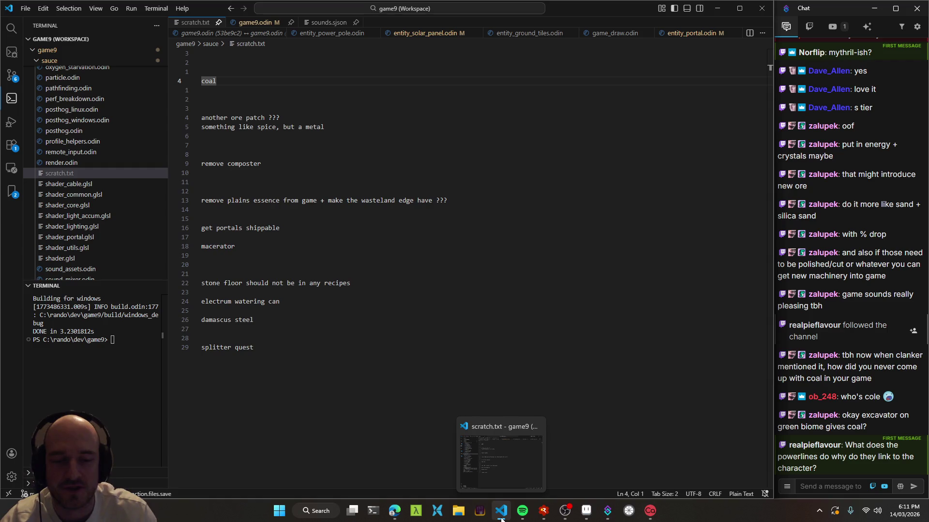
click(586, 511)
scroll(519, 199, down, 4)
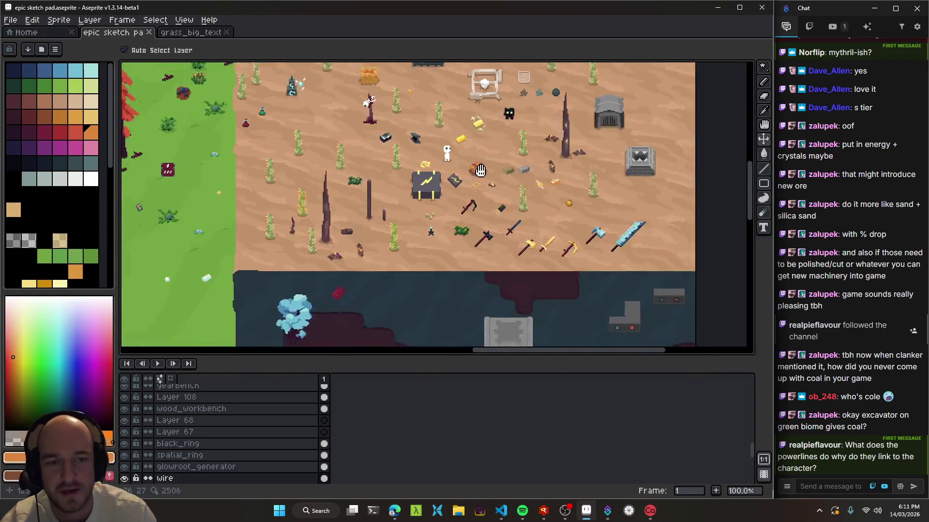
scroll(519, 199, down, 2)
scroll(507, 227, up, 5)
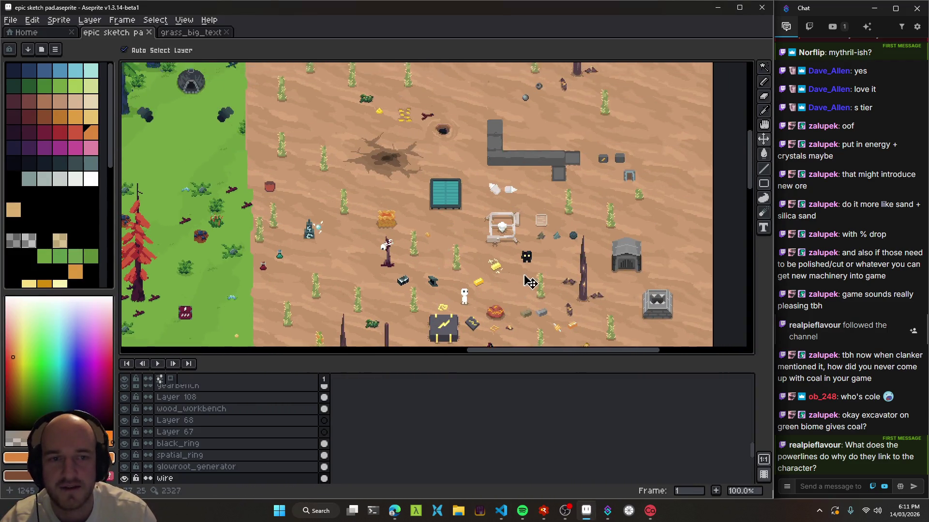
scroll(496, 260, down, 2)
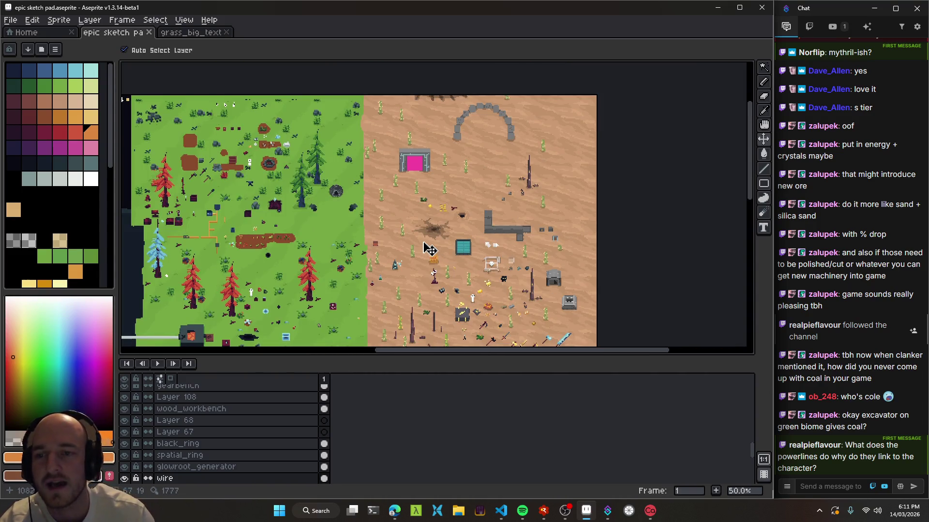
drag(397, 256, 431, 127)
mouse_move(455, 297)
mouse_down()
mouse_move(408, 193)
mouse_move(512, 275)
mouse_up()
scroll(379, 218, left, 5)
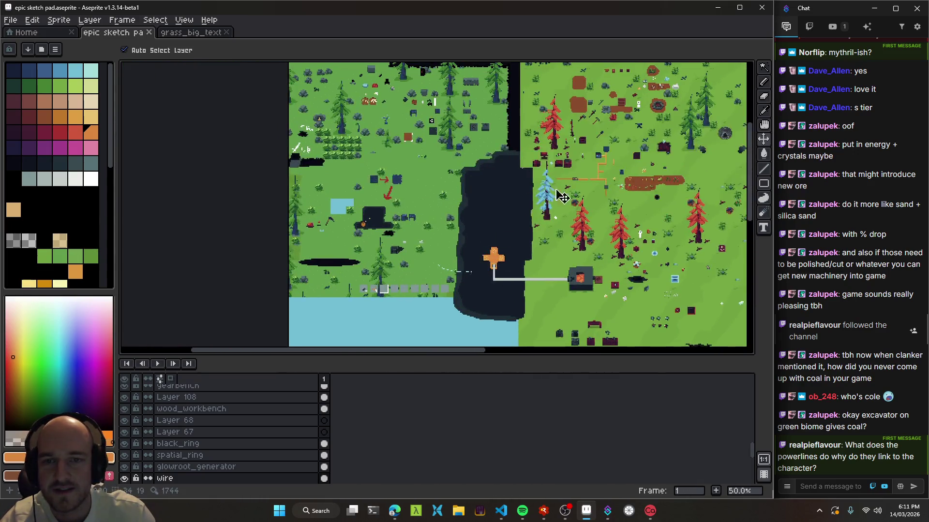
scroll(436, 242, right, 10)
scroll(356, 231, down, 3)
scroll(356, 231, up, 2)
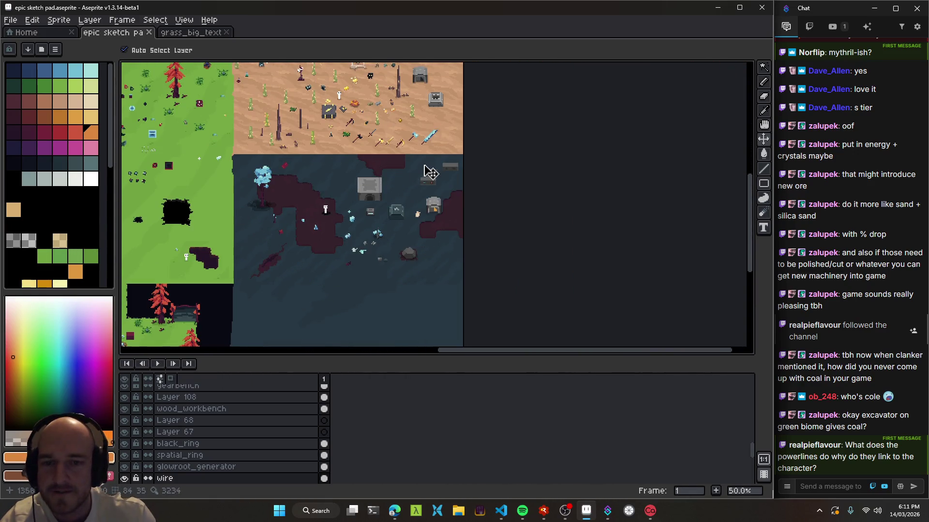
scroll(429, 280, up, 5)
scroll(394, 252, down, 2)
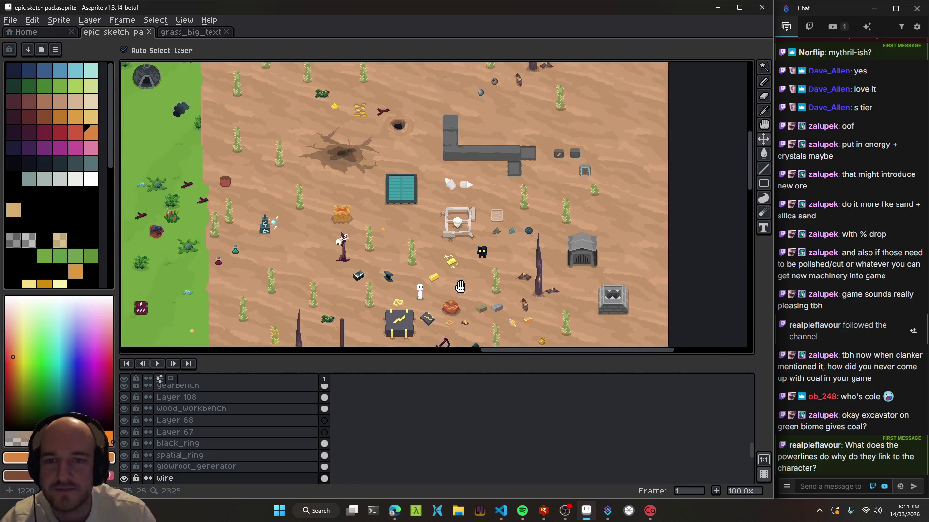
scroll(483, 222, left, 8)
mouse_move(538, 202)
mouse_down()
mouse_move(515, 216)
mouse_move(256, 118)
mouse_up()
mouse_move(299, 251)
mouse_down()
mouse_move(495, 311)
mouse_move(521, 212)
mouse_move(486, 114)
mouse_up()
mouse_move(273, 195)
mouse_down()
mouse_move(484, 213)
mouse_move(460, 253)
mouse_move(499, 286)
mouse_move(469, 303)
mouse_up()
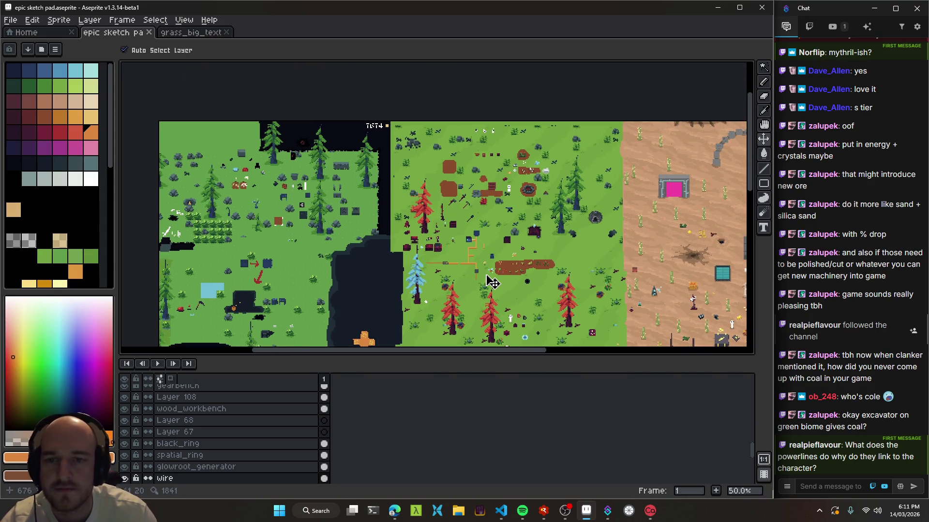
mouse_move(617, 284)
mouse_down()
mouse_move(452, 201)
mouse_move(383, 185)
mouse_up()
drag(493, 214, 473, 225)
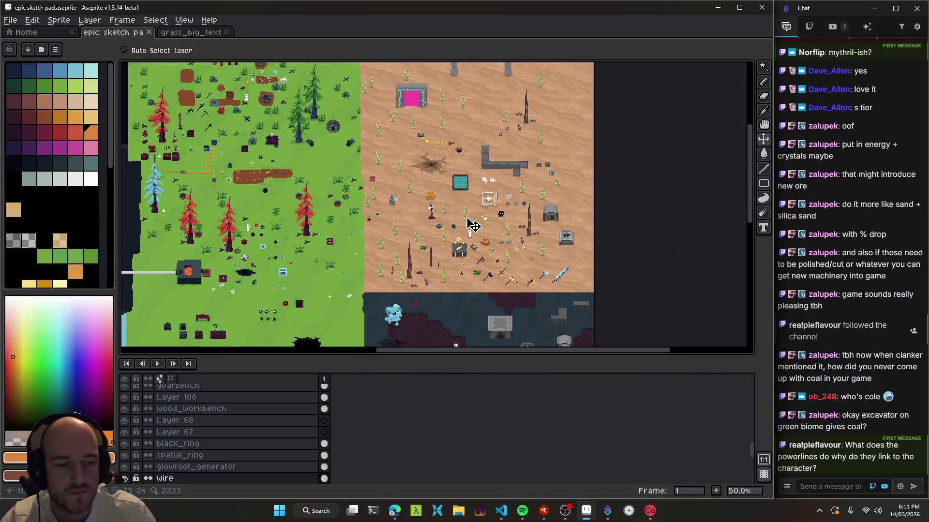
scroll(495, 186, up, 1)
drag(541, 231, 480, 144)
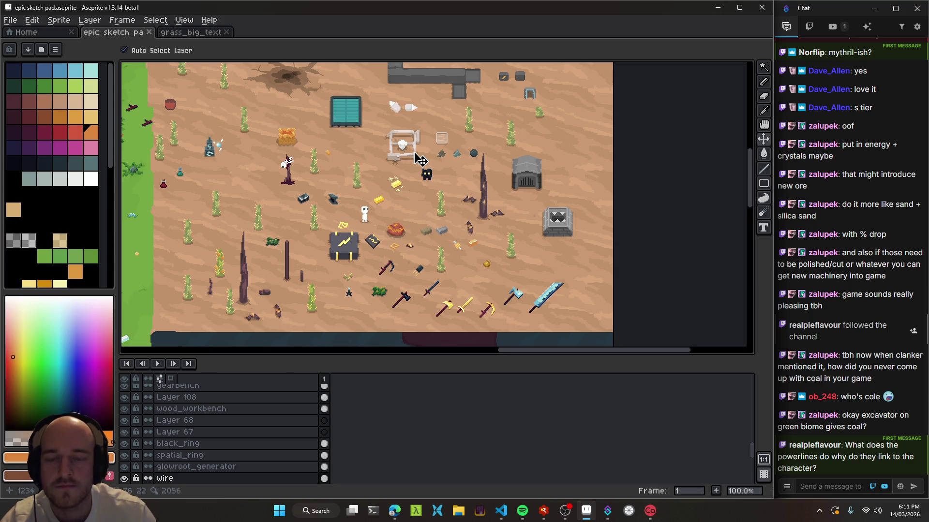
mouse_move(366, 187)
mouse_down()
mouse_move(473, 176)
mouse_move(305, 174)
mouse_move(429, 187)
mouse_move(416, 179)
mouse_up()
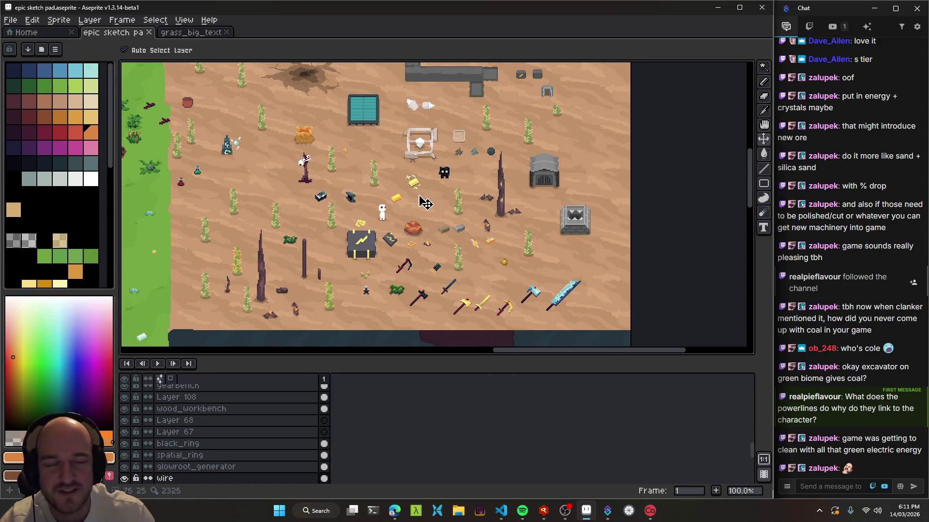
Zoom in and nudge the gold patch slightly up and to the left
scroll(427, 206, up, 3)
scroll(435, 162, up, 5)
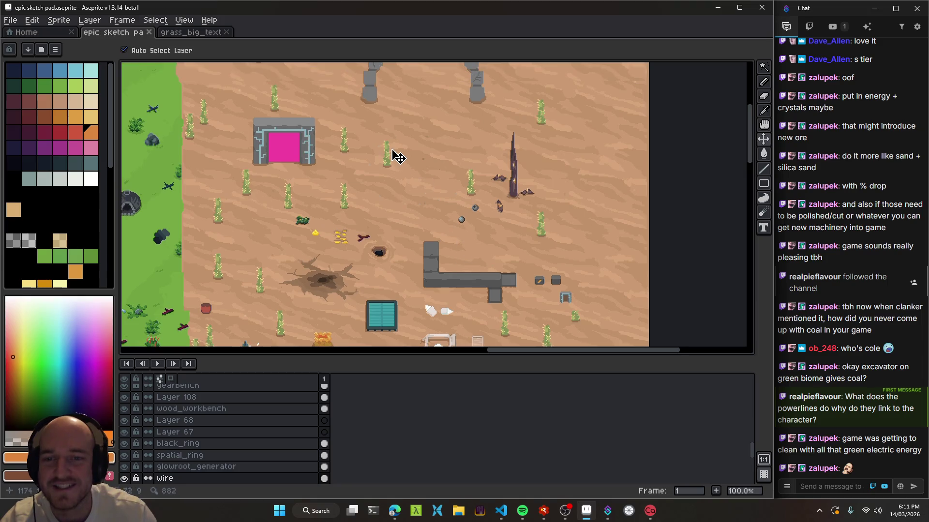
scroll(394, 155, up, 2)
scroll(350, 296, up, 1)
scroll(350, 296, up, 2)
mouse_move(465, 274)
mouse_down()
mouse_move(429, 263)
mouse_move(383, 195)
mouse_up()
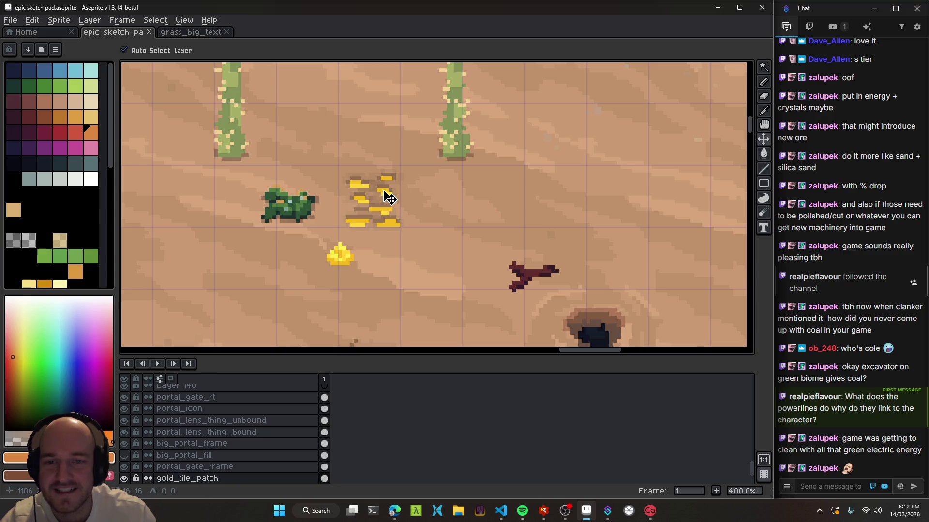
Save the epic sketch pad file, then resume the paused game from the debugger
scroll(425, 203, right, 3)
key(ctrl+s)
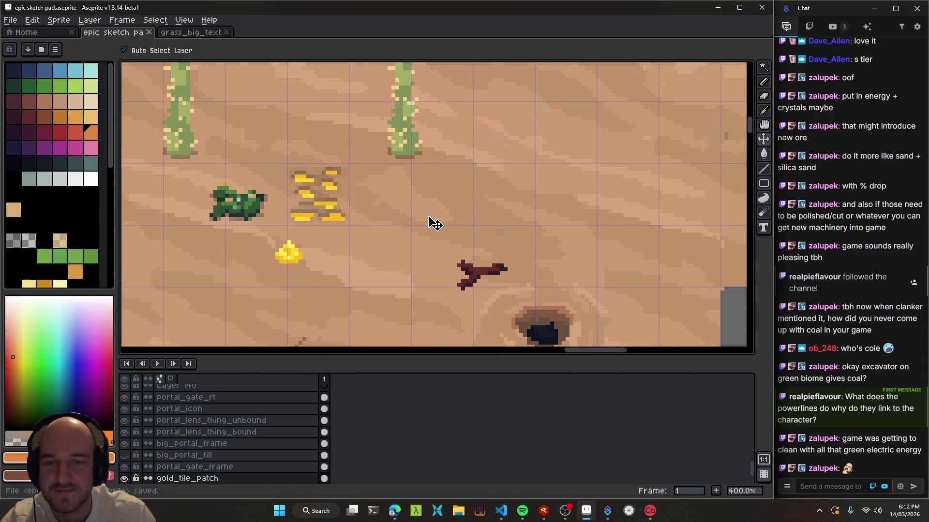
scroll(339, 212, down, 4)
drag(315, 220, 382, 220)
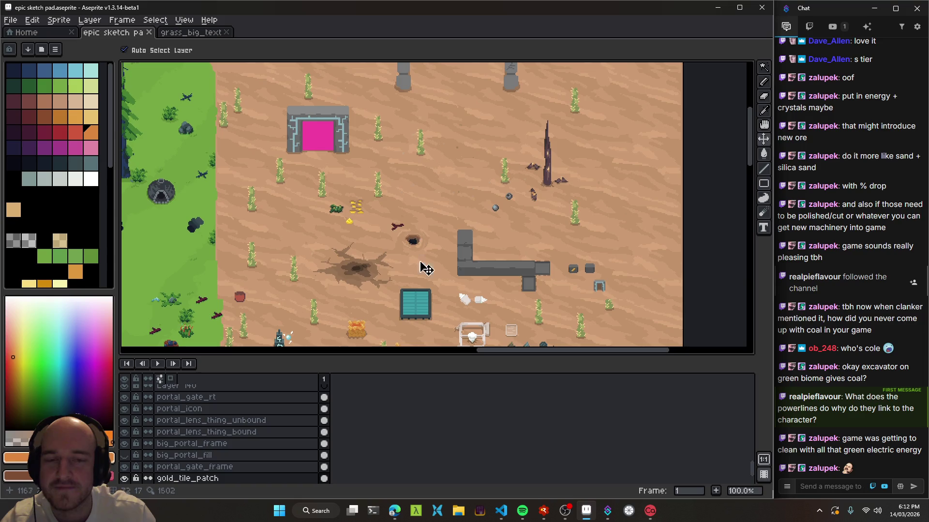
key(F5)
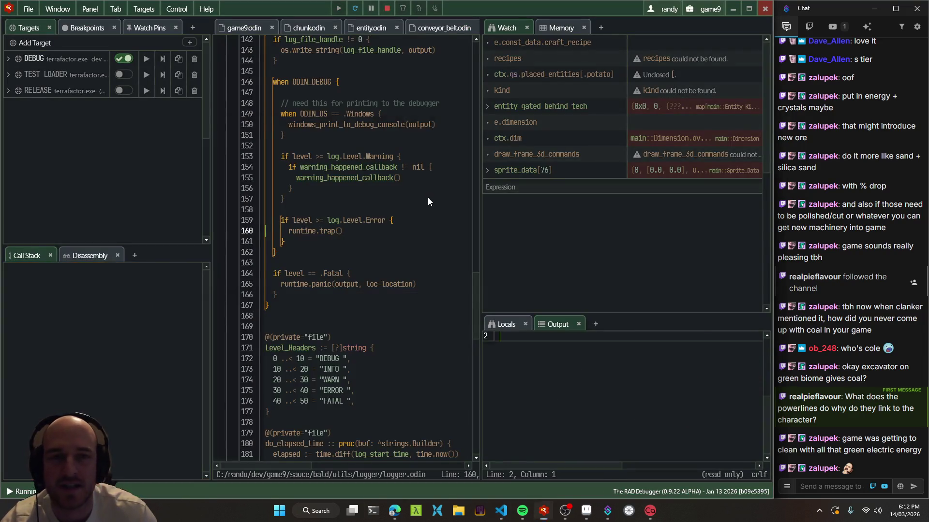
Walk the character out of the building, up and left, then right across the sand
key(s)
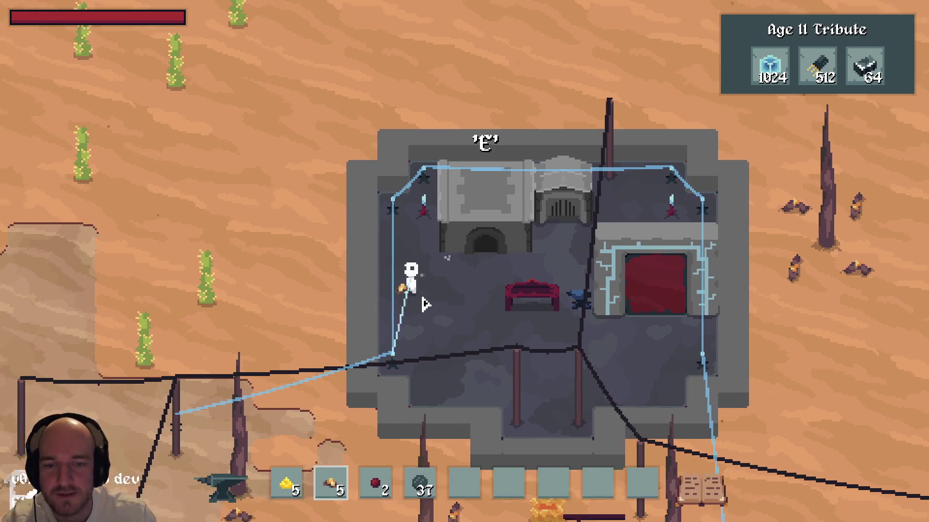
key(a)
key(w)
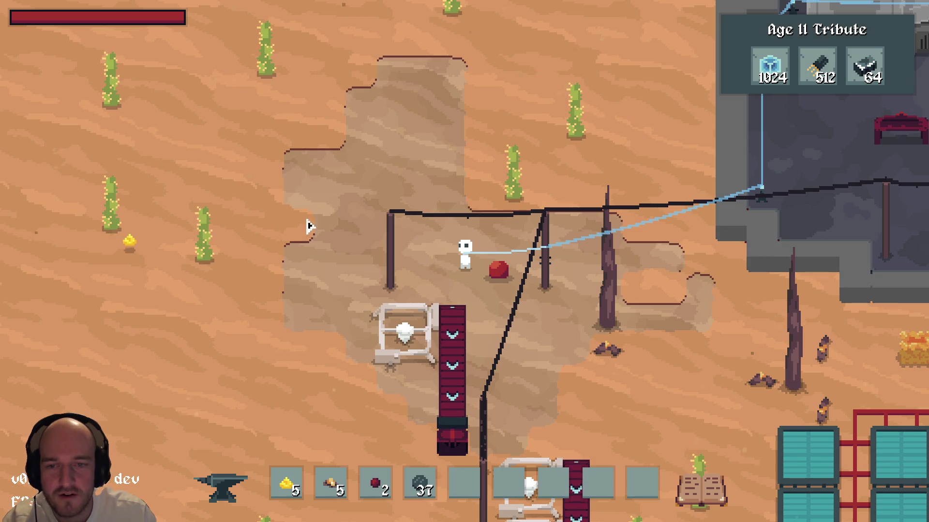
key(a)
key(w)
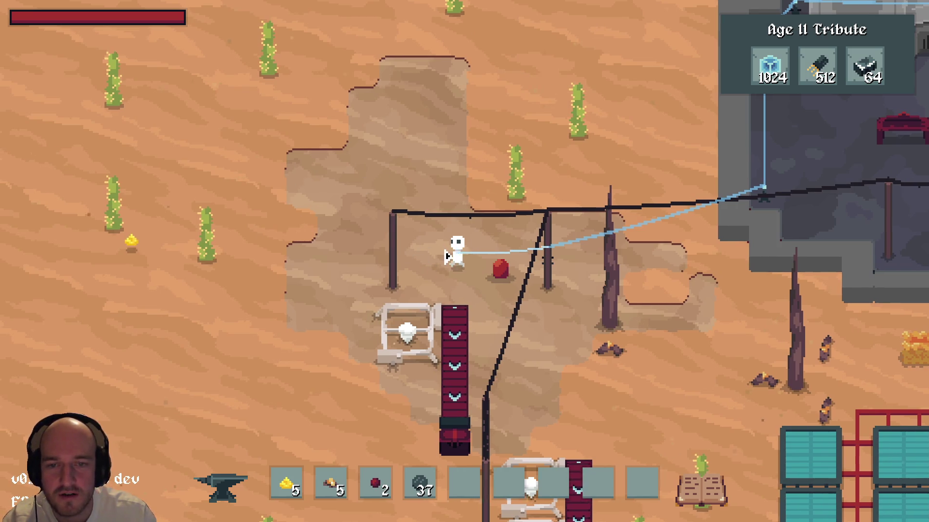
key(d)
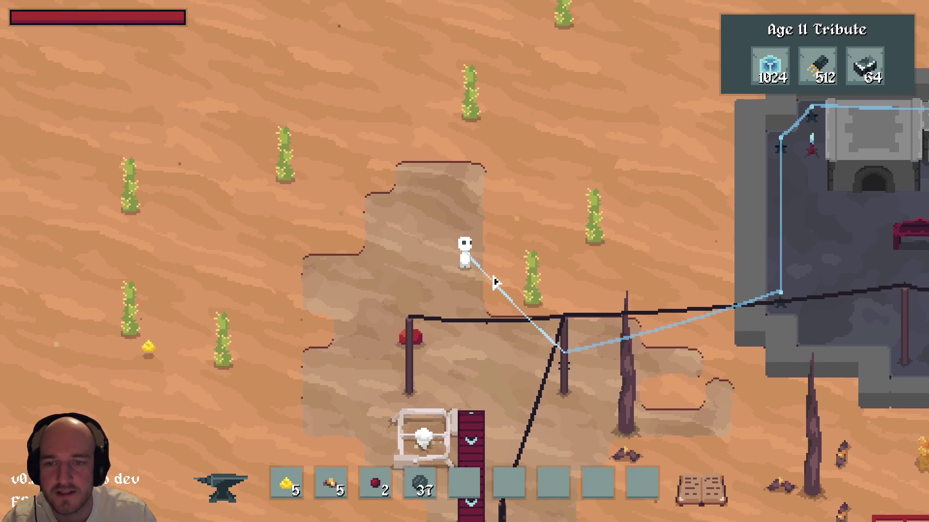
Cancel a stray screen snip and system menu, walk down-right, and quit the game
key(super+shift+s)
key(Escape)
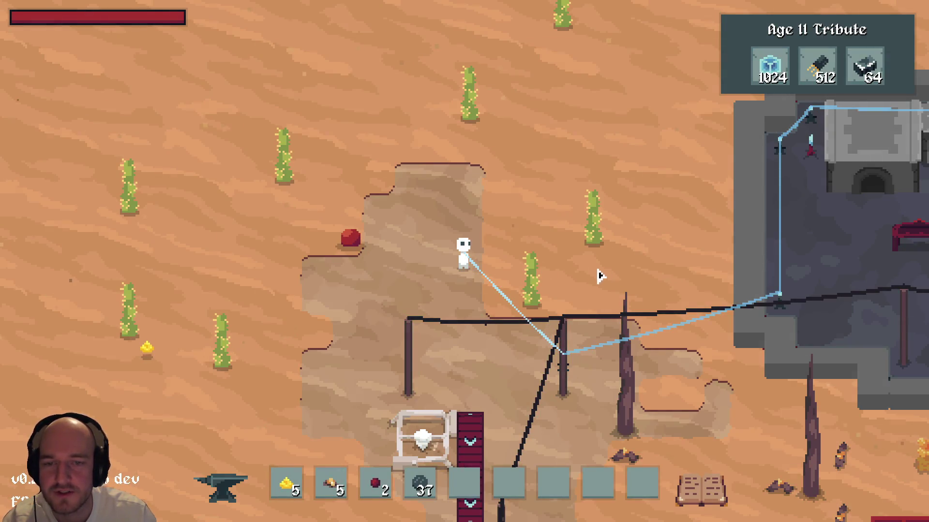
key(super)
key(Escape)
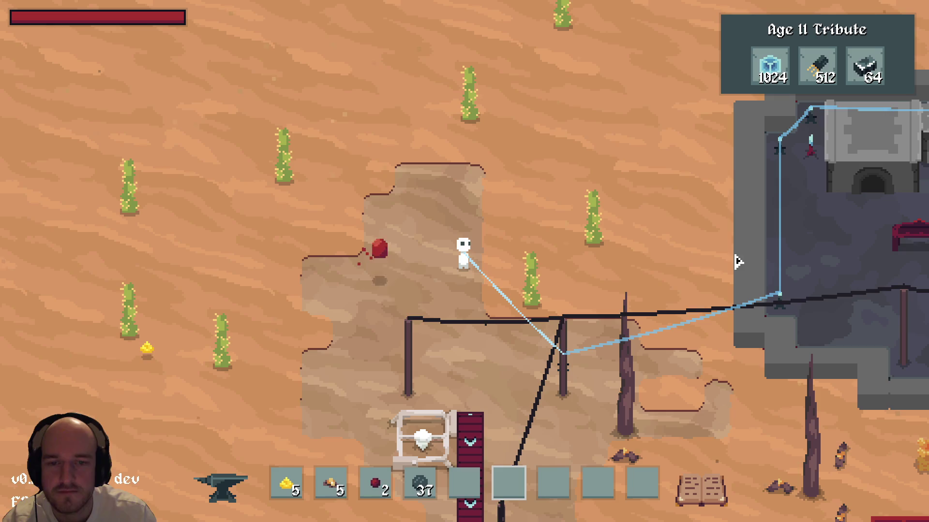
key(s)
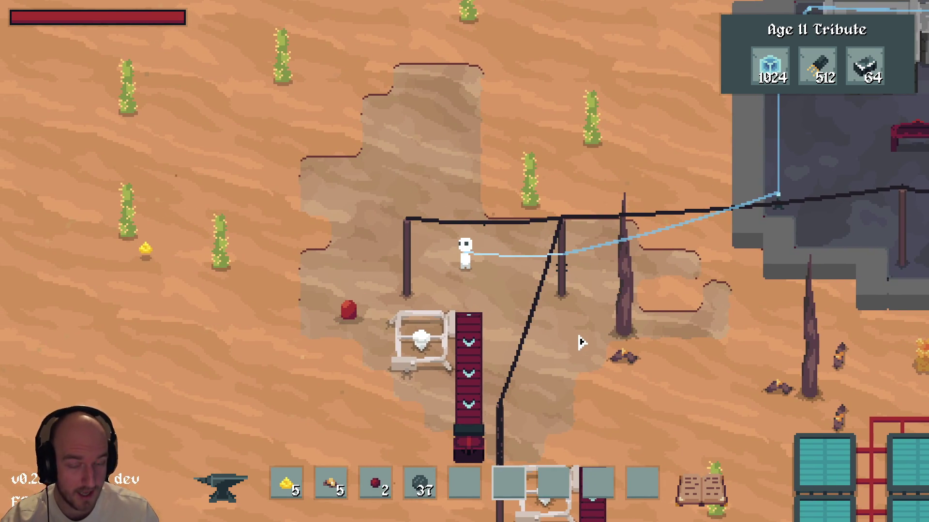
key(alt+F4)
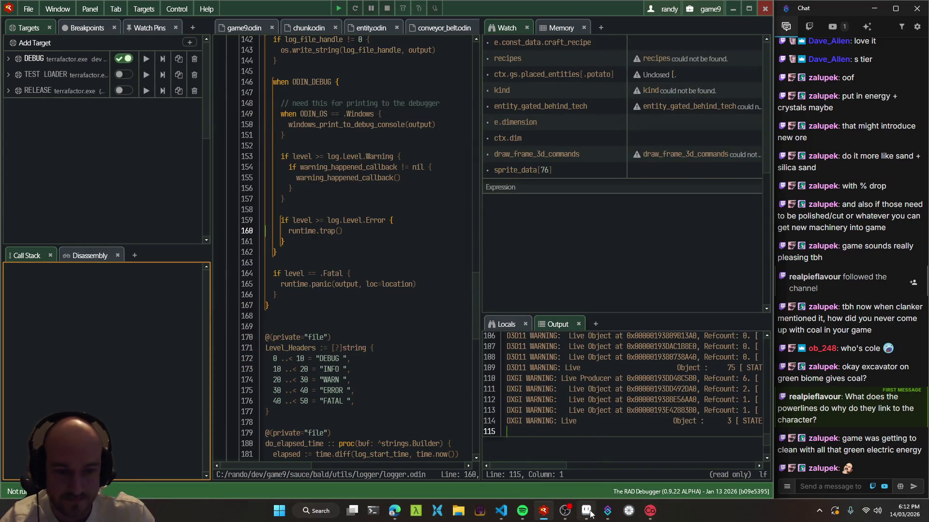
Return to Aseprite and add a new empty layer for the coal patch
click(590, 513)
scroll(381, 229, up, 5)
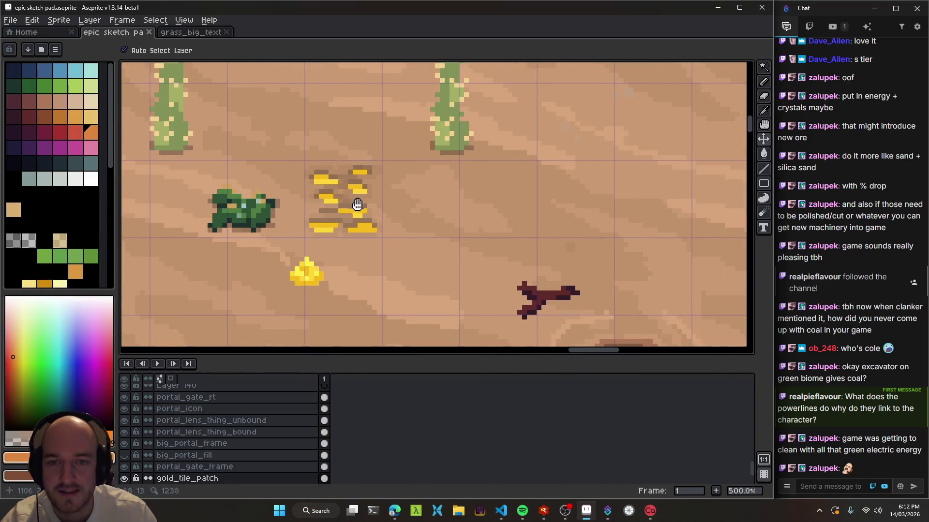
scroll(380, 216, up, 1)
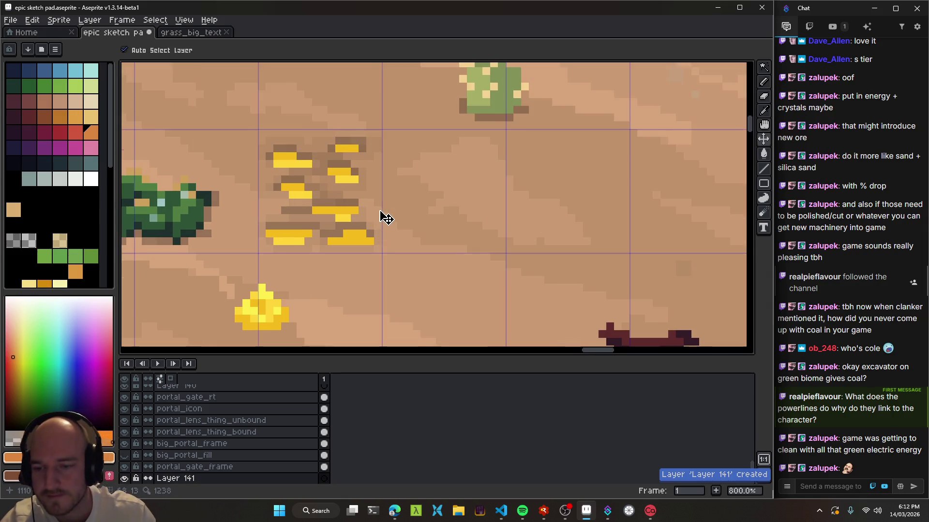
key(shift+n)
scroll(404, 248, down, 5)
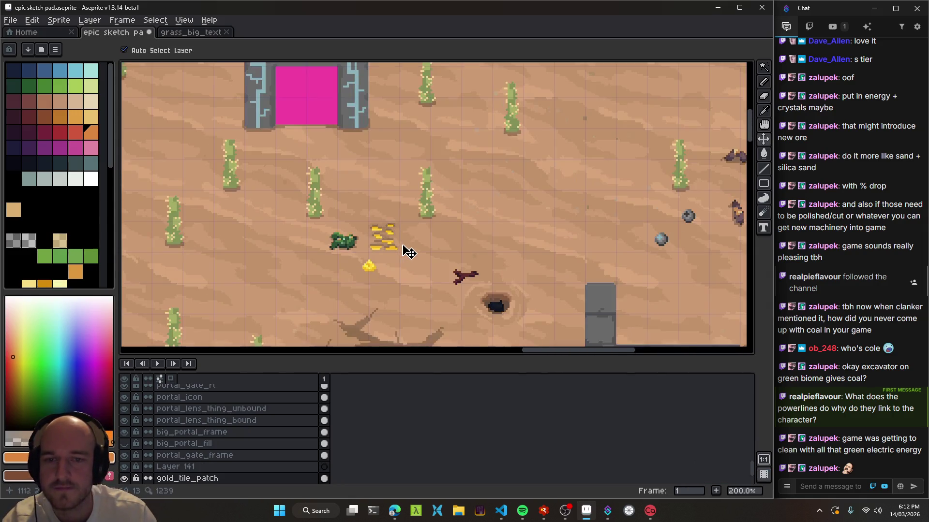
scroll(407, 242, up, 5)
Paint three near-black 2px blocks beside the gold patch and lasso-select the upper-left one
click(42, 162)
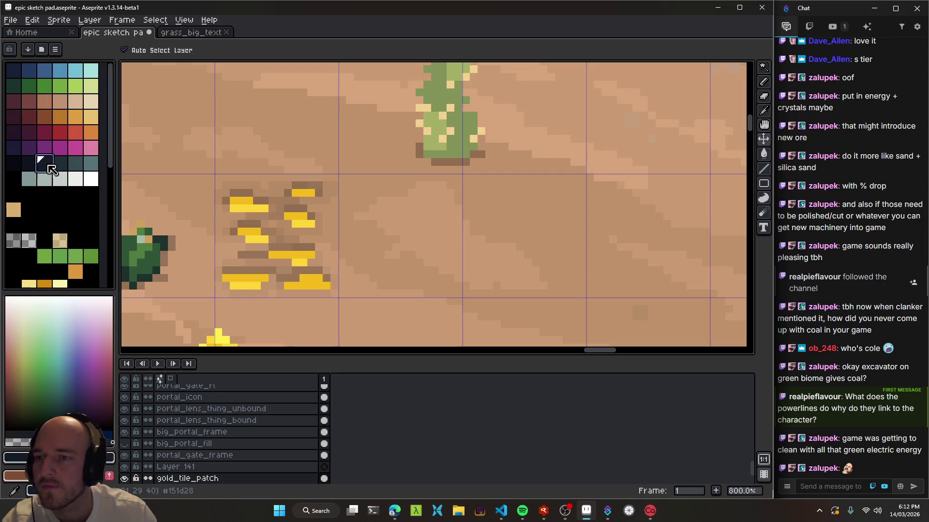
key(b)
scroll(394, 267, up, 2)
key(plus)
mouse_move(360, 270)
mouse_down()
mouse_move(425, 275)
mouse_move(393, 244)
mouse_move(462, 251)
mouse_up()
drag(488, 179, 462, 185)
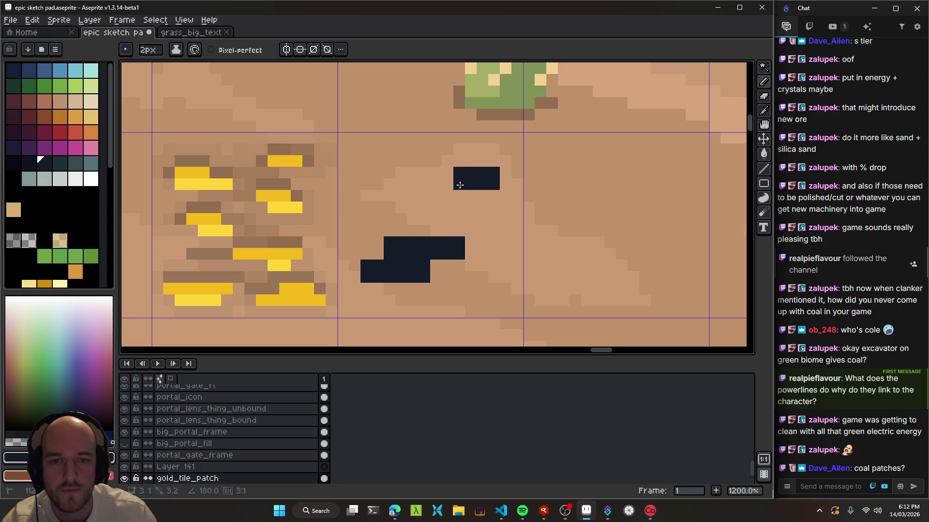
mouse_move(373, 166)
mouse_down()
mouse_move(405, 171)
mouse_move(399, 193)
mouse_move(420, 190)
mouse_up()
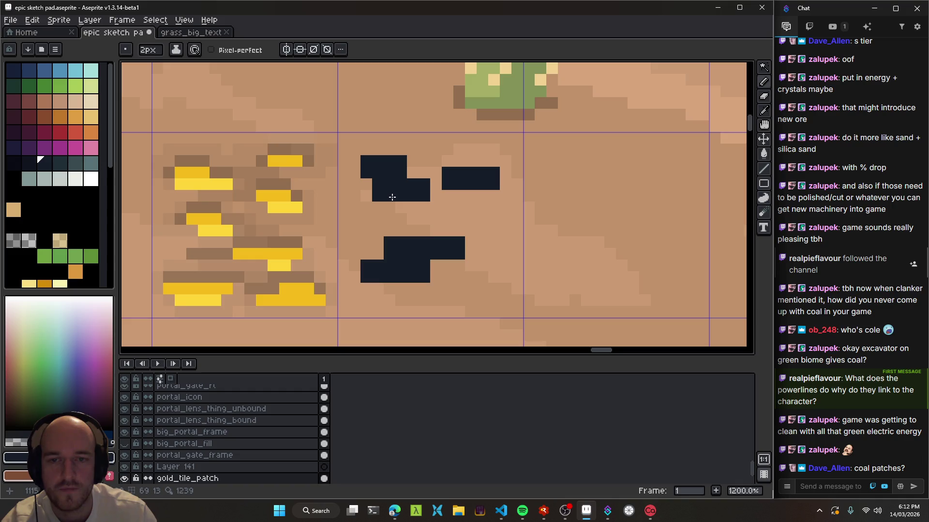
scroll(504, 268, down, 8)
scroll(505, 253, up, 9)
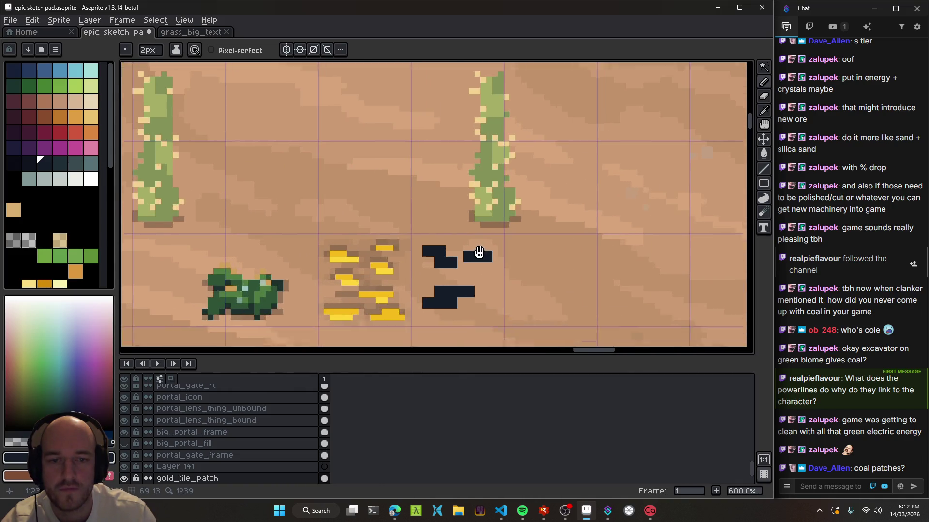
key(q)
mouse_move(418, 213)
mouse_down()
mouse_move(334, 165)
mouse_move(419, 285)
mouse_move(431, 249)
mouse_up()
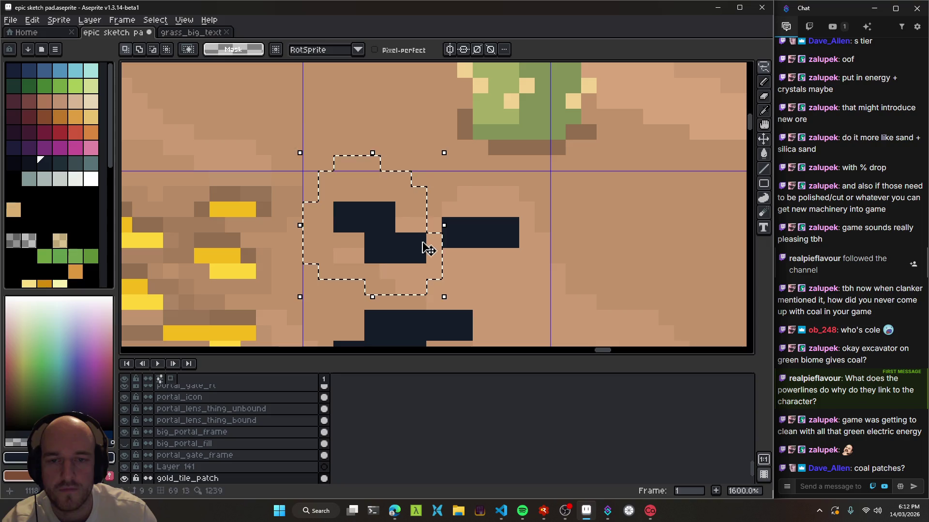
Nudge and reposition the selected dark blocks, apply the move, and clear the selection
key(Down)
key(Down)
key(ctrl+d)
mouse_move(495, 271)
mouse_down()
mouse_move(454, 230)
mouse_move(397, 208)
mouse_move(479, 160)
mouse_move(504, 215)
mouse_up()
key(Return)
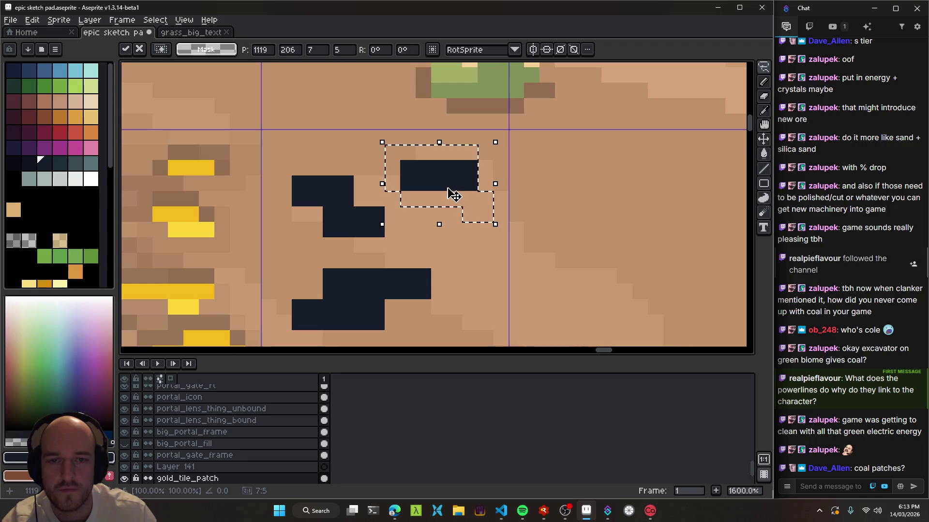
key(ctrl+d)
scroll(467, 281, down, 7)
scroll(463, 290, up, 4)
Pencil a new dark clump to the right of the others
key(b)
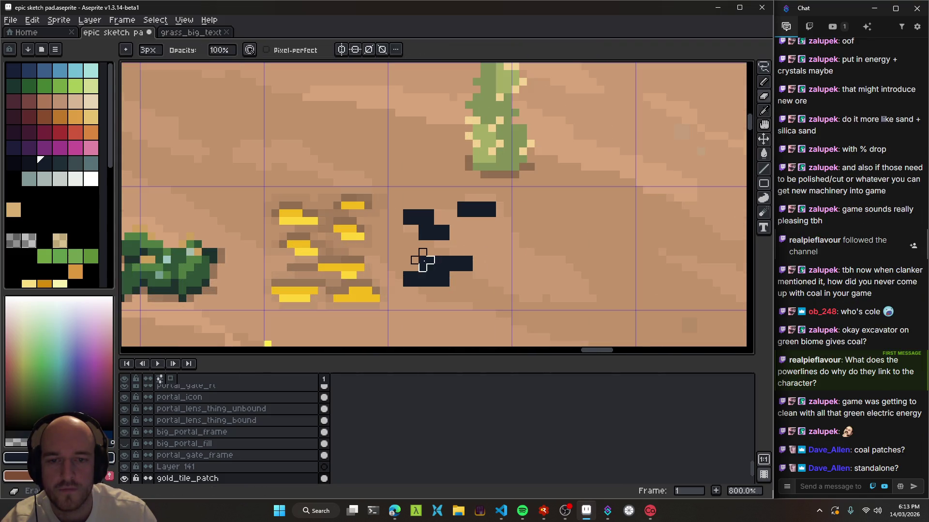
scroll(483, 288, down, 1)
scroll(482, 288, down, 5)
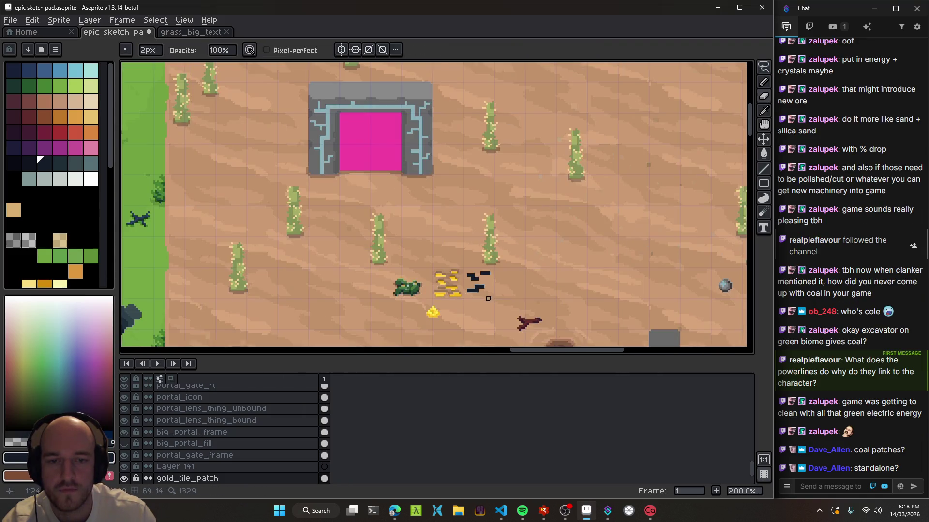
scroll(484, 291, up, 9)
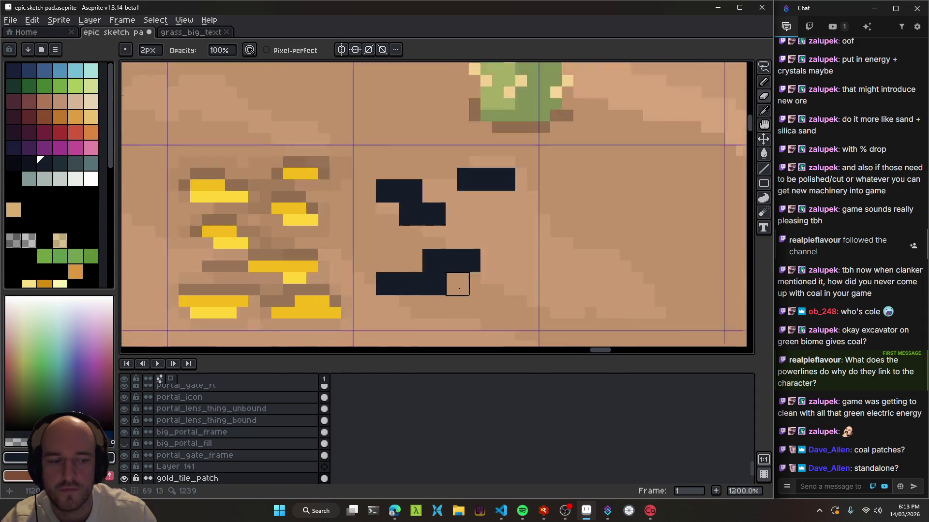
drag(459, 193, 487, 197)
scroll(490, 297, down, 4)
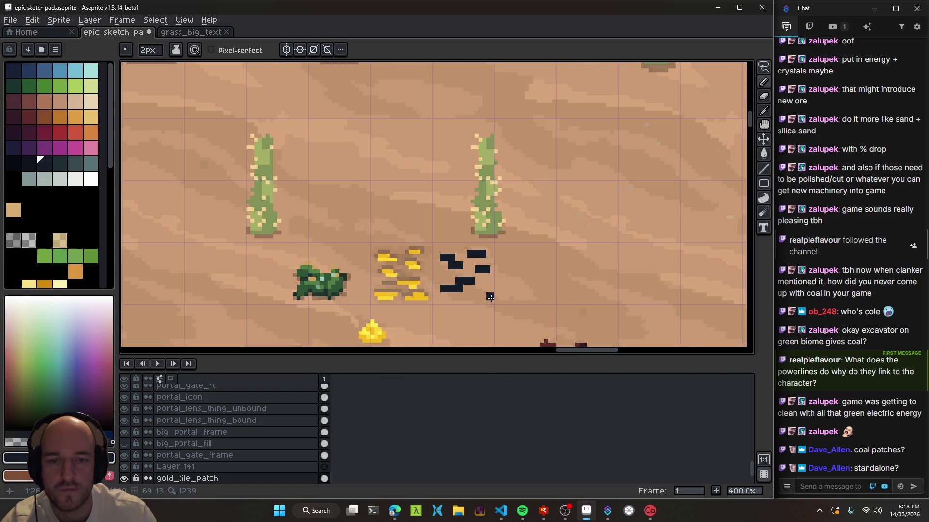
scroll(490, 297, down, 2)
scroll(429, 276, up, 6)
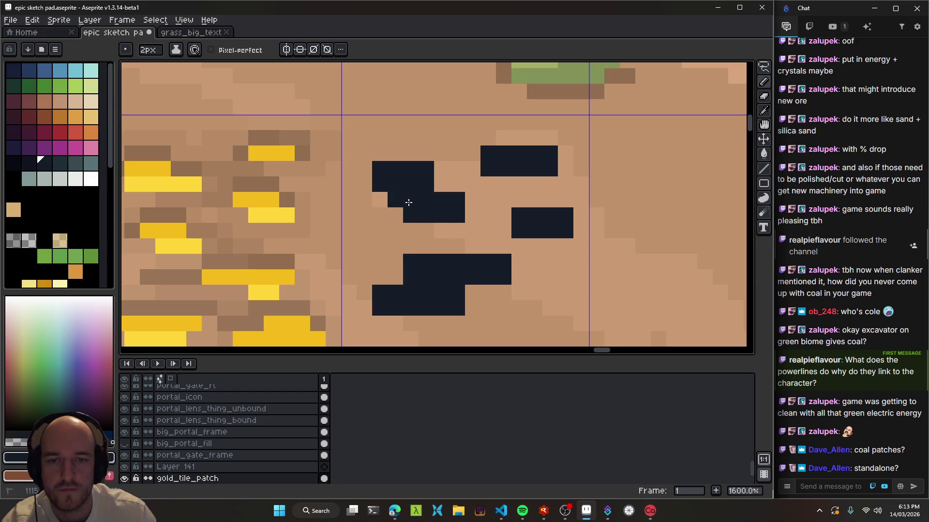
Extend the right clump with a dark strip and add two dark blocks near the lower clump
drag(503, 185, 535, 180)
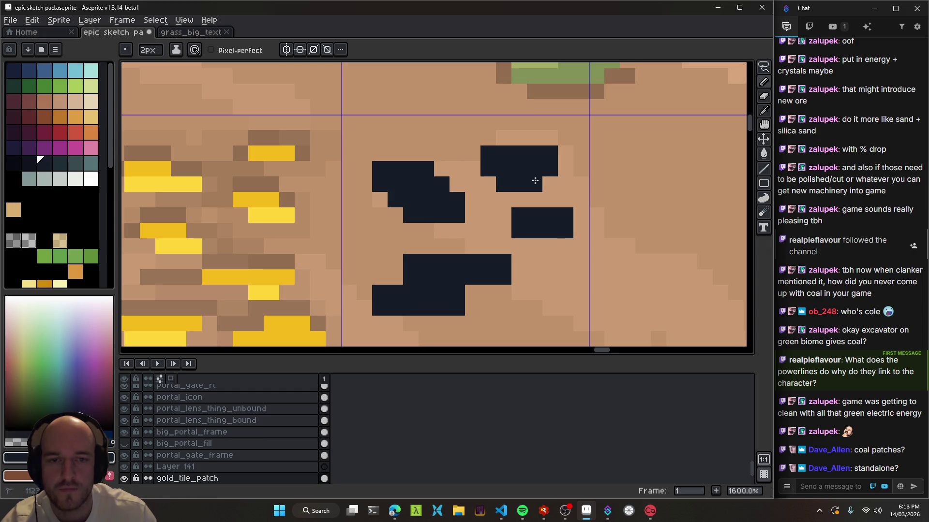
click(544, 254)
click(480, 290)
scroll(482, 290, down, 8)
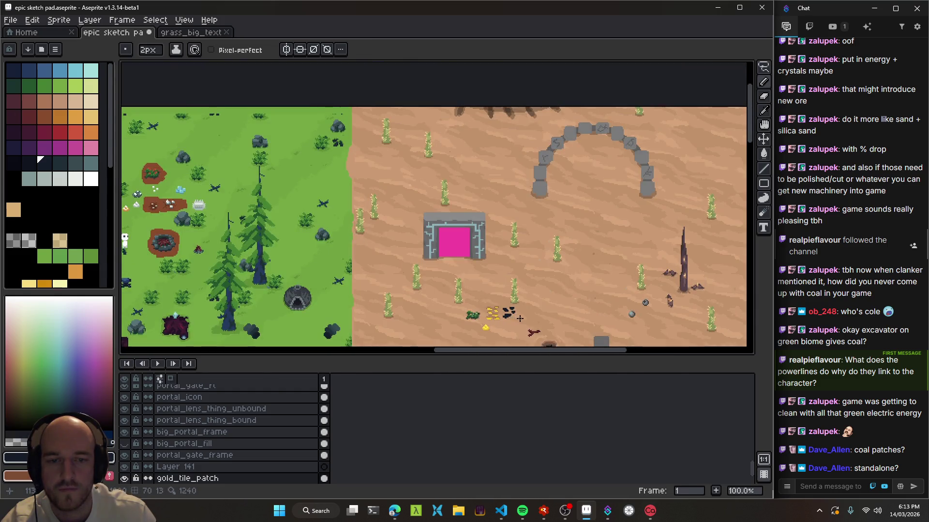
scroll(512, 309, up, 4)
scroll(465, 213, up, 4)
scroll(453, 249, down, 4)
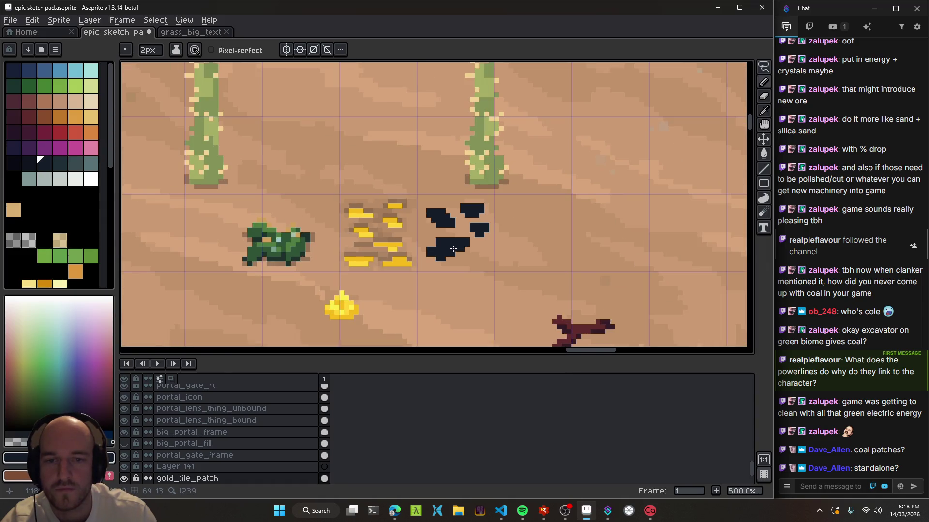
Flood-fill all four coal clumps with the next dark teal palette swatch
key(g)
scroll(450, 250, up, 2)
key(])
click(439, 198)
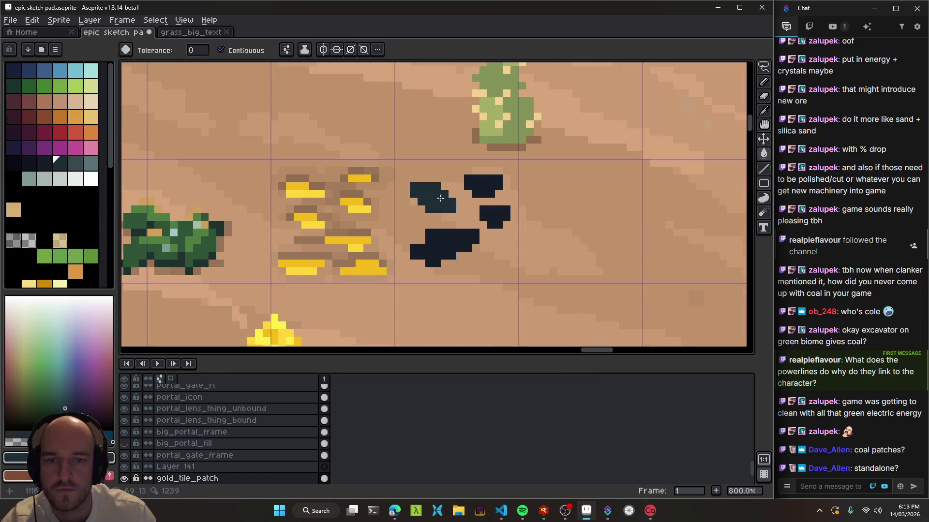
click(482, 184)
click(493, 211)
click(441, 246)
scroll(485, 290, down, 6)
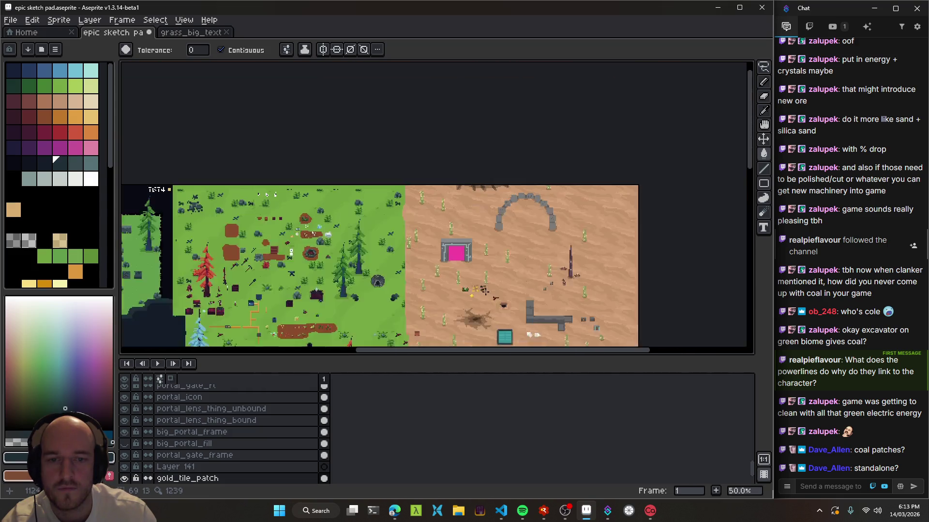
scroll(485, 291, up, 6)
Draw 1px darker near-black bands along the top edges of each clump
key(i)
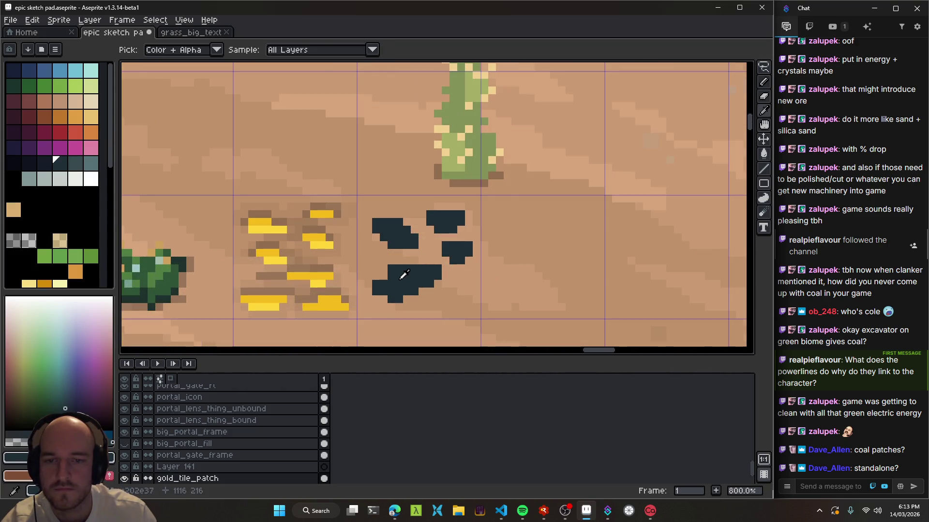
click(44, 163)
key(b)
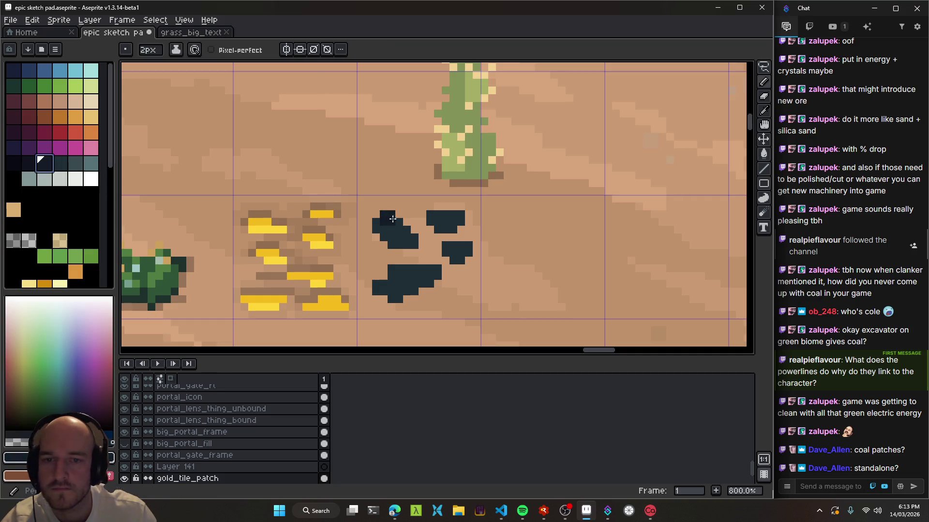
scroll(392, 219, up, 1)
key(minus)
mouse_move(366, 217)
mouse_down()
mouse_move(427, 233)
mouse_move(444, 248)
mouse_up()
drag(475, 202, 539, 201)
drag(536, 264, 505, 271)
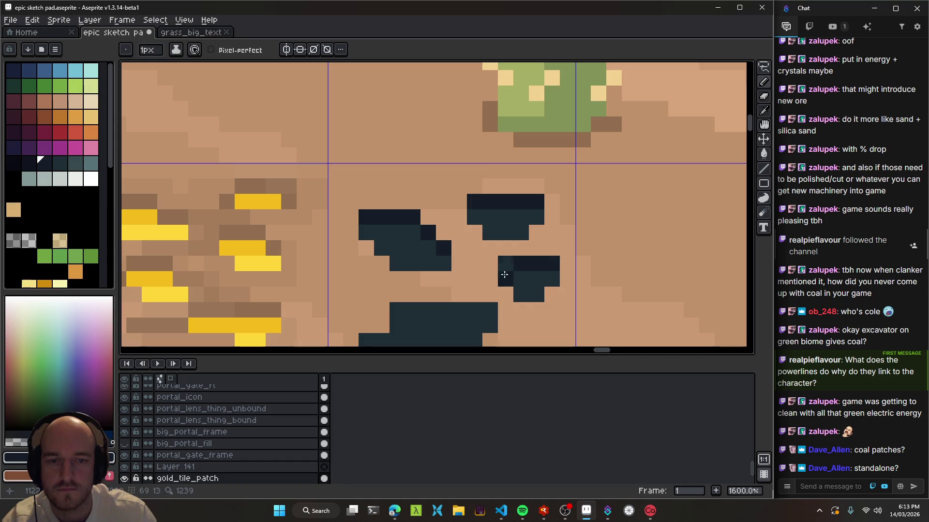
mouse_move(487, 311)
mouse_down()
mouse_move(541, 214)
mouse_move(449, 213)
mouse_up()
click(435, 243)
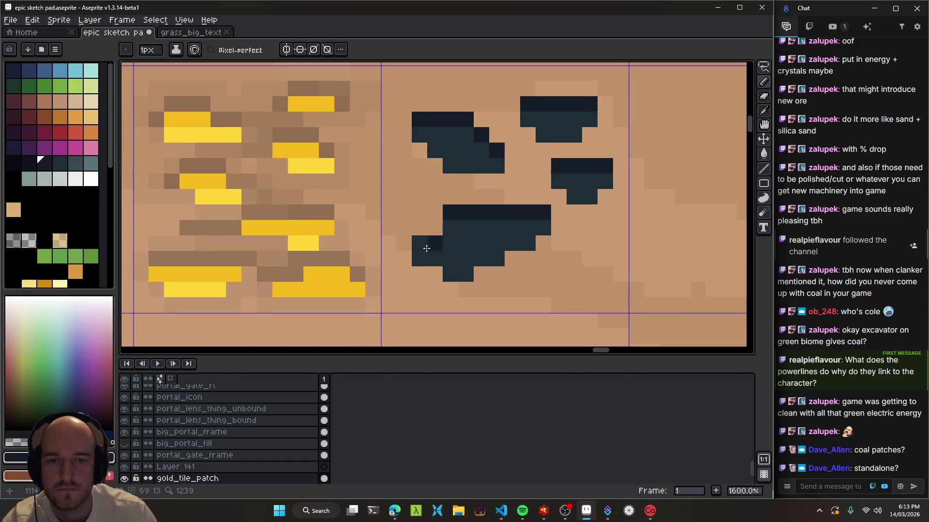
scroll(436, 247, down, 8)
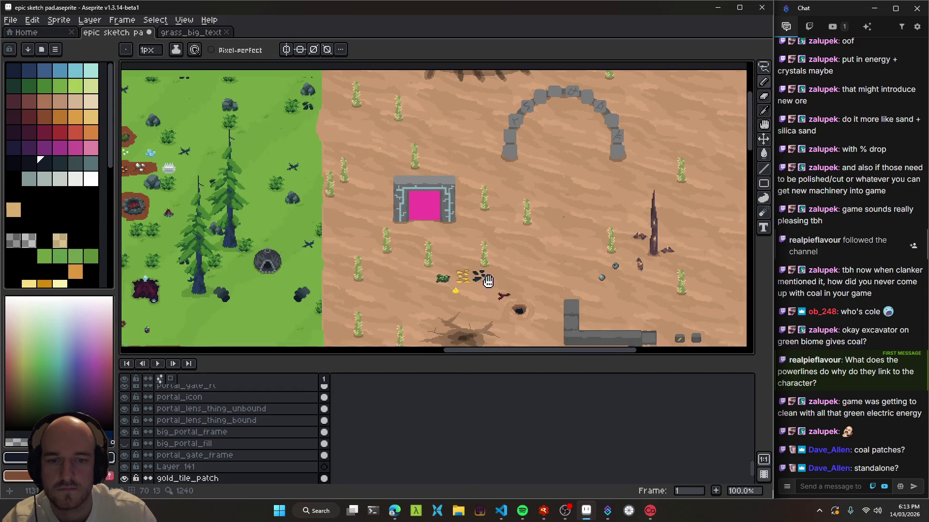
scroll(492, 282, up, 9)
click(13, 241)
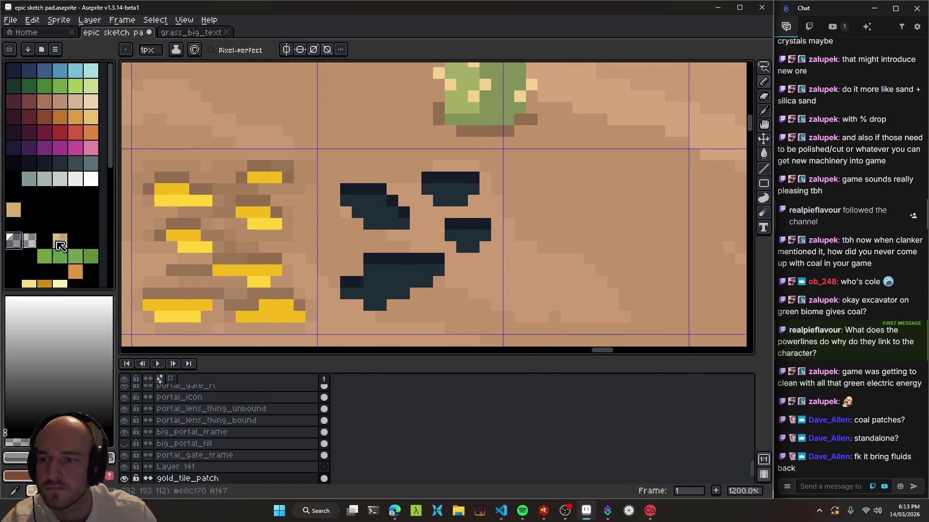
Paint translucent sand-brown pixels along the coal blob edges, undoing the last stroke
mouse_move(358, 270)
mouse_down()
mouse_move(346, 270)
mouse_move(437, 247)
mouse_up()
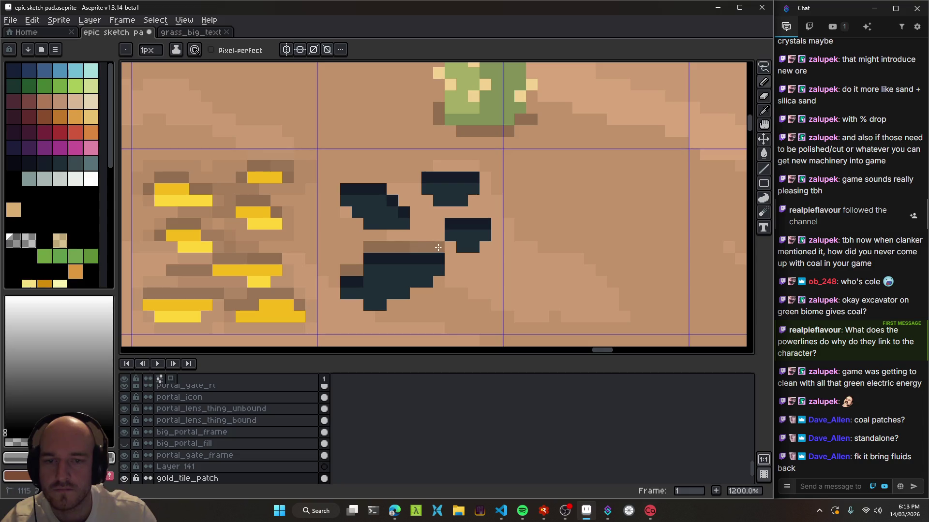
drag(382, 178, 346, 180)
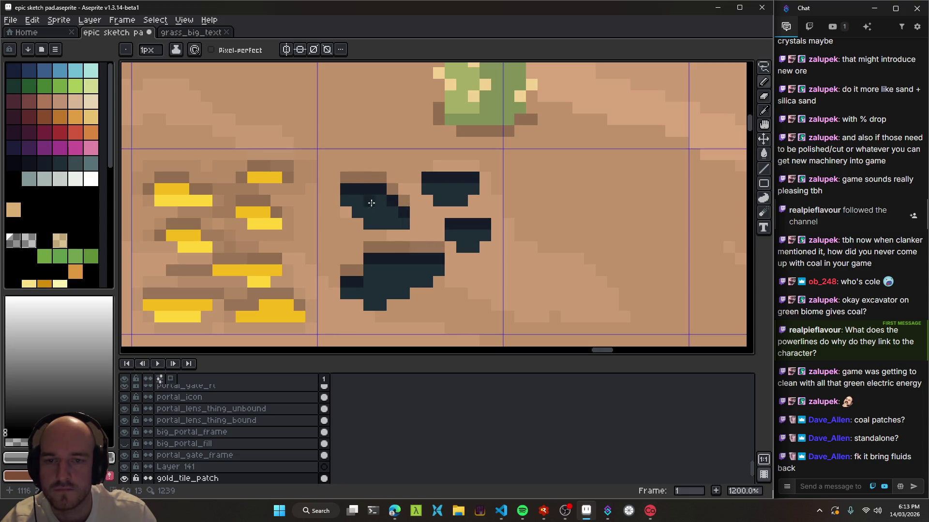
drag(427, 169, 474, 168)
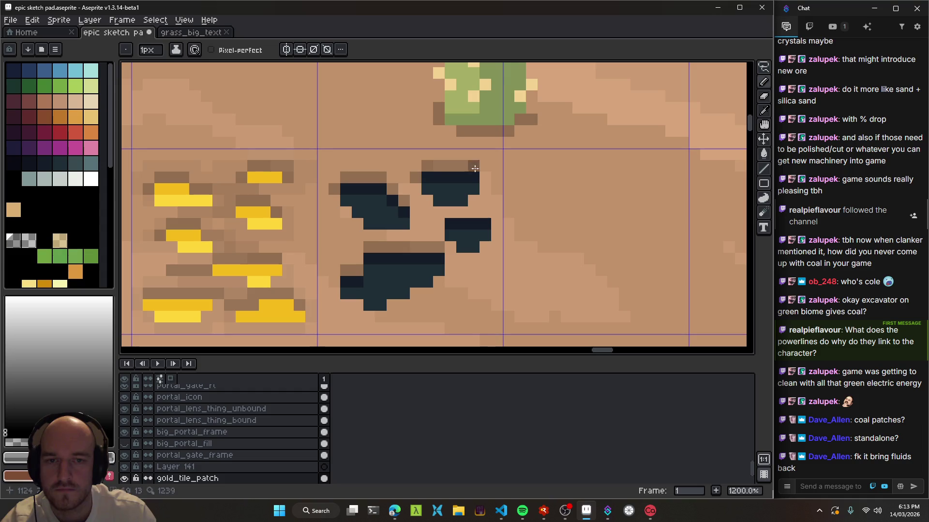
drag(448, 215, 485, 212)
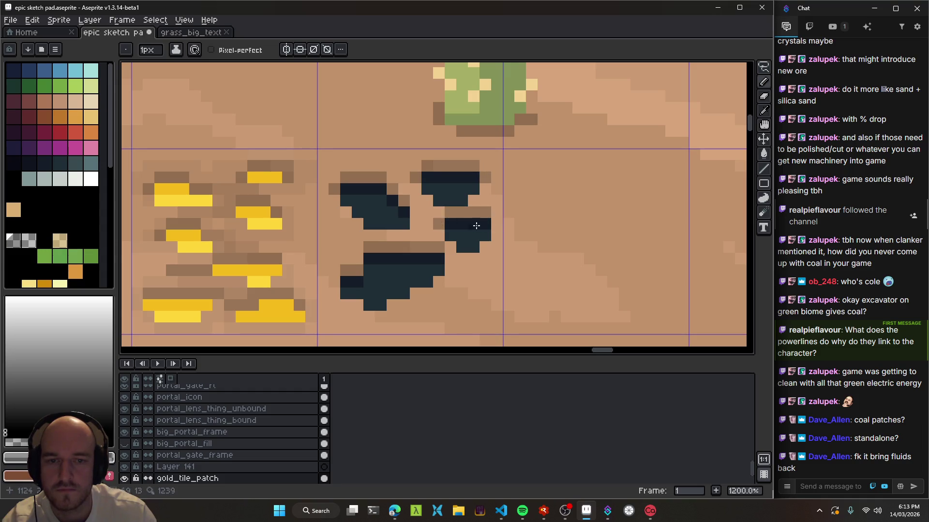
drag(437, 282, 414, 293)
scroll(479, 322, down, 8)
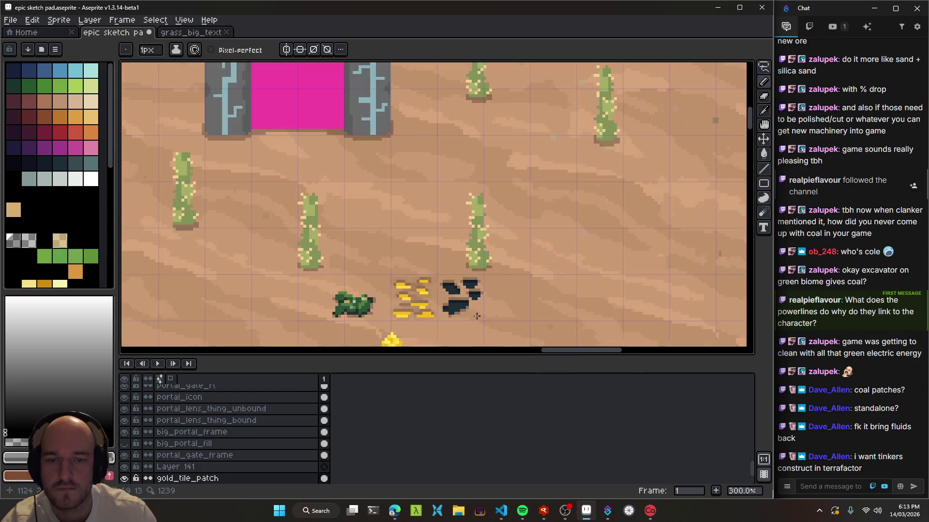
scroll(492, 320, up, 2)
key(ctrl+z)
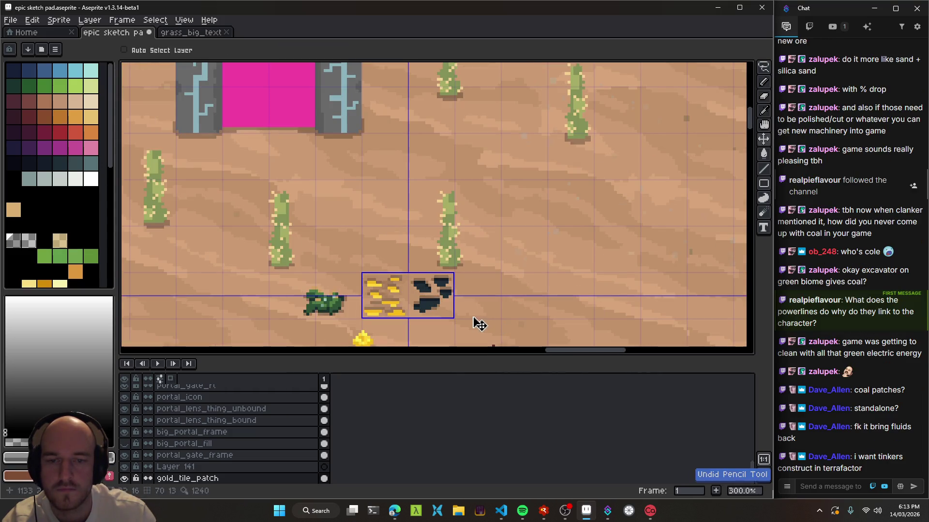
Pan back to the coal patch and save the epic sketch pad
scroll(460, 312, down, 2)
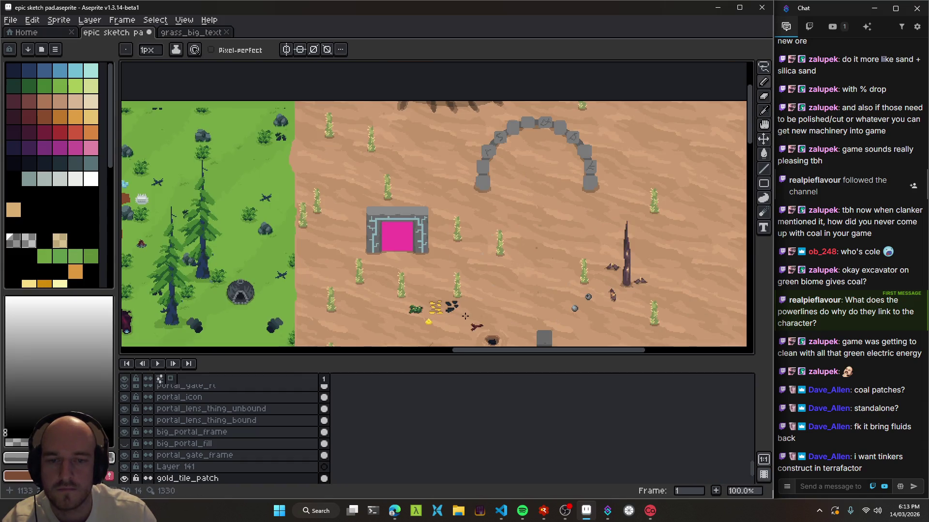
drag(465, 316, 476, 302)
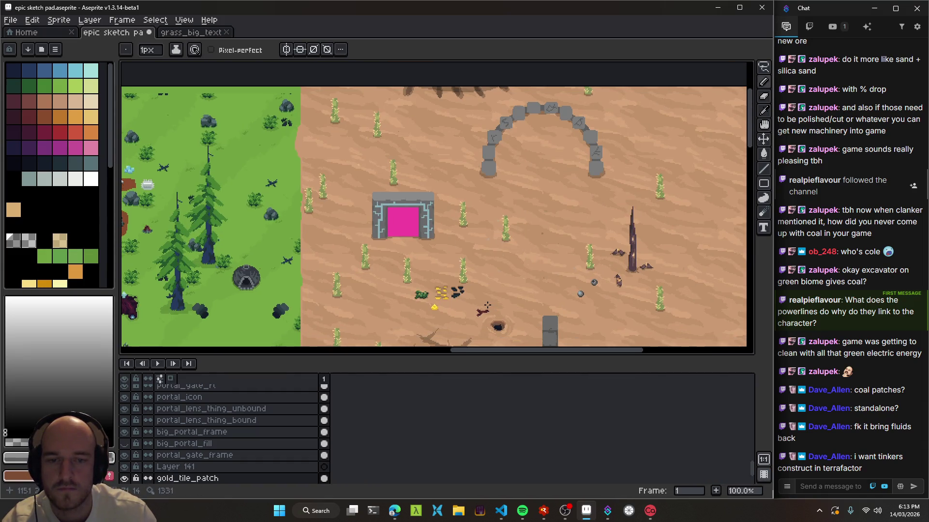
scroll(471, 304, up, 3)
drag(471, 303, 433, 266)
key(ctrl+s)
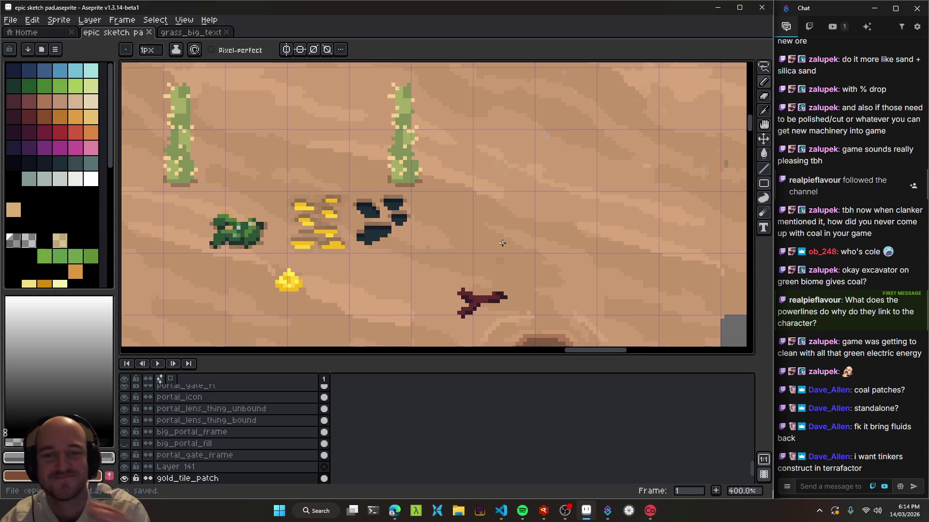
Zoom in on the coal sprite and darken rows of light pixels in the coal cluster
scroll(387, 218, up, 5)
drag(366, 191, 487, 254)
mouse_move(486, 252)
mouse_down()
mouse_move(497, 253)
mouse_move(424, 252)
mouse_move(479, 239)
mouse_up()
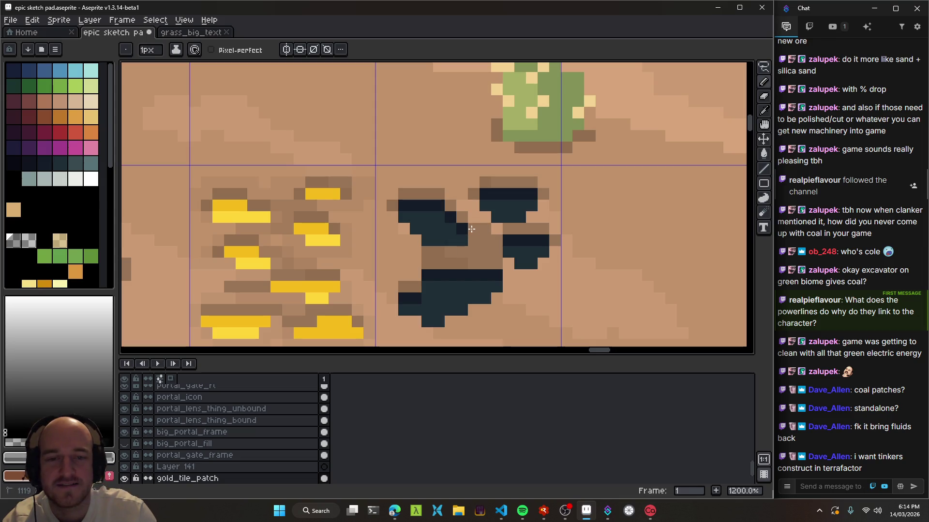
scroll(483, 224, down, 5)
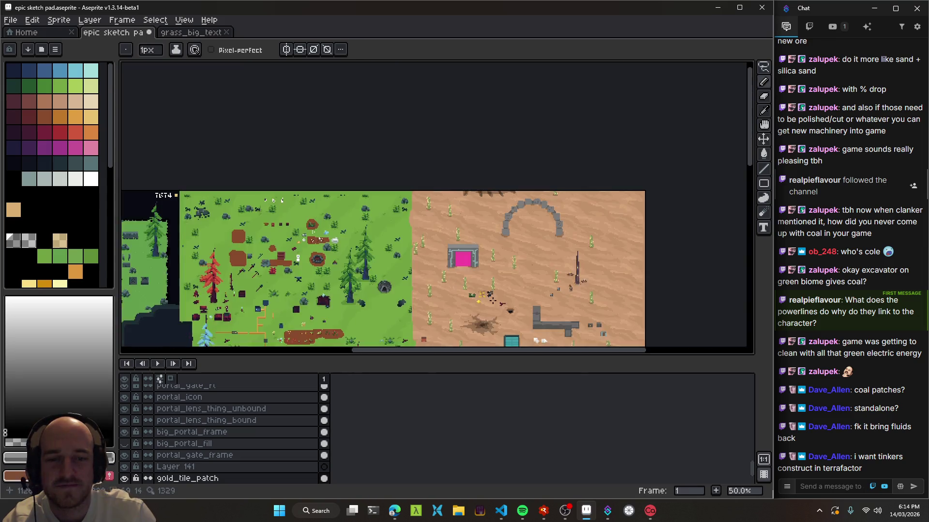
scroll(489, 291, up, 2)
scroll(490, 291, up, 5)
mouse_move(436, 263)
mouse_down()
mouse_move(400, 263)
mouse_move(443, 265)
mouse_move(463, 248)
mouse_move(463, 264)
mouse_move(442, 280)
mouse_move(463, 279)
mouse_up()
Repaint the pixels below a coal blob brown and darken those beside the coal ore
scroll(461, 276, down, 6)
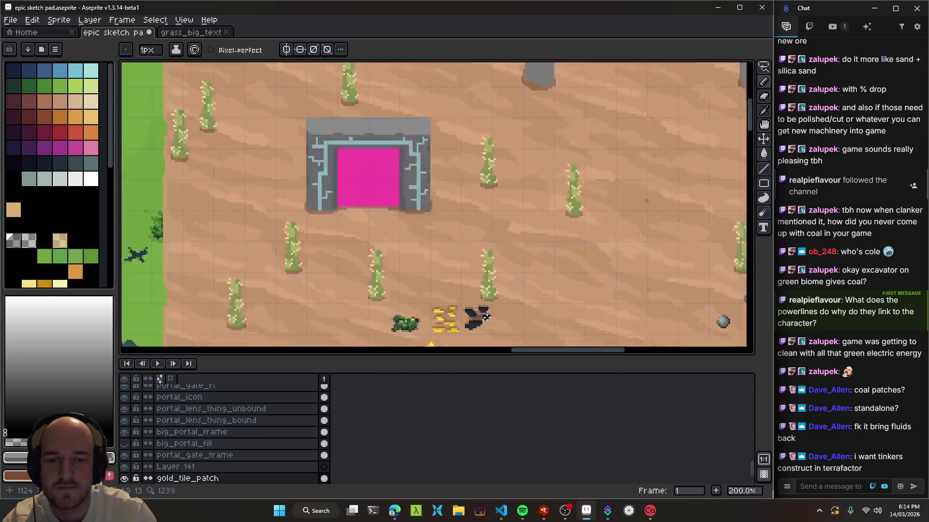
scroll(452, 319, up, 5)
mouse_move(452, 319)
mouse_down()
mouse_move(458, 290)
mouse_move(466, 292)
mouse_up()
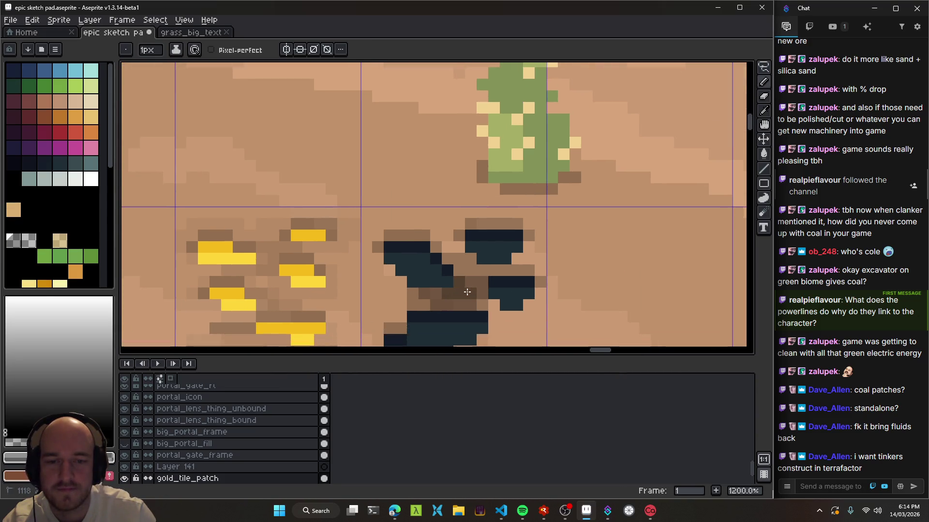
scroll(503, 321, down, 8)
scroll(494, 305, up, 1)
scroll(494, 304, up, 1)
scroll(493, 303, down, 1)
scroll(494, 304, up, 1)
scroll(472, 297, up, 6)
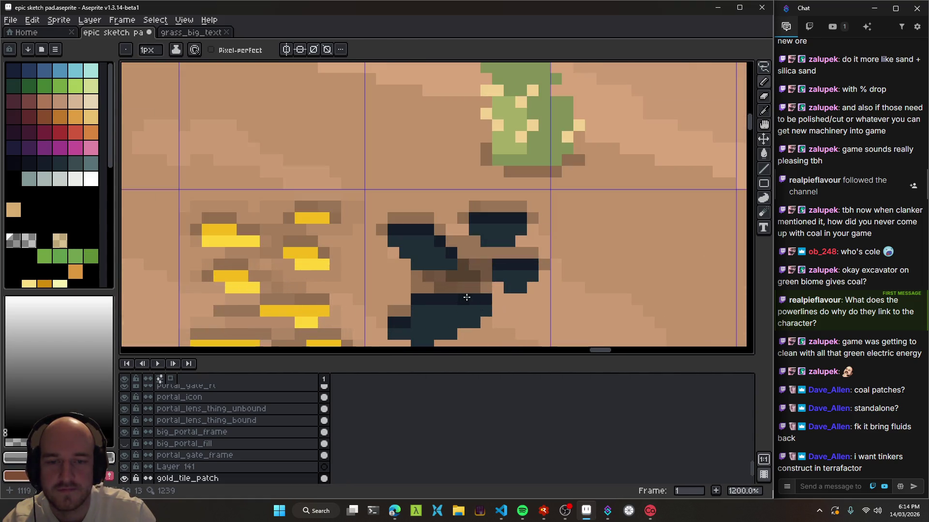
drag(392, 278, 402, 288)
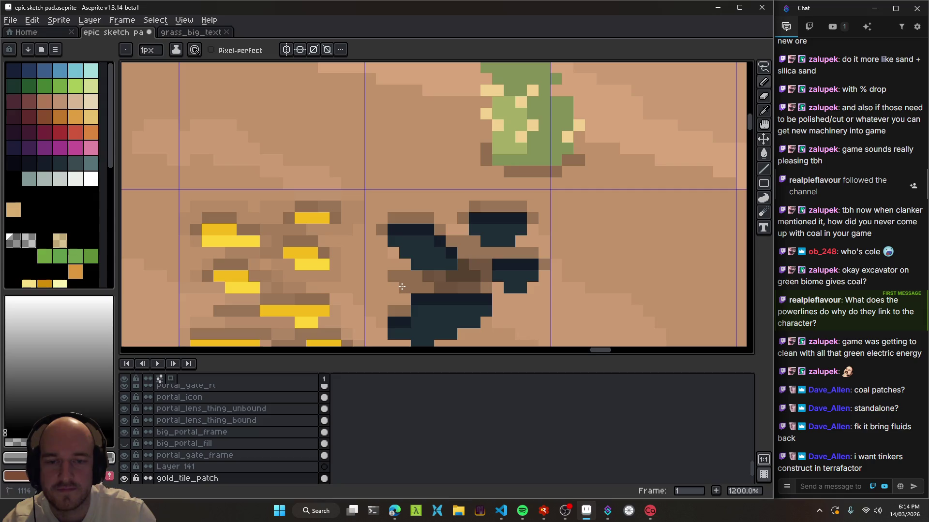
drag(510, 291, 510, 303)
Check the DEV FINISH countdown page in the web browser, then return to the sprite
scroll(501, 296, down, 5)
scroll(502, 296, up, 5)
scroll(501, 296, down, 7)
scroll(578, 319, down, 1)
scroll(578, 319, up, 1)
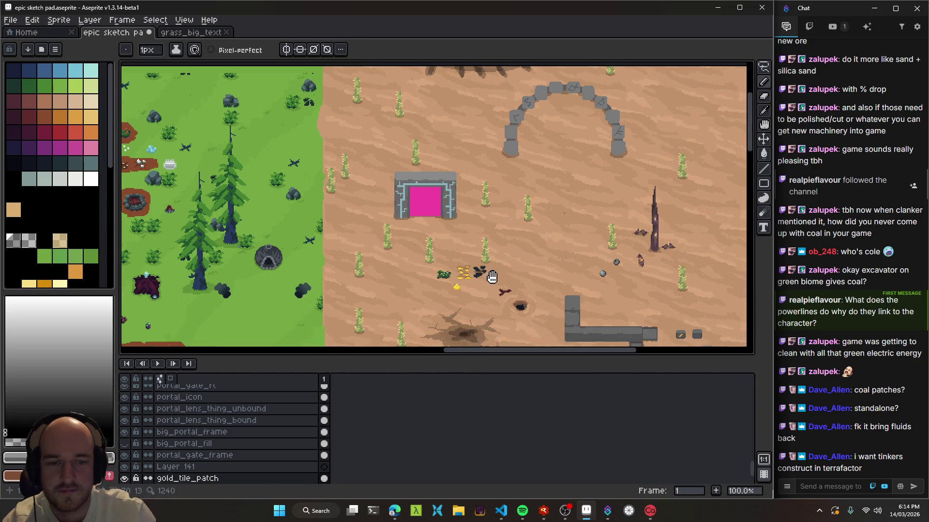
scroll(411, 258, up, 5)
scroll(411, 259, up, 1)
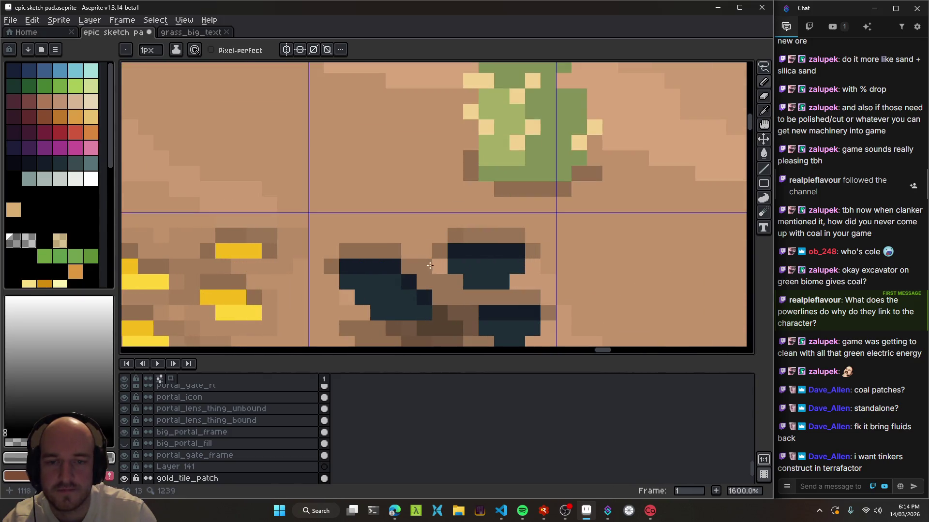
scroll(494, 284, down, 3)
scroll(494, 285, down, 3)
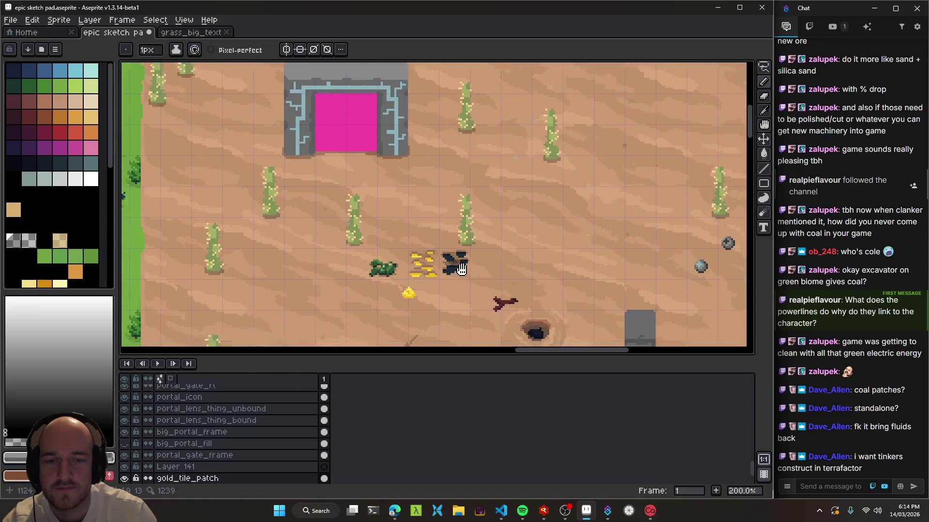
click(395, 510)
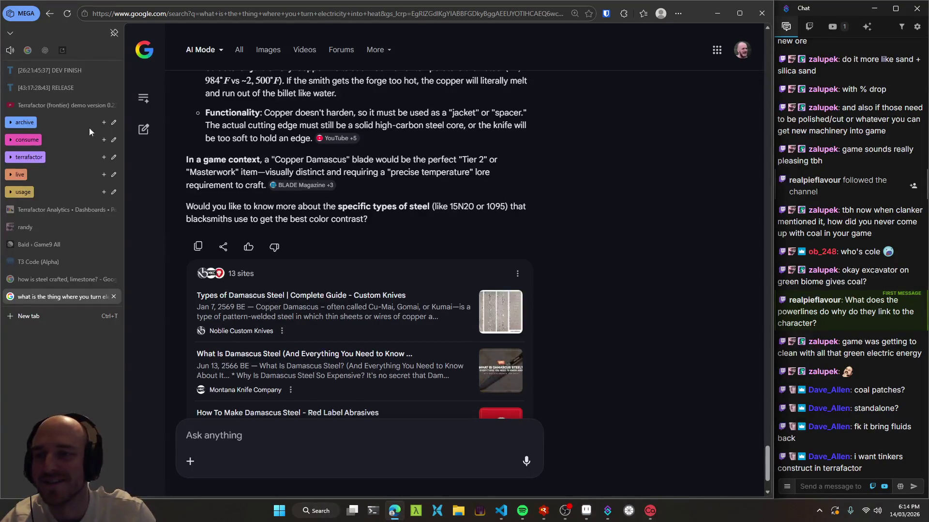
click(66, 72)
click(717, 13)
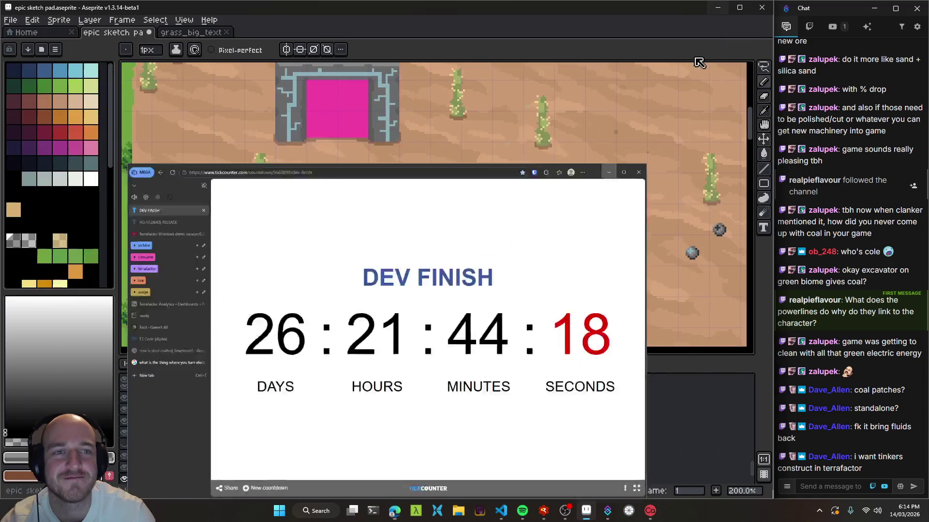
Switch to the Pencil and shrink the brush to 1px
scroll(454, 246, up, 5)
scroll(454, 246, up, 3)
key(b)
scroll(480, 234, down, 6)
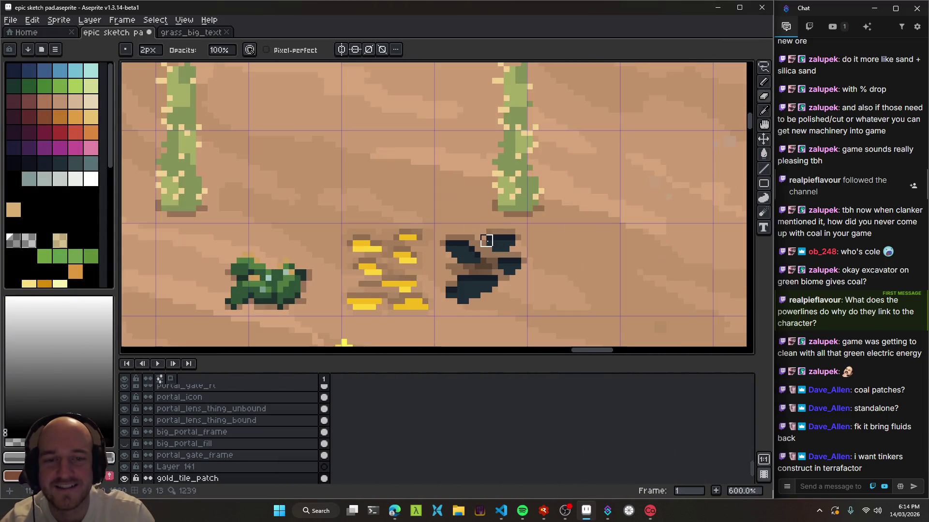
scroll(475, 235, down, 4)
scroll(437, 223, up, 5)
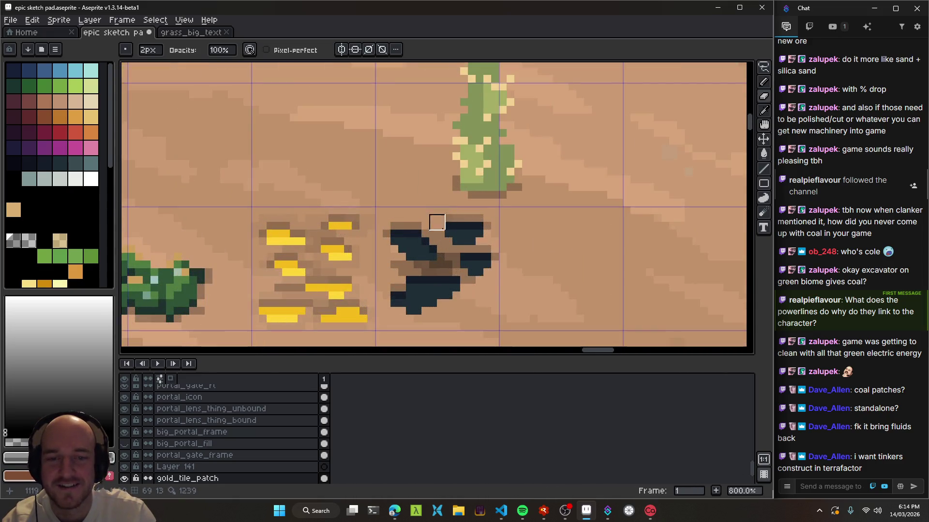
key(minus)
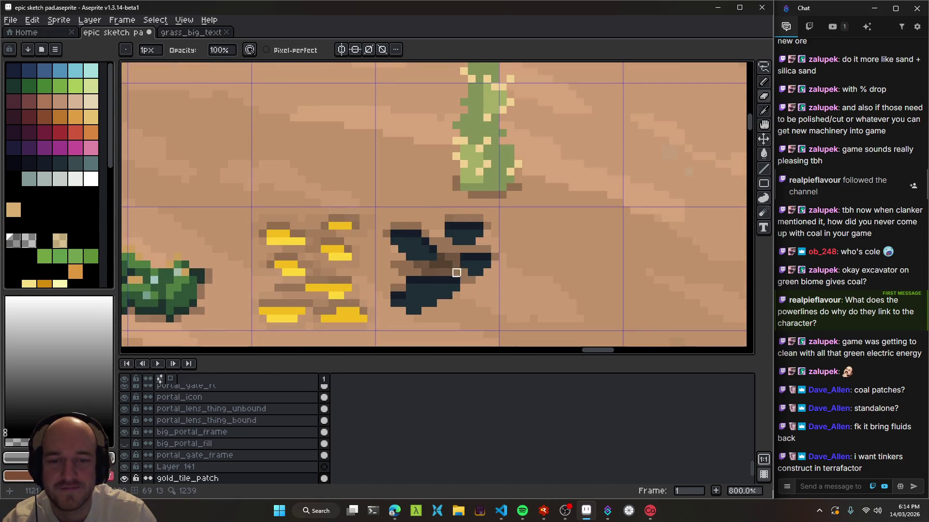
scroll(484, 261, down, 7)
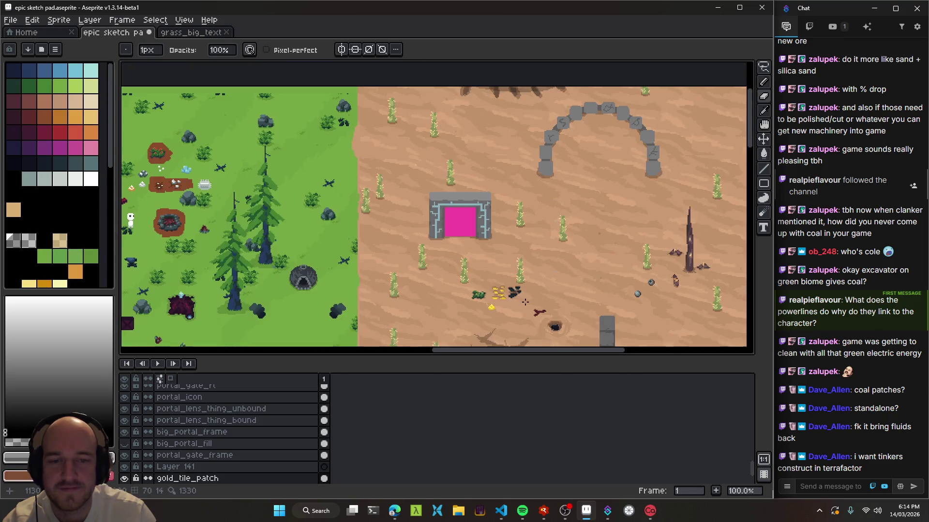
scroll(494, 271, up, 8)
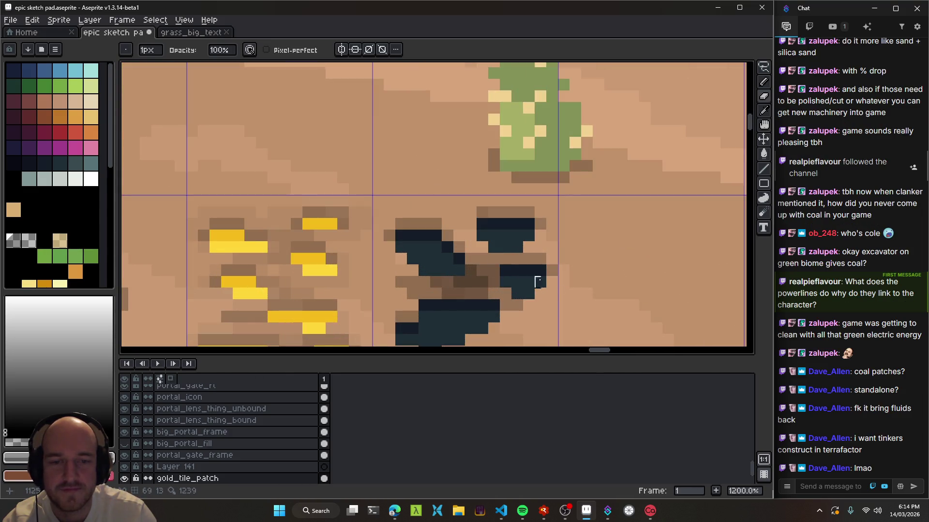
key(b)
scroll(529, 274, down, 8)
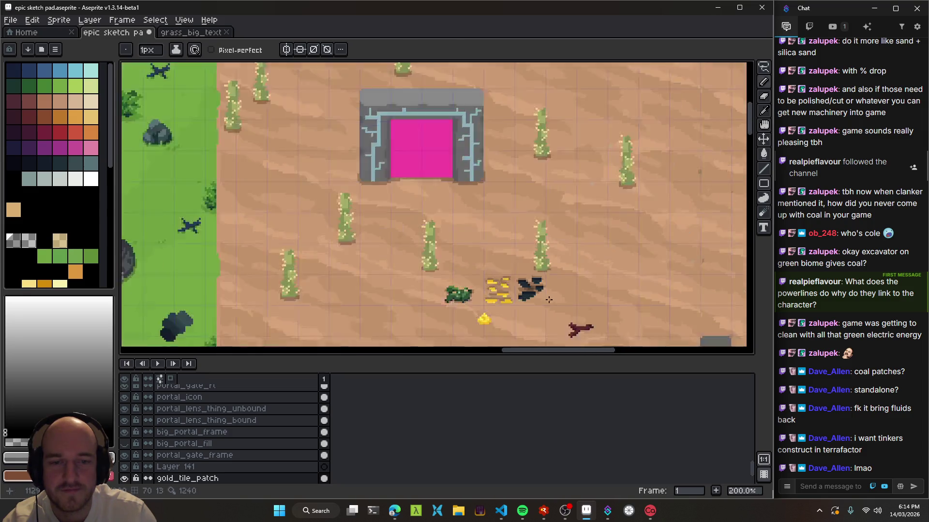
Save the desert mockup sprite file with Ctrl+S
key(ctrl+s)
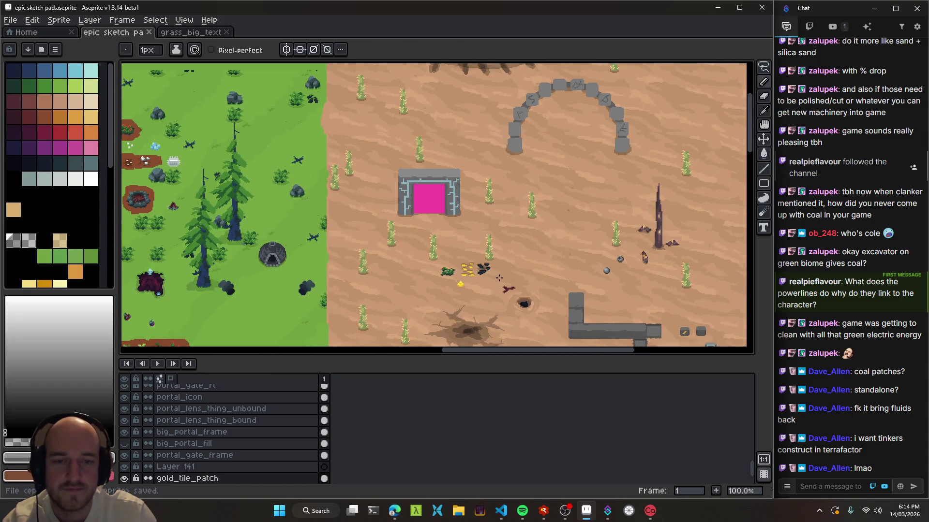
scroll(494, 276, up, 2)
key(v)
scroll(468, 256, up, 4)
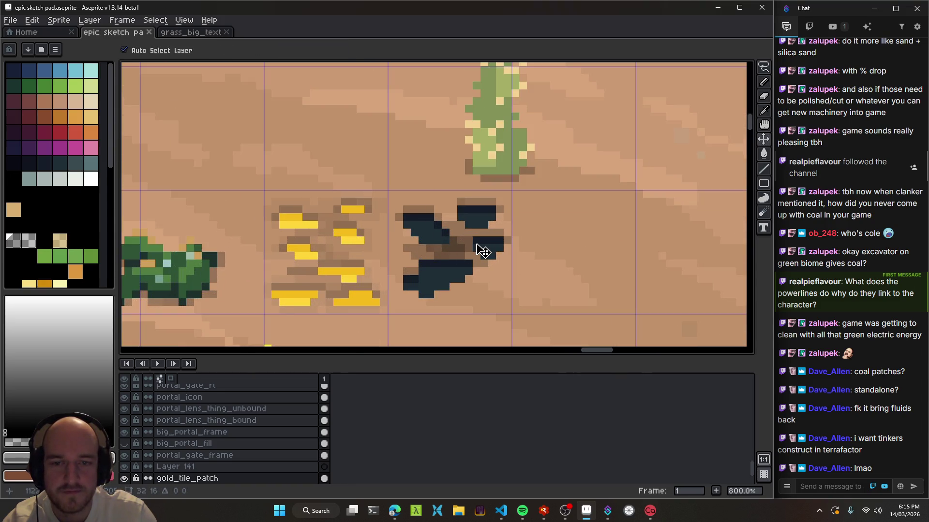
Cut the coal patch out of the gold layer and paste it in place on a new layer
mouse_move(510, 301)
mouse_down()
mouse_move(473, 234)
mouse_move(455, 270)
mouse_move(400, 188)
mouse_move(338, 162)
mouse_up()
key(m)
key(Delete)
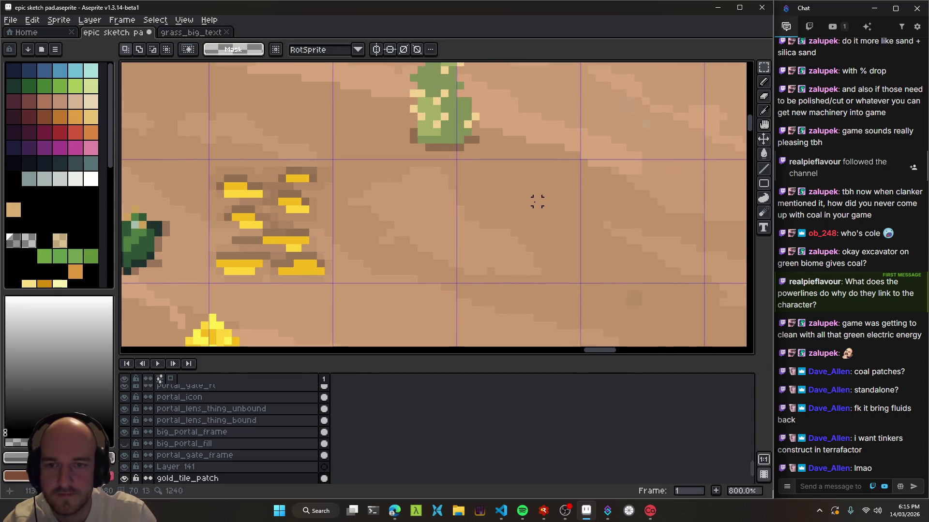
key(shift+n)
key(ctrl+v)
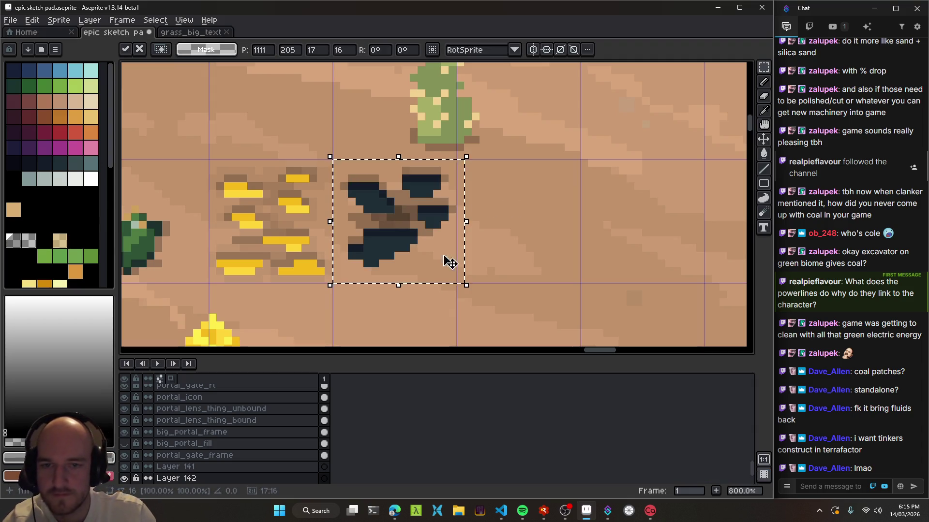
key(Return)
key(v)
Save the sprite with the coal patch on its own layer
scroll(411, 237, up, 2)
drag(426, 225, 466, 218)
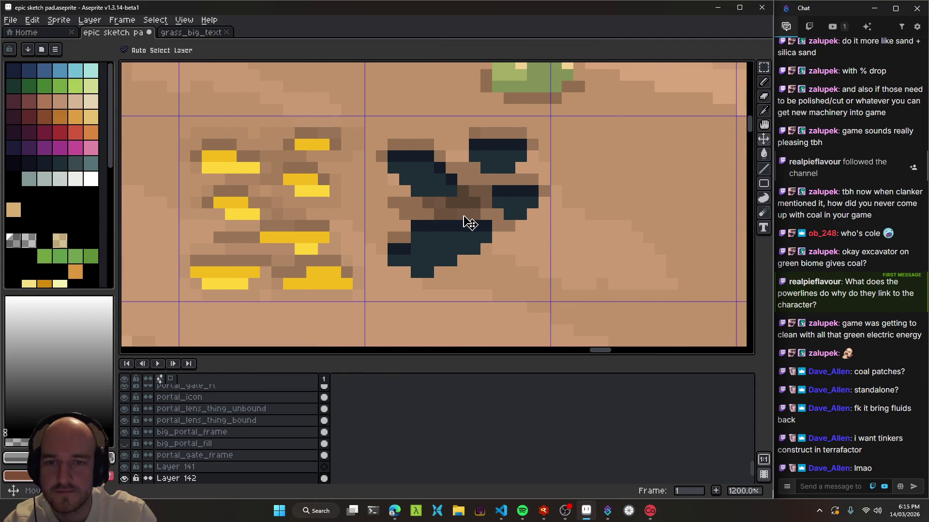
scroll(514, 269, down, 5)
scroll(514, 269, down, 5)
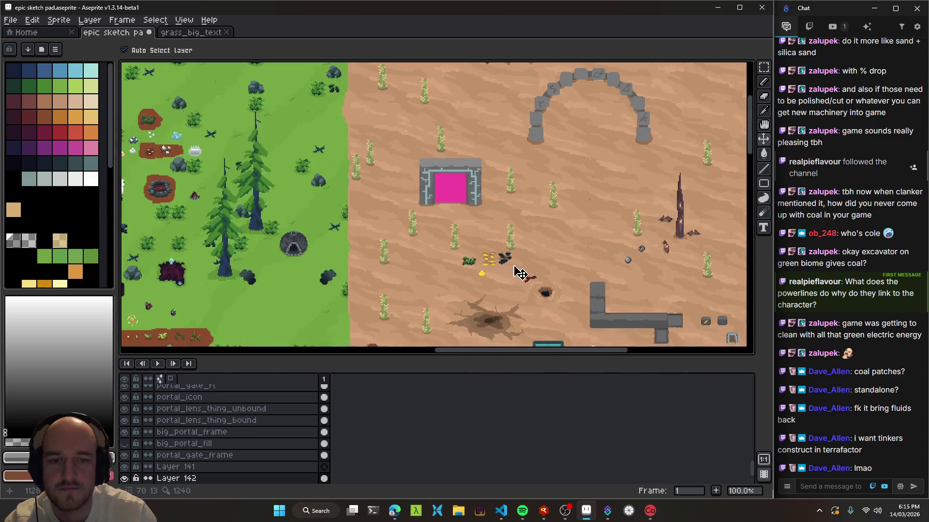
scroll(487, 251, up, 5)
key(ctrl+s)
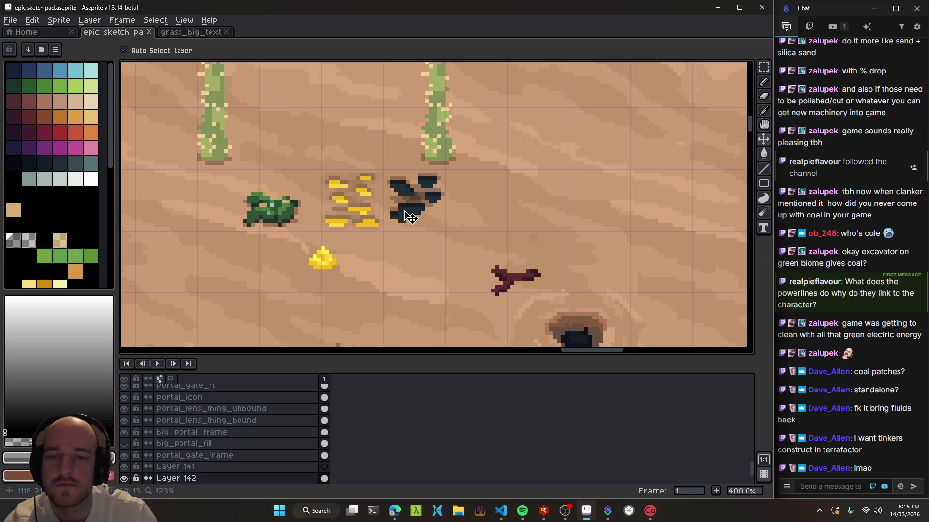
Nudge the coal patch down one pixel, then select the coal sprite's layer instead of gold_tile_patch
drag(408, 217, 418, 220)
scroll(412, 216, up, 4)
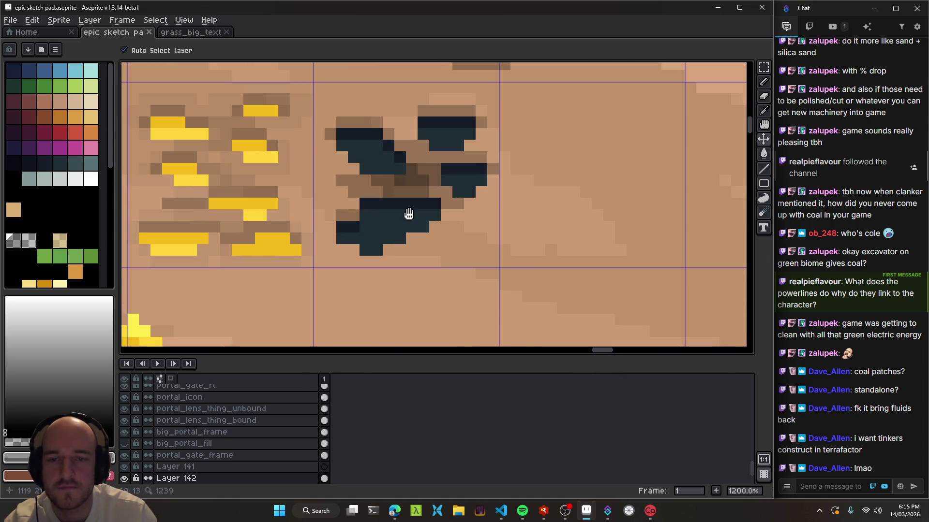
click(28, 240)
key(b)
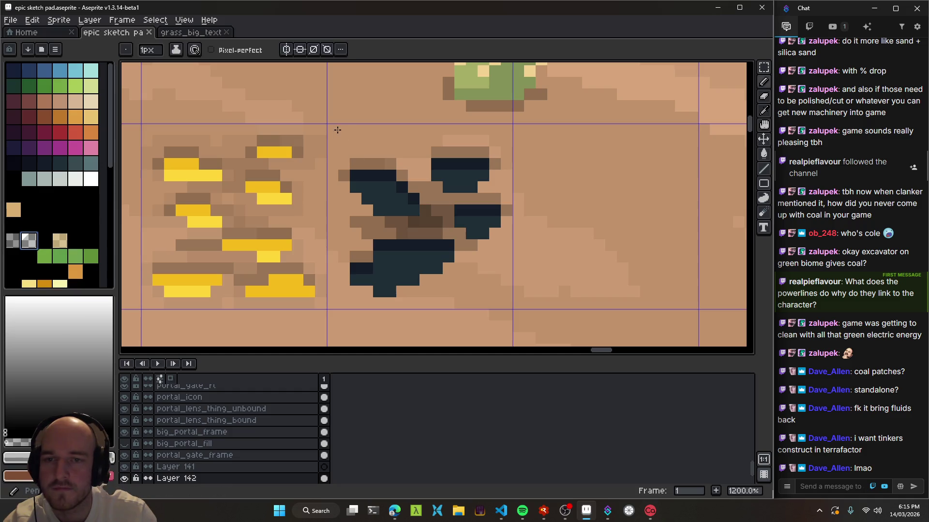
scroll(506, 304, down, 5)
key(v)
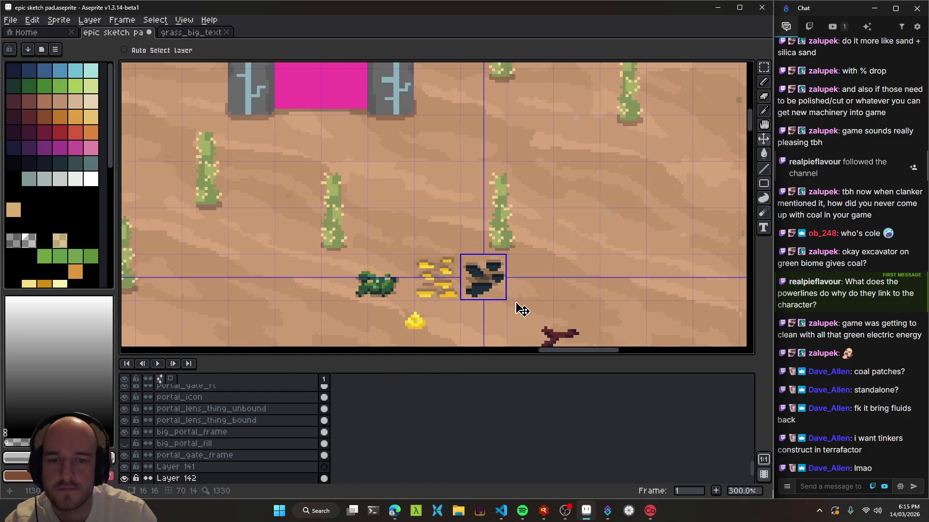
scroll(415, 258, down, 2)
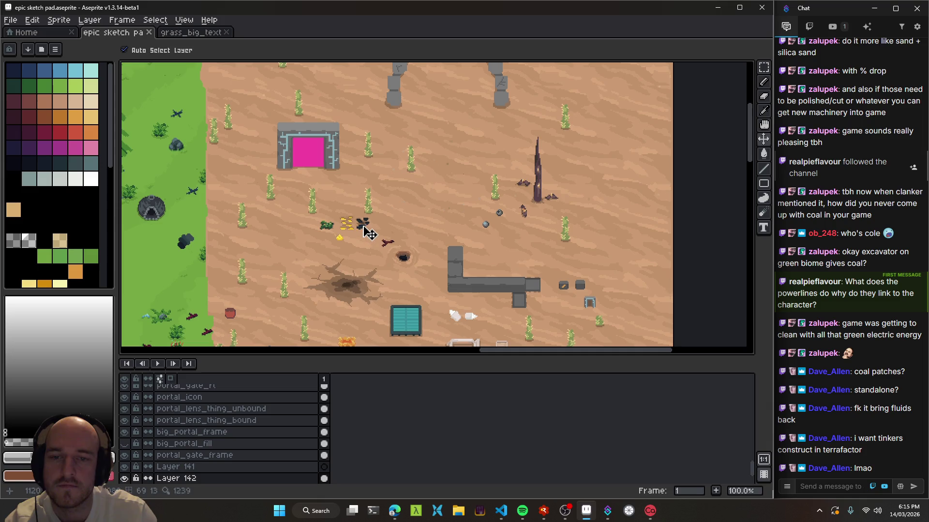
scroll(367, 234, up, 3)
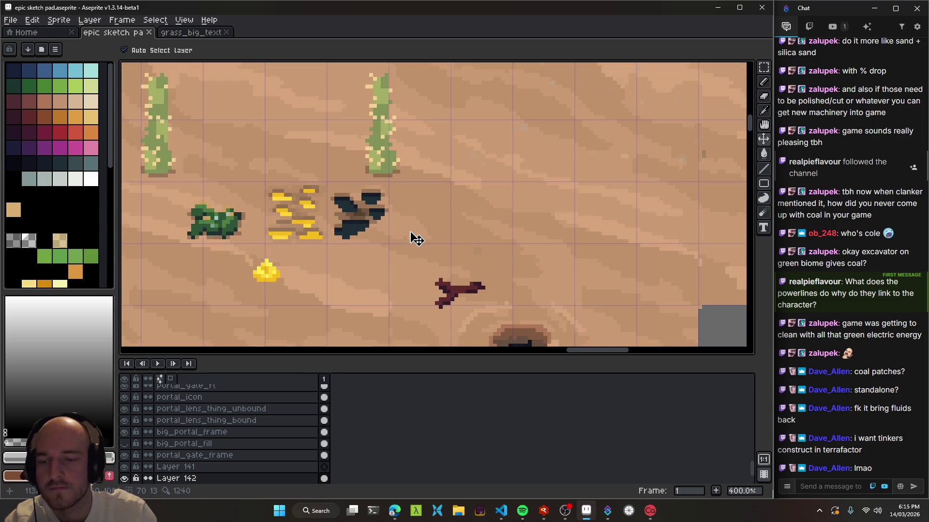
click(309, 228)
click(370, 239)
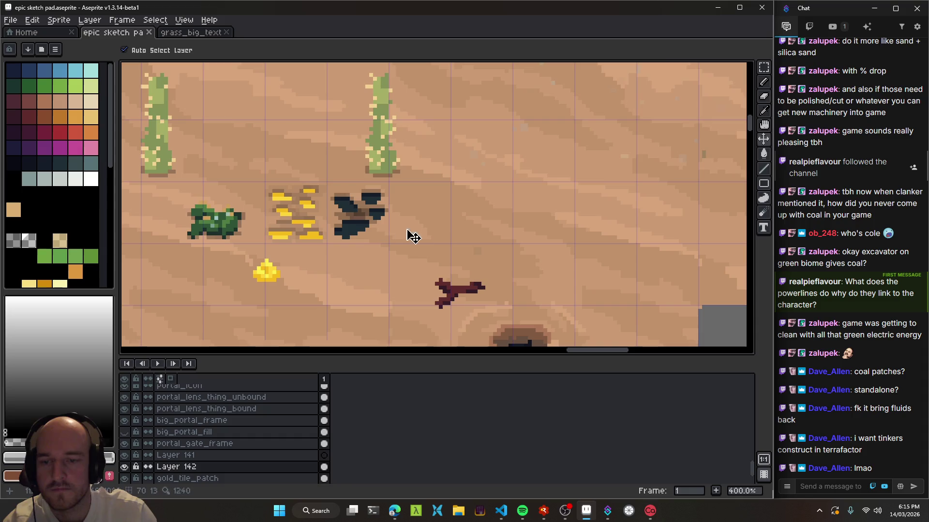
Rename the coal layer to coal_patch in Layer Properties and save the file
key(shift+p)
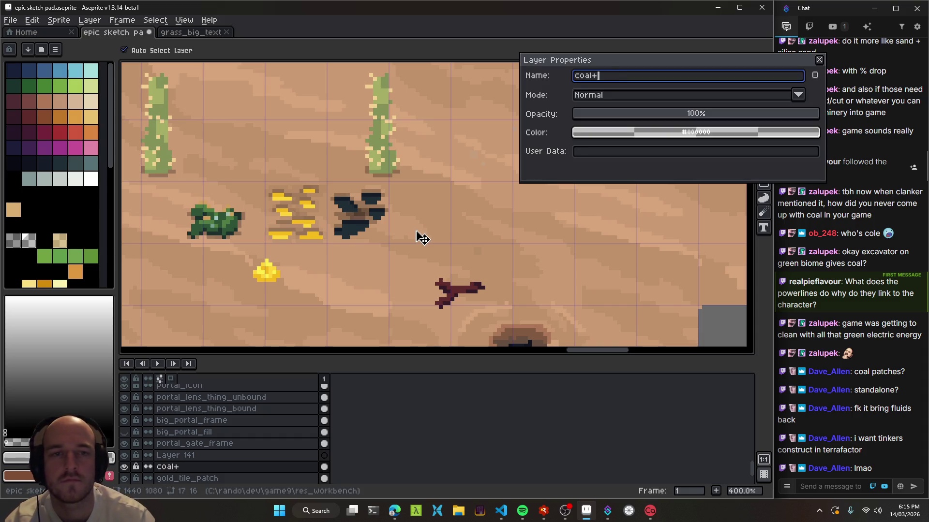
text(coal_patch)
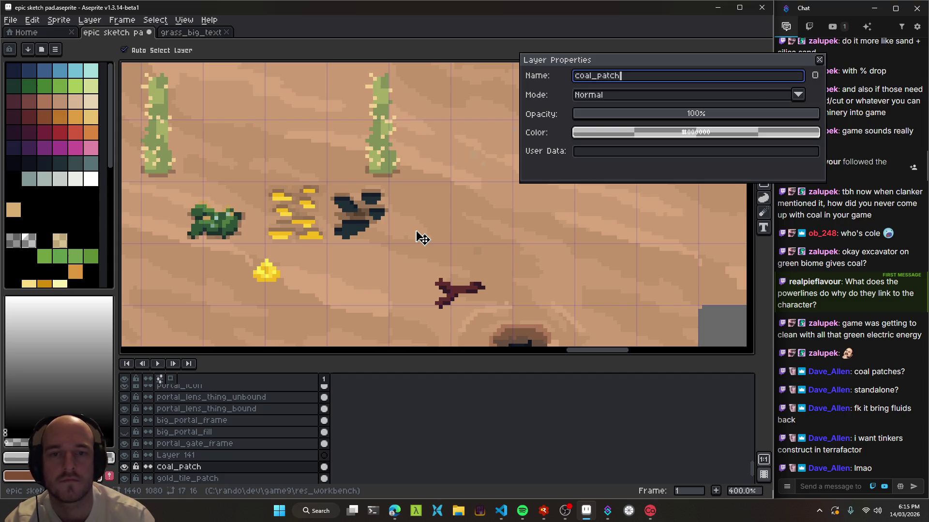
key(Return)
key(ctrl+s)
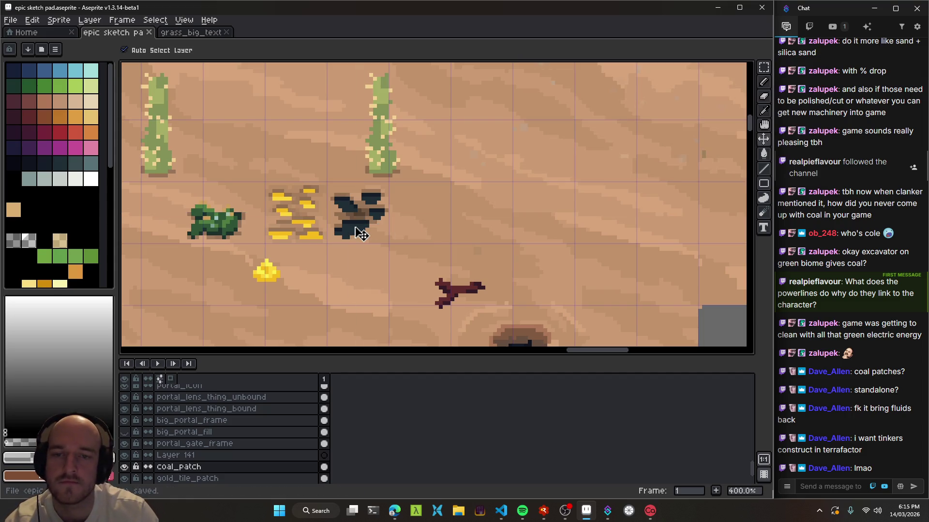
Pan and zoom across the desert map to review the coal patch beside the gold
mouse_move(367, 227)
mouse_down()
mouse_move(522, 233)
mouse_move(443, 215)
mouse_up()
scroll(522, 232, down, 3)
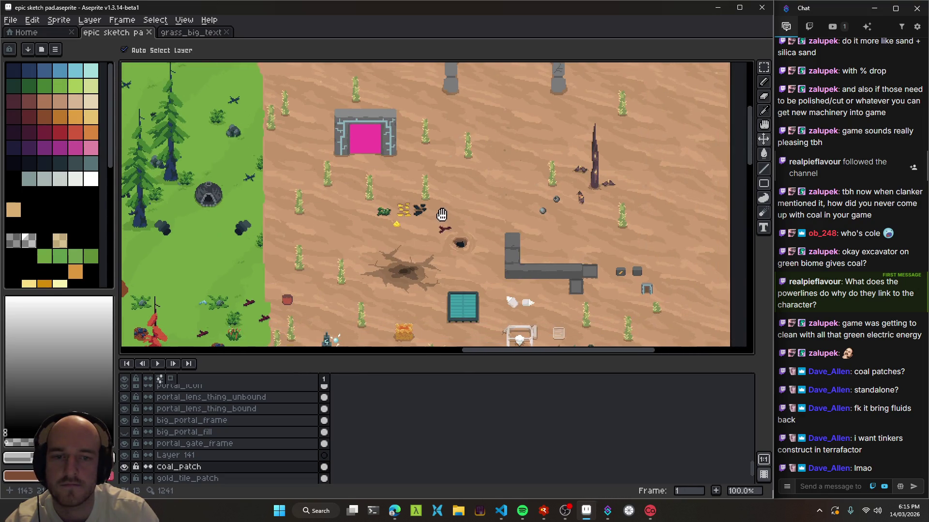
scroll(421, 216, up, 2)
scroll(443, 223, down, 3)
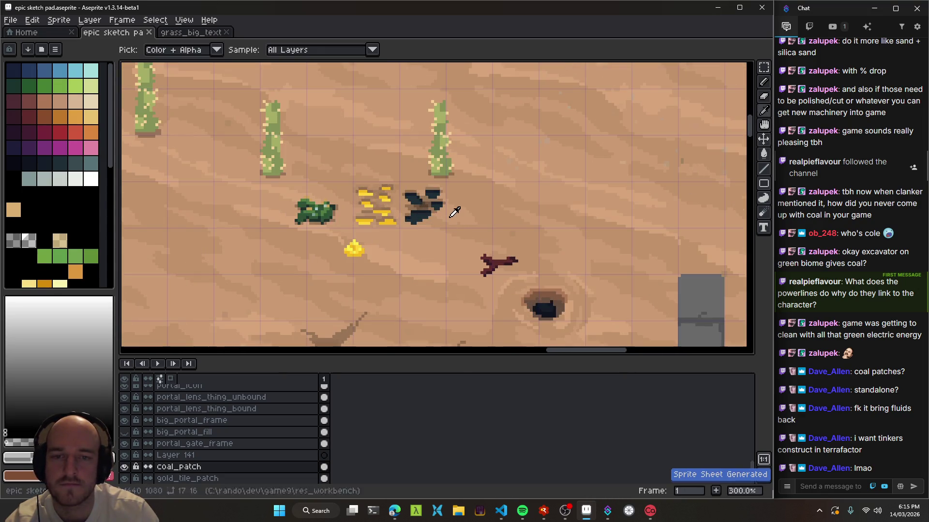
scroll(435, 220, up, 1)
drag(435, 220, 459, 218)
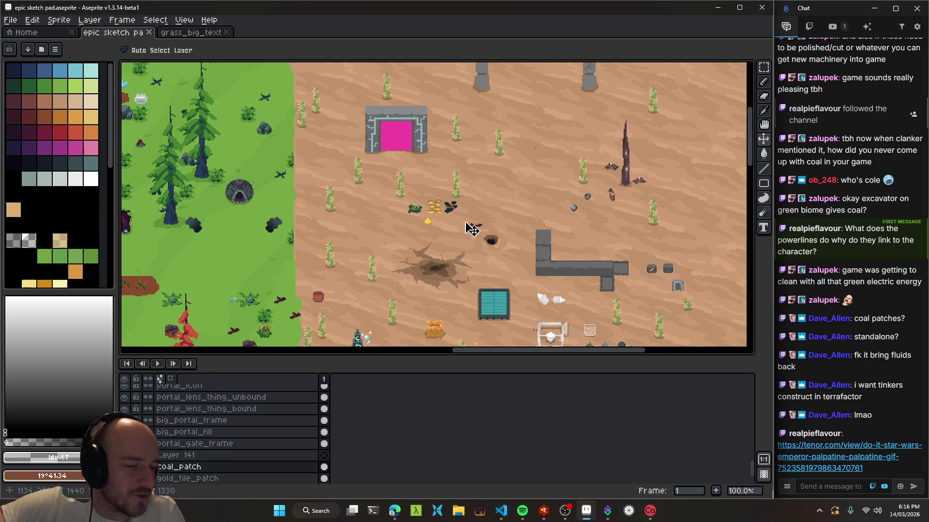
click(832, 457)
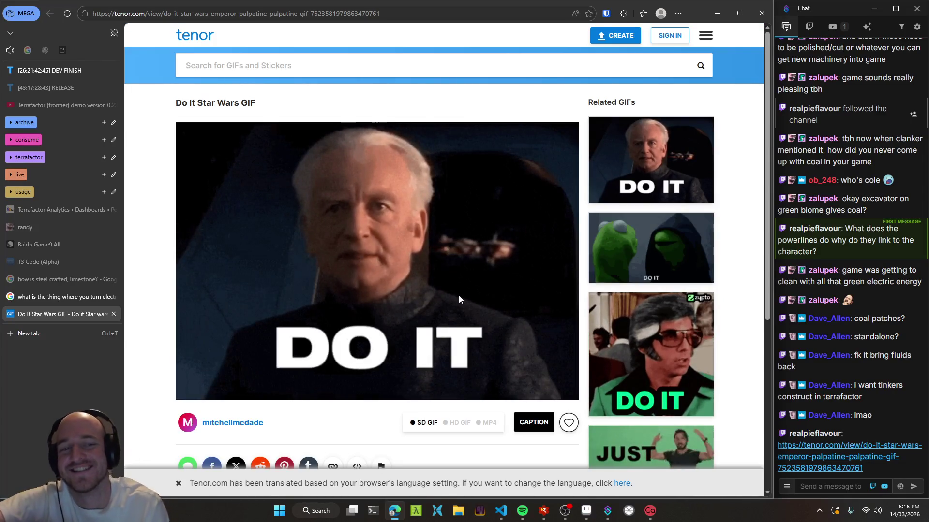
middle_click(68, 317)
click(715, 14)
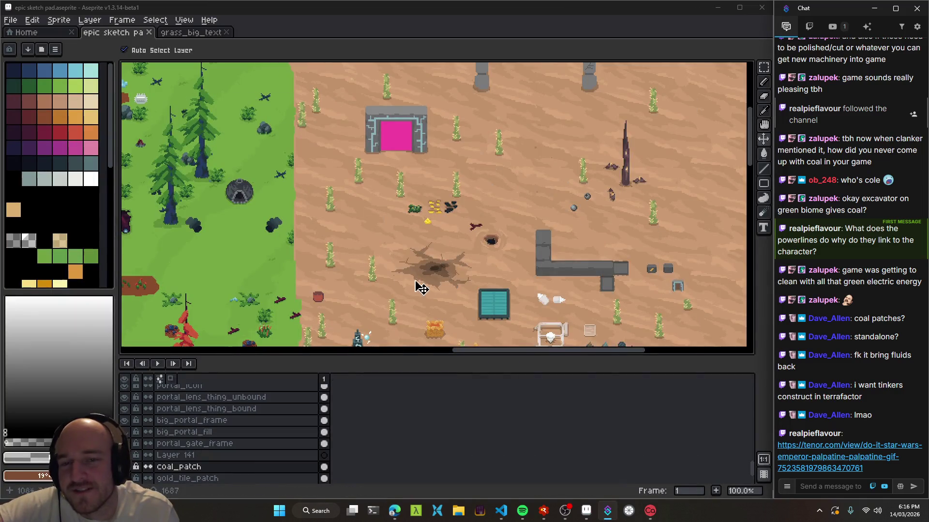
scroll(465, 213, up, 1)
scroll(435, 225, down, 5)
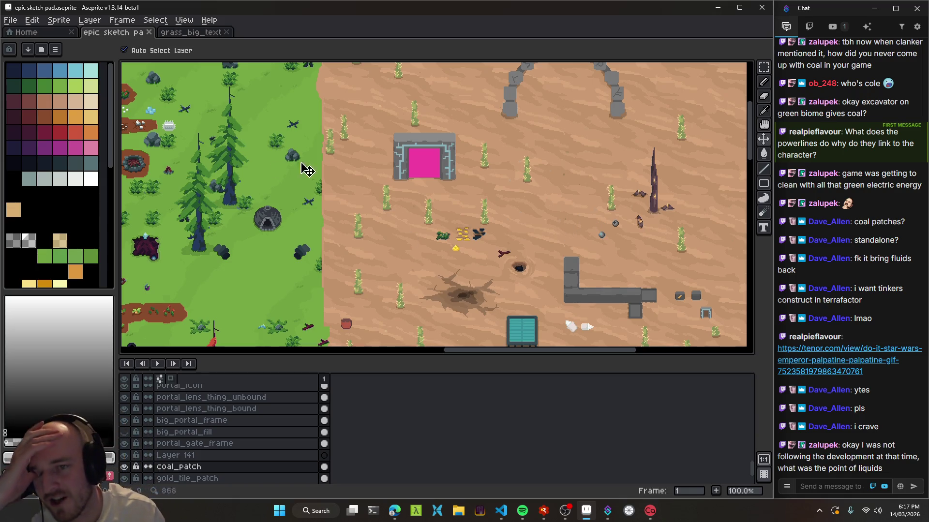
scroll(425, 223, down, 3)
scroll(421, 225, up, 2)
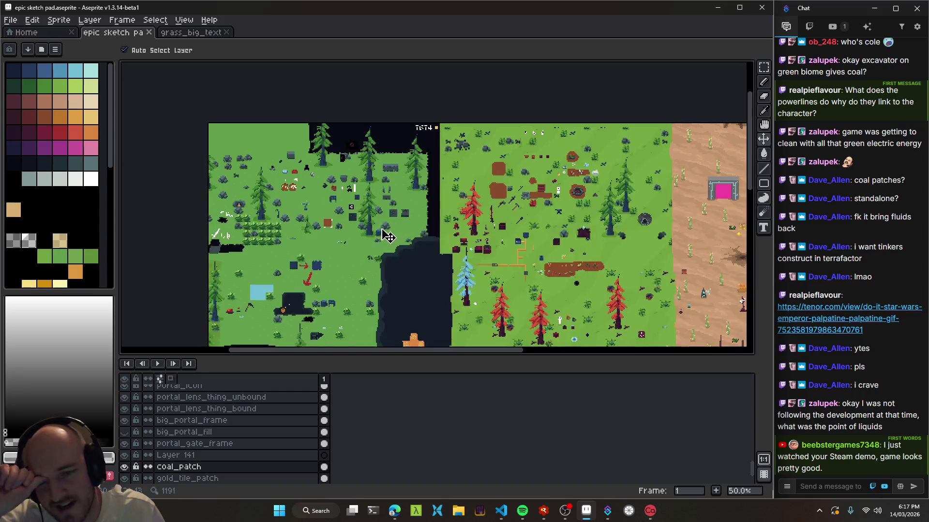
scroll(484, 186, down, 5)
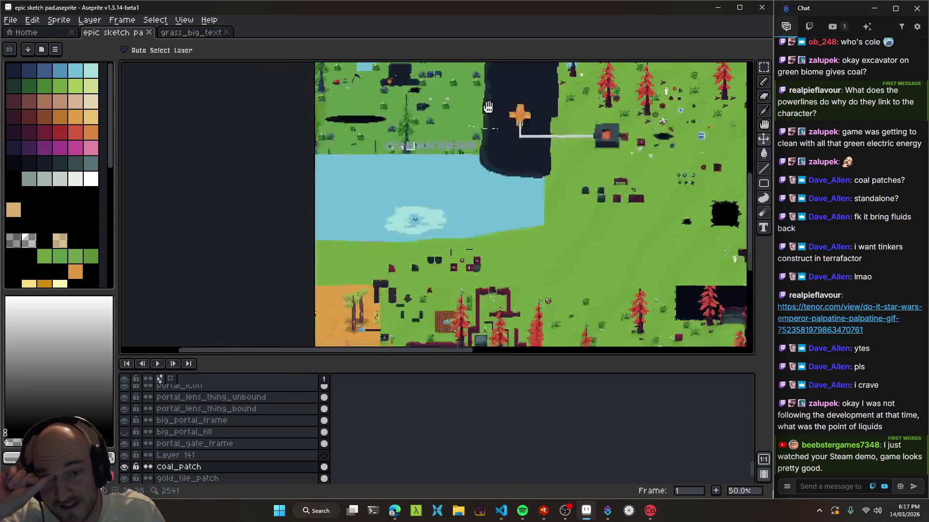
scroll(529, 184, up, 8)
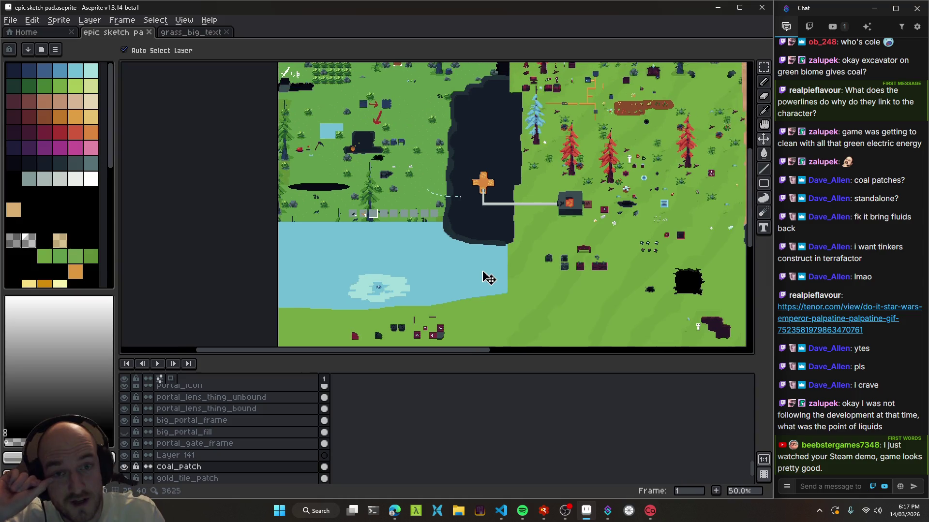
scroll(584, 201, right, 10)
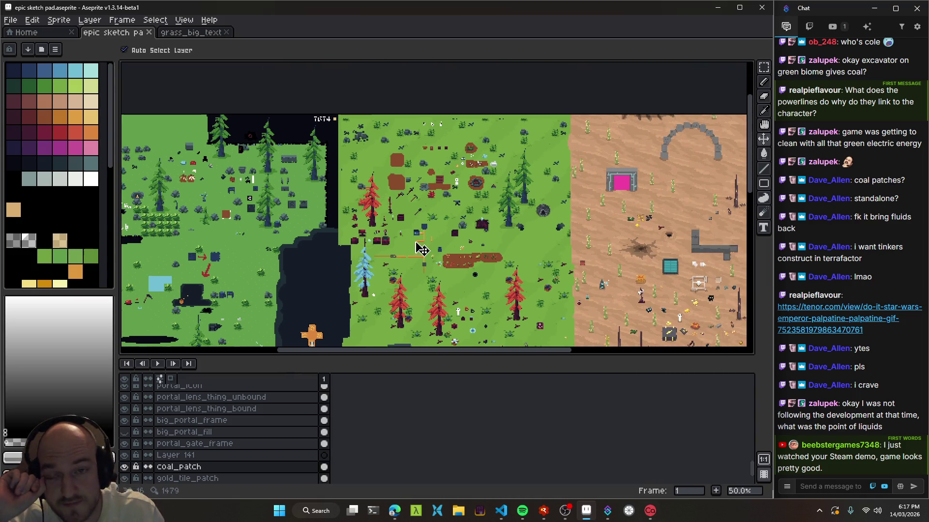
scroll(455, 193, up, 3)
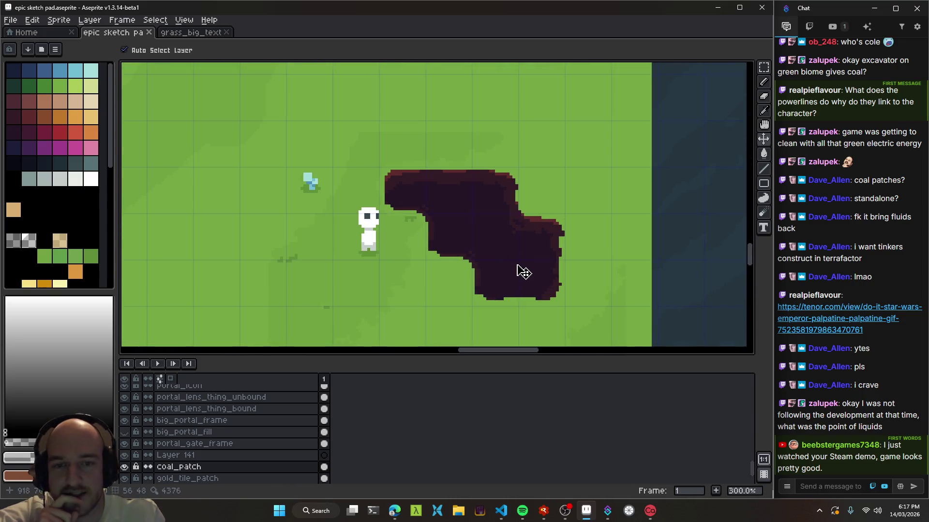
drag(368, 241, 394, 234)
key(ctrl+z)
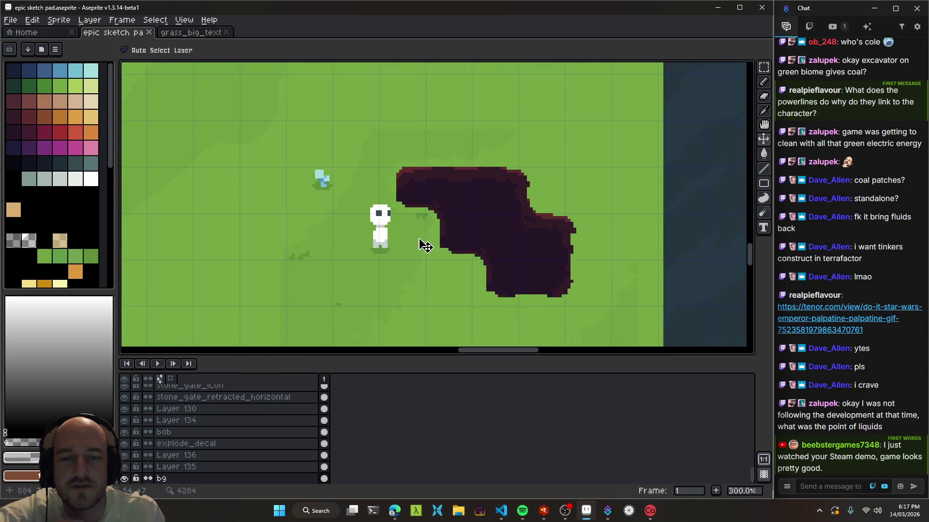
key(ctrl+z)
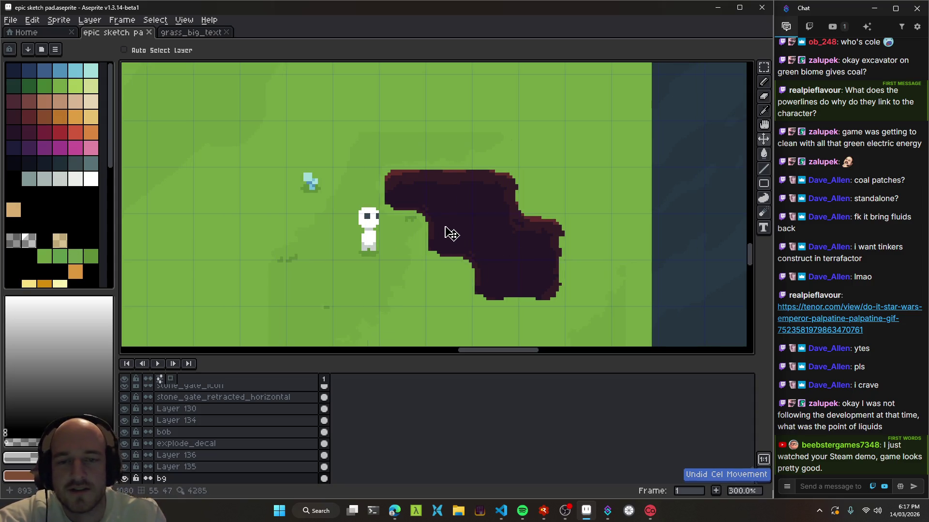
key(ctrl+s)
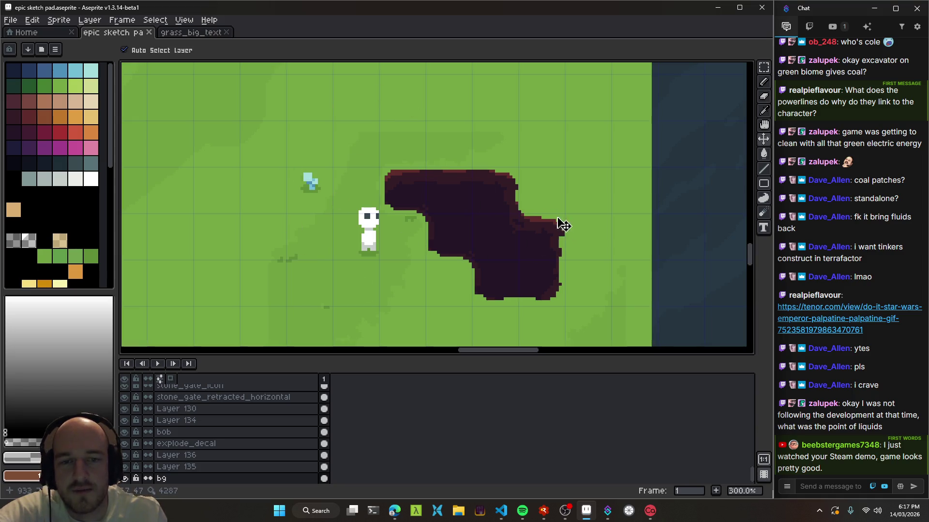
scroll(481, 251, down, 3)
scroll(490, 245, up, 3)
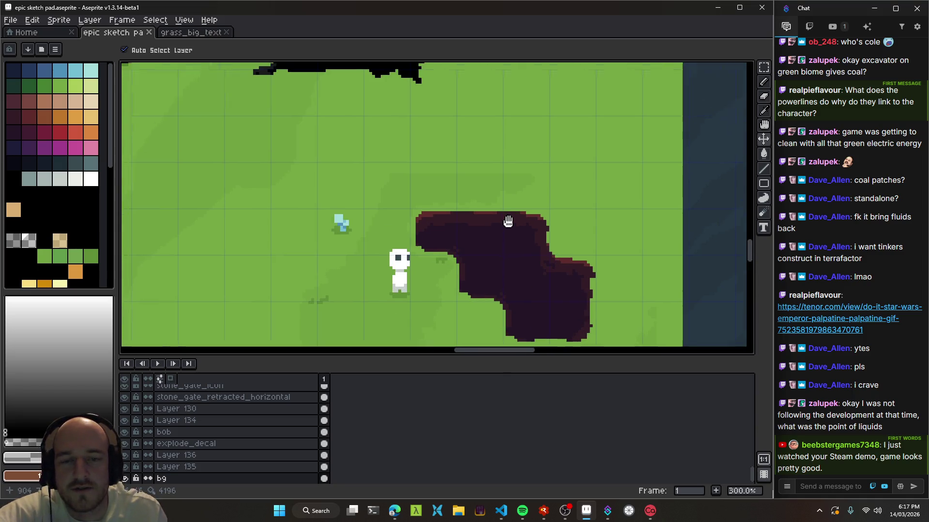
scroll(484, 252, down, 1)
scroll(391, 191, down, 4)
drag(391, 190, 518, 270)
scroll(519, 269, up, 1)
scroll(499, 302, up, 1)
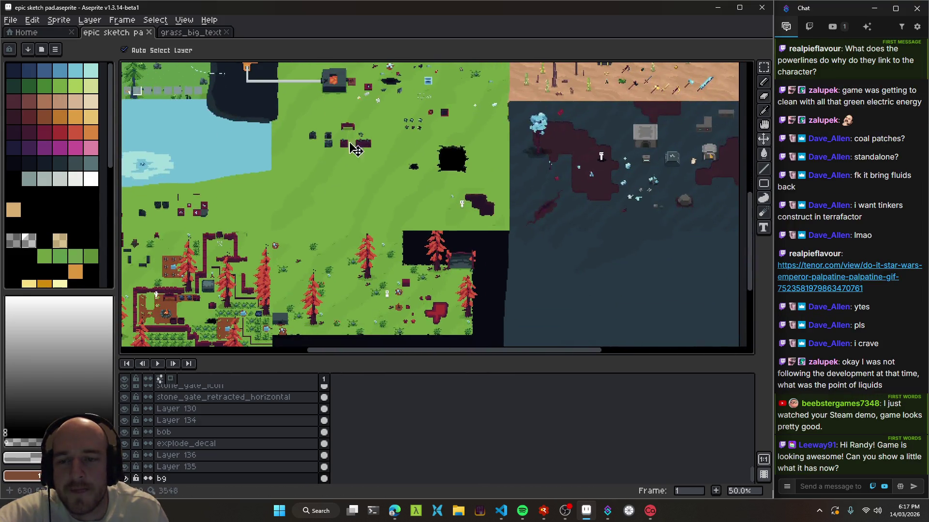
scroll(464, 182, up, 1)
scroll(468, 159, up, 1)
mouse_move(569, 286)
mouse_down()
mouse_move(477, 118)
mouse_move(494, 117)
mouse_up()
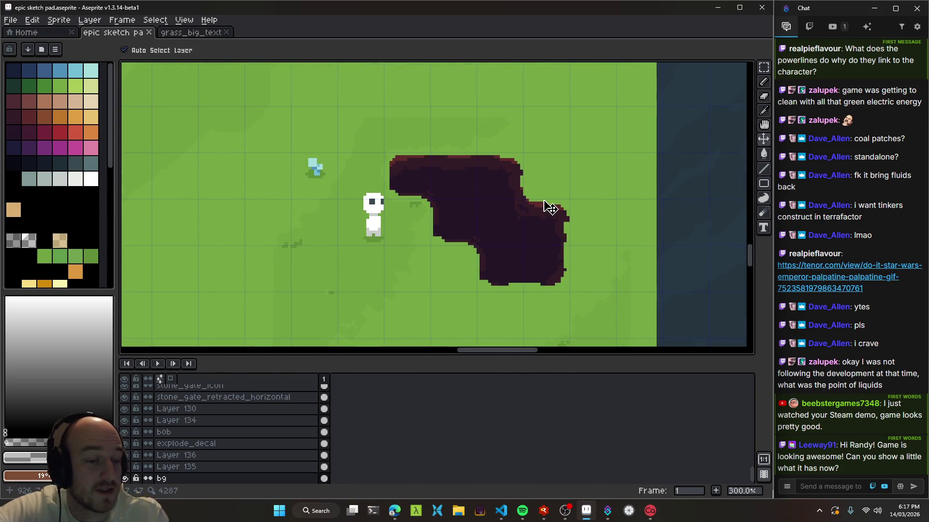
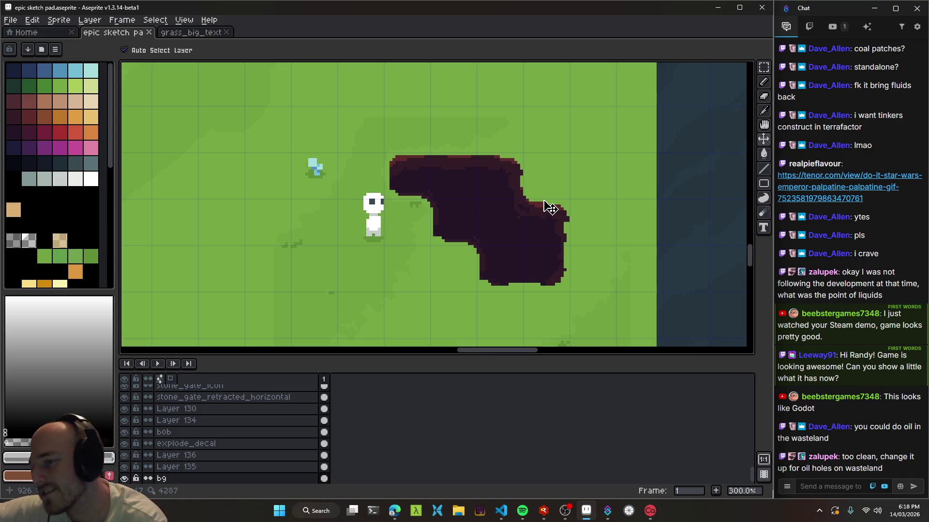
Pan and zoom across the forest and desert map to show the wider desert and L-shaped wall
scroll(550, 208, down, 4)
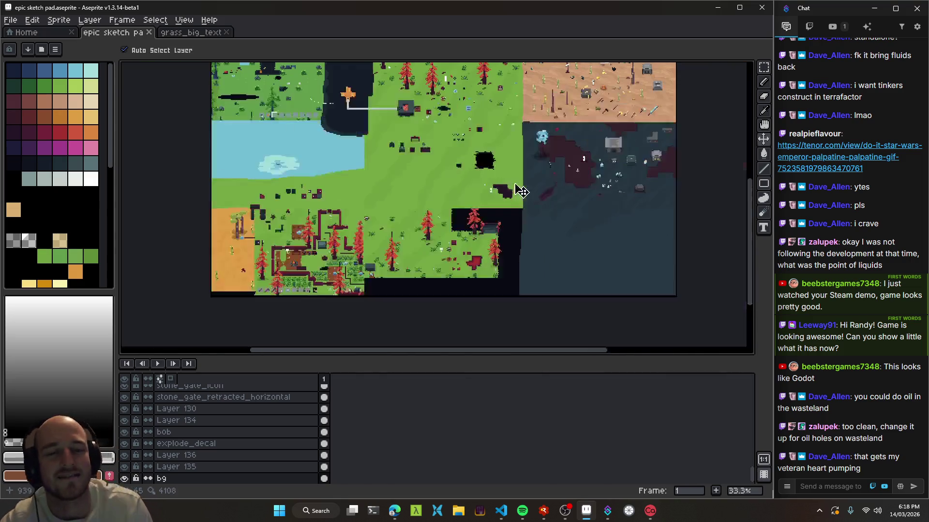
scroll(505, 145, up, 1)
drag(488, 126, 466, 107)
scroll(466, 107, up, 2)
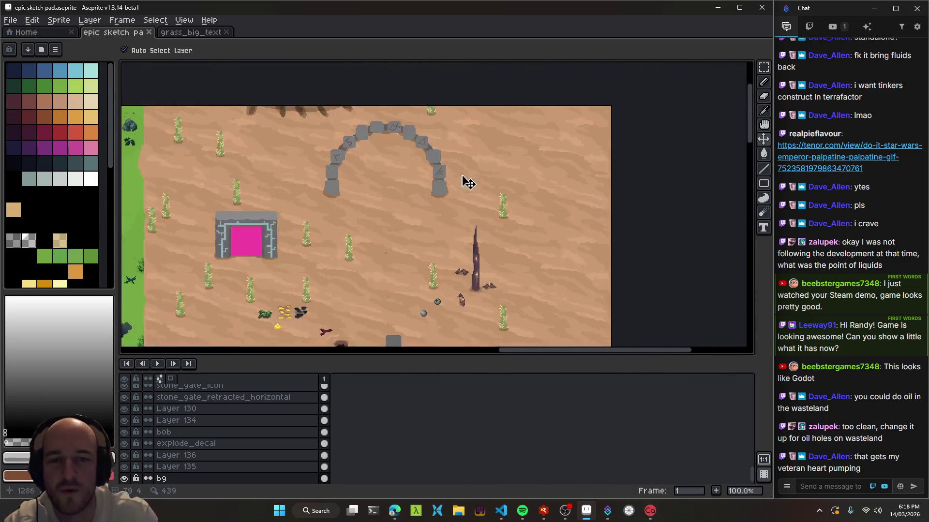
scroll(466, 182, up, 1)
scroll(390, 234, down, 1)
drag(611, 214, 463, 217)
scroll(463, 217, down, 1)
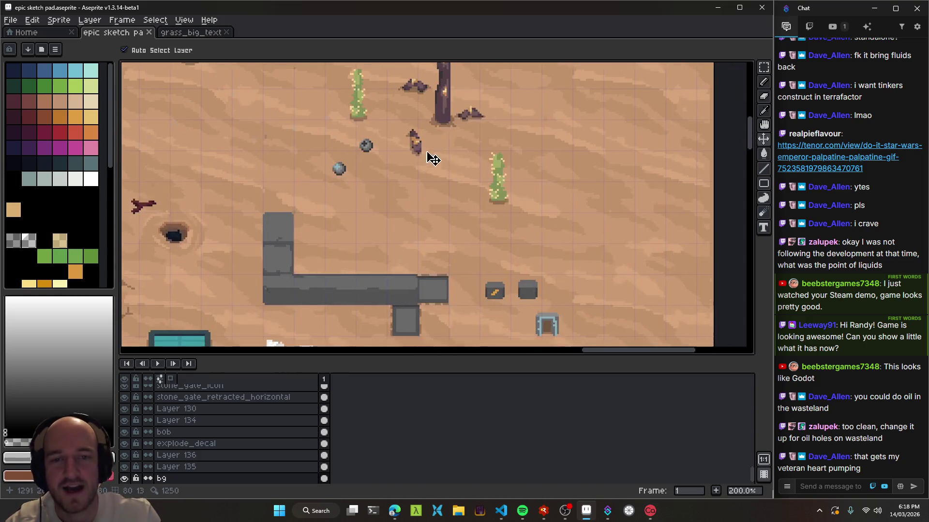
scroll(425, 201, down, 1)
drag(373, 218, 437, 208)
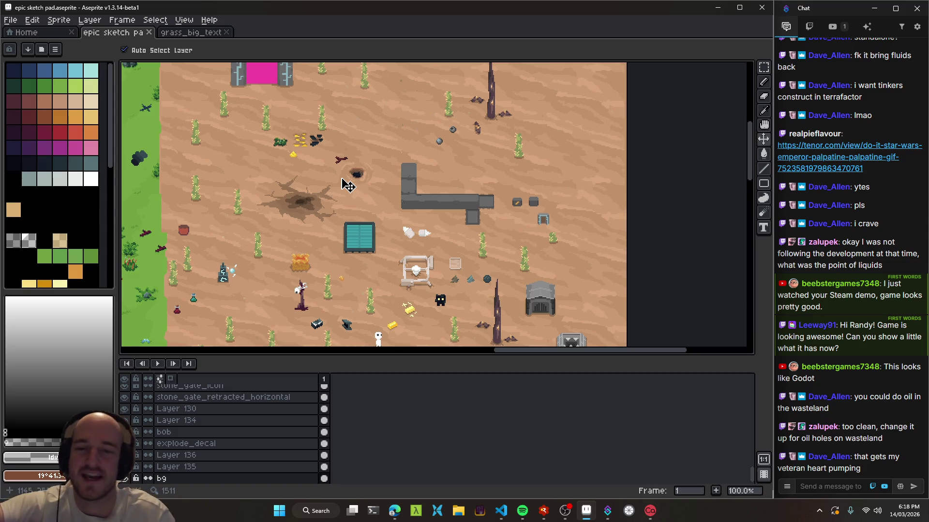
scroll(444, 325, up, 1)
scroll(483, 250, up, 1)
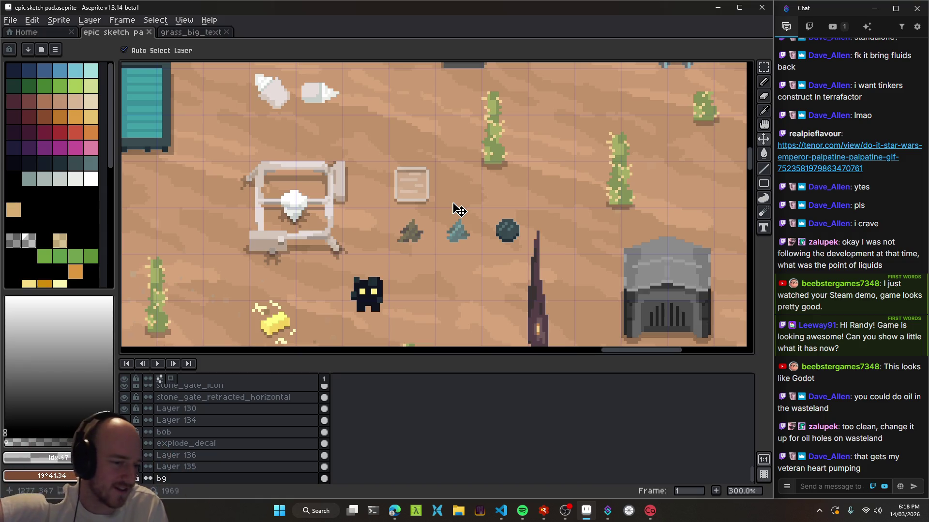
scroll(488, 211, down, 2)
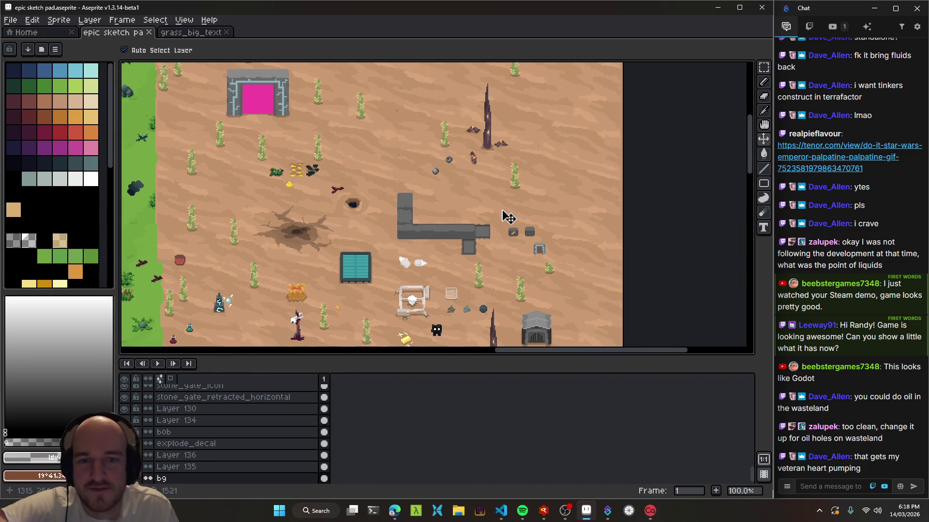
Toggle between the pencil (B) and move (V) tools and center the grass area
key(b)
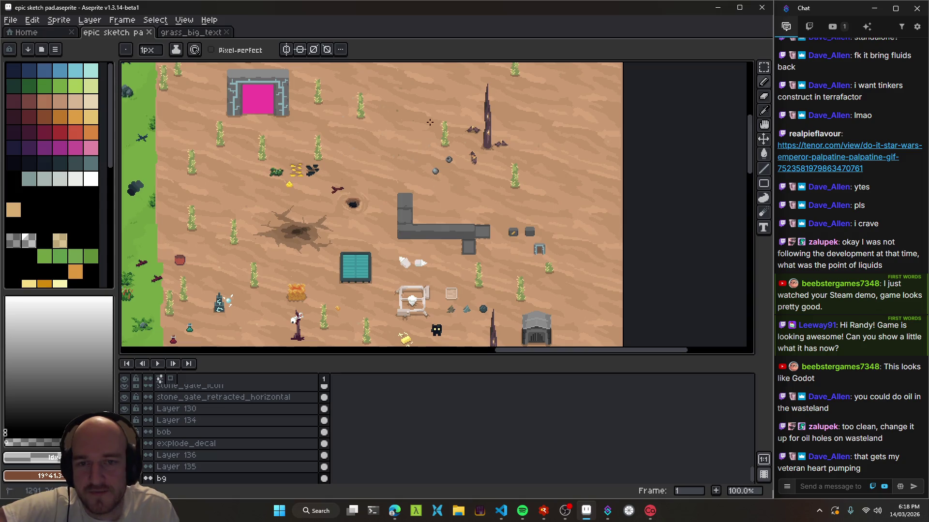
key(v)
scroll(541, 199, down, 1)
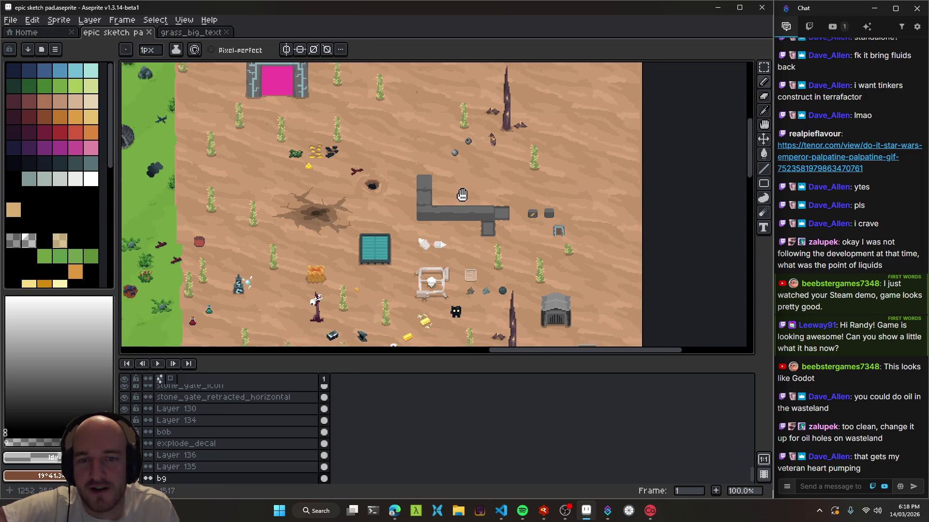
scroll(477, 187, up, 1)
key(b)
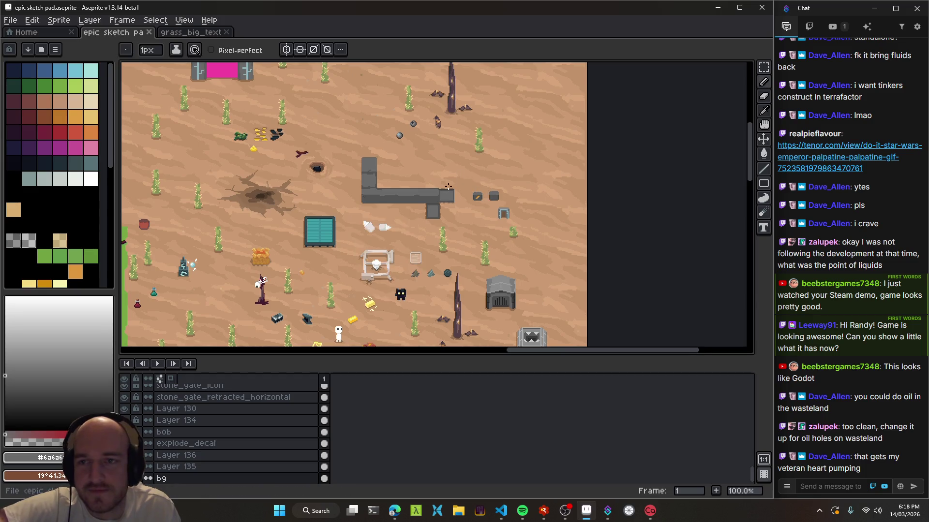
scroll(483, 189, up, 1)
scroll(503, 191, up, 1)
scroll(506, 192, down, 3)
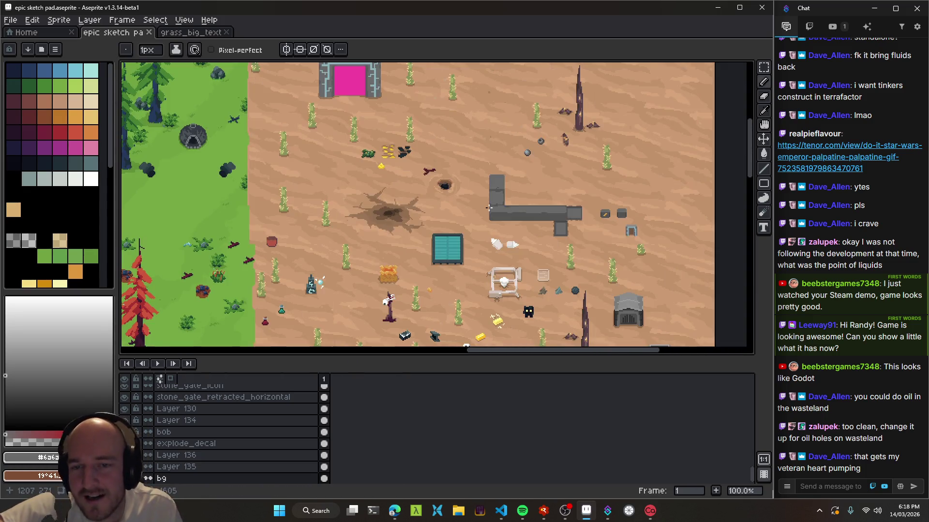
scroll(461, 210, up, 1)
mouse_move(462, 210)
mouse_down()
mouse_move(632, 157)
mouse_move(419, 203)
mouse_up()
scroll(632, 157, down, 1)
Survey the grass, desert and wasteland, ending on the grey pipe and crater area
drag(267, 144, 586, 210)
mouse_move(627, 112)
mouse_down()
mouse_move(526, 168)
mouse_move(504, 221)
mouse_move(290, 175)
mouse_up()
mouse_move(544, 221)
mouse_down()
mouse_move(414, 188)
mouse_move(446, 238)
mouse_up()
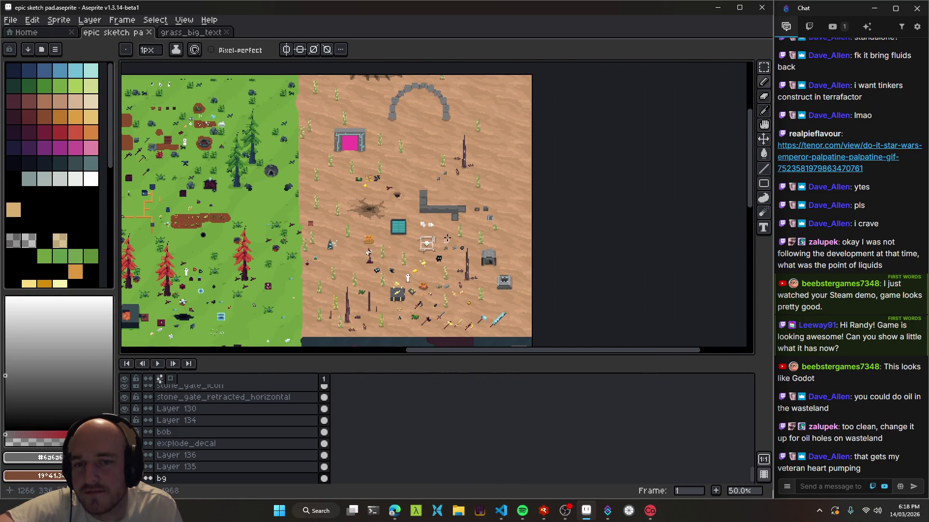
scroll(450, 237, up, 1)
mouse_move(413, 202)
mouse_down()
mouse_move(424, 264)
mouse_move(465, 188)
mouse_up()
scroll(465, 188, down, 1)
drag(532, 242, 381, 133)
drag(435, 242, 436, 145)
scroll(363, 163, up, 1)
drag(363, 163, 475, 241)
mouse_move(237, 284)
mouse_down()
mouse_move(423, 222)
mouse_move(493, 215)
mouse_move(239, 190)
mouse_up()
drag(494, 55, 491, 269)
mouse_move(495, 221)
mouse_down()
mouse_move(466, 248)
mouse_move(521, 193)
mouse_up()
scroll(484, 246, down, 1)
scroll(484, 247, up, 1)
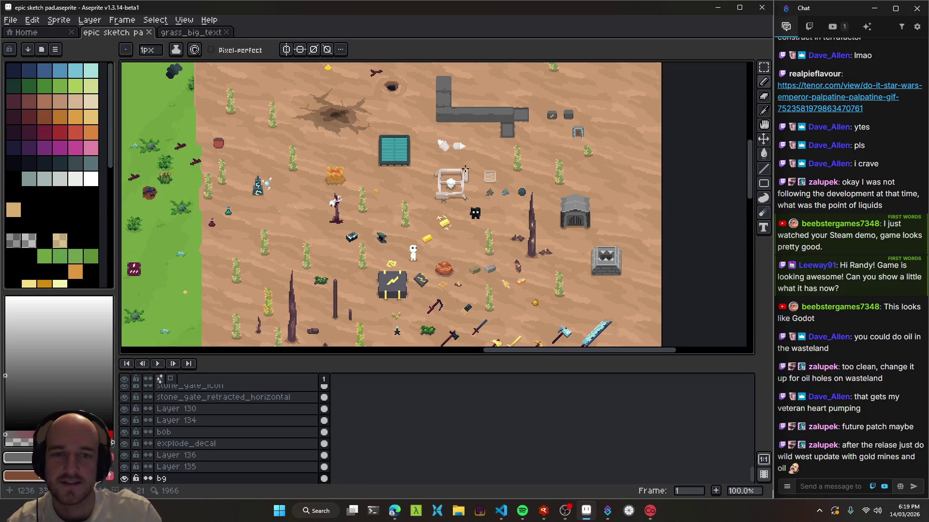
Look over the lower desert items once more, then switch to RAD Debugger
scroll(455, 161, up, 5)
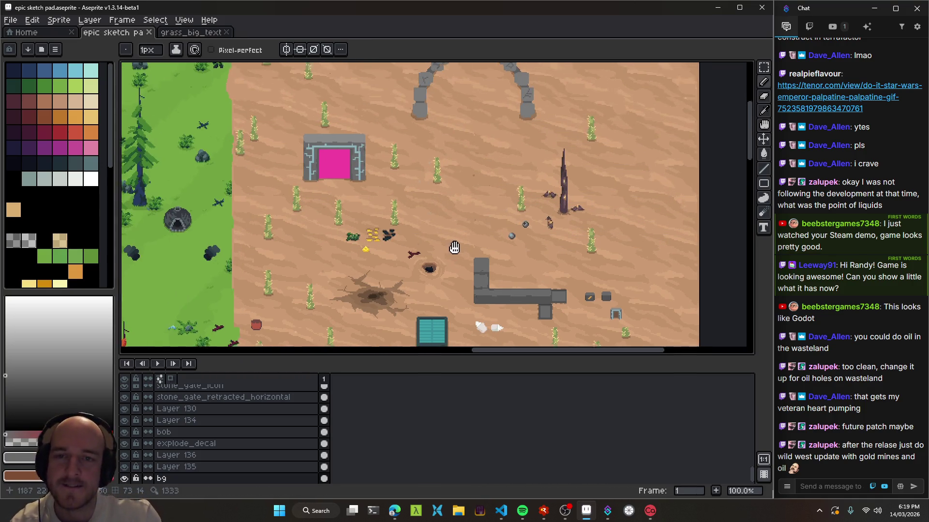
scroll(449, 225, up, 2)
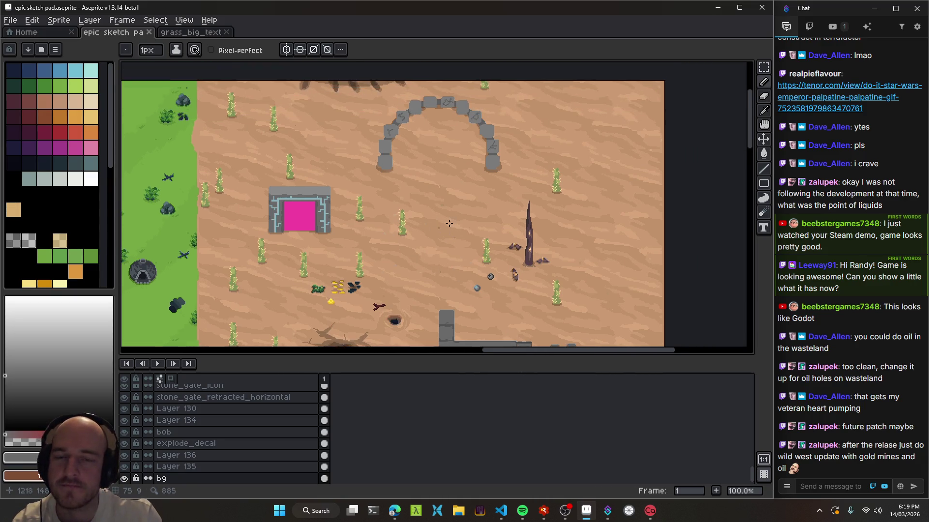
drag(405, 248, 360, 174)
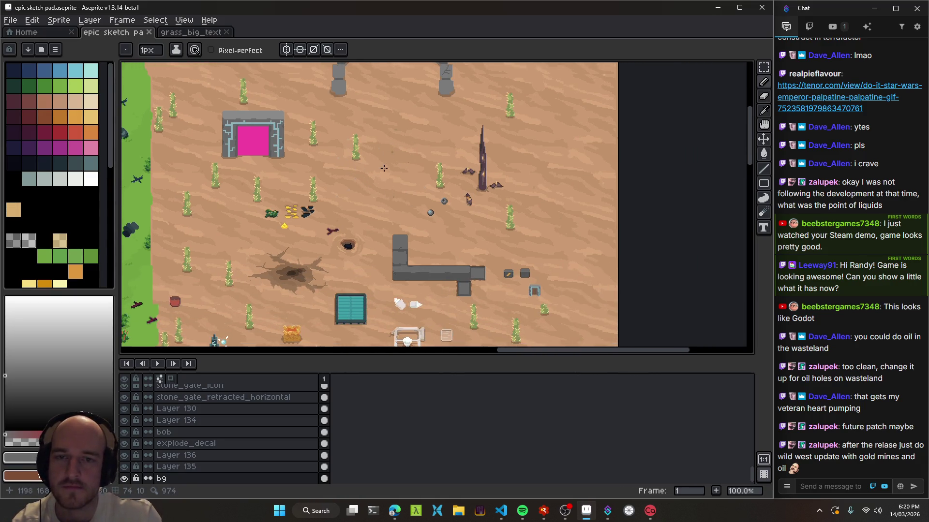
scroll(396, 192, down, 5)
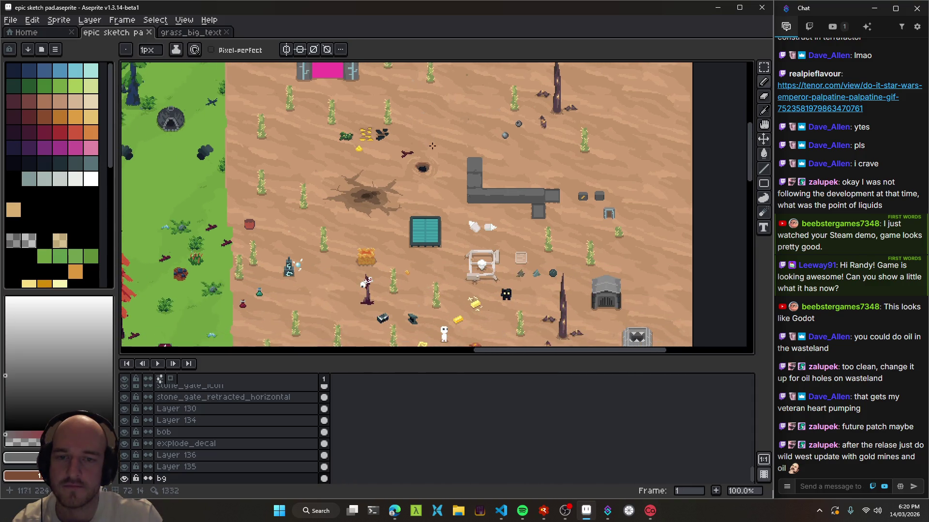
drag(441, 183, 471, 251)
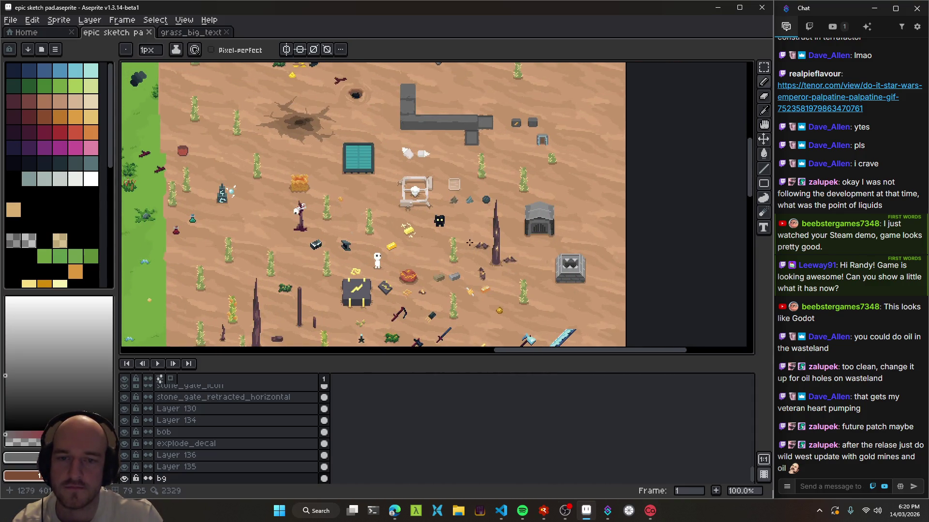
scroll(385, 154, down, 2)
scroll(358, 145, up, 2)
scroll(329, 138, down, 2)
scroll(300, 129, up, 2)
scroll(300, 130, down, 1)
click(501, 511)
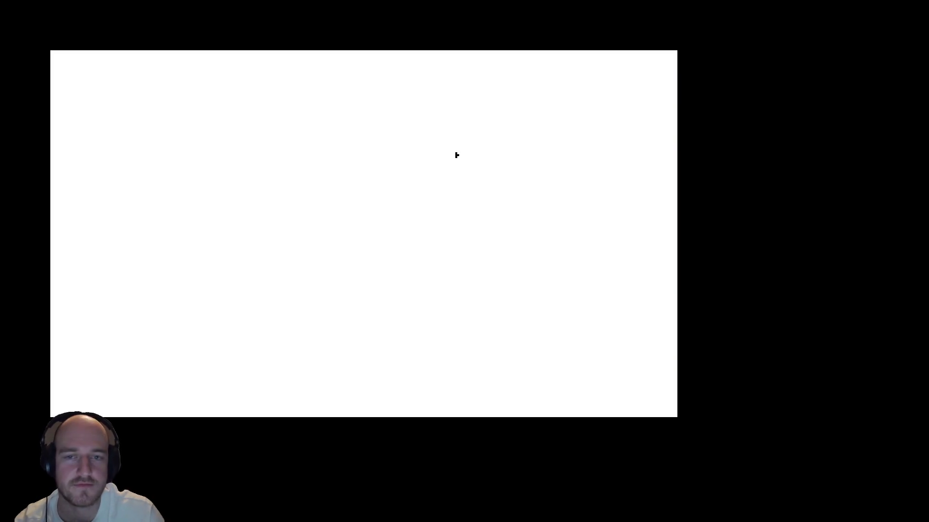
Walk the character down and left out of the castle across the sand, then back to its west side
key(s)
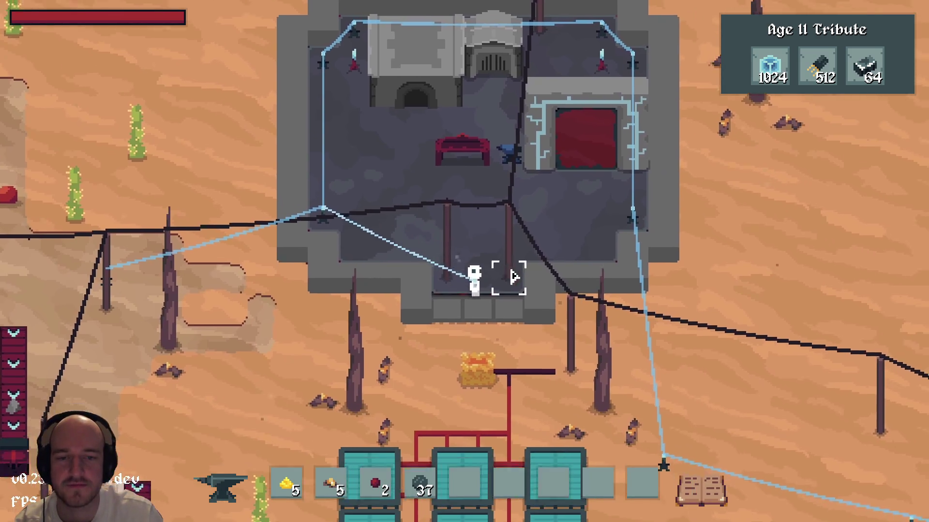
scroll(512, 277, down, 3)
key(a)
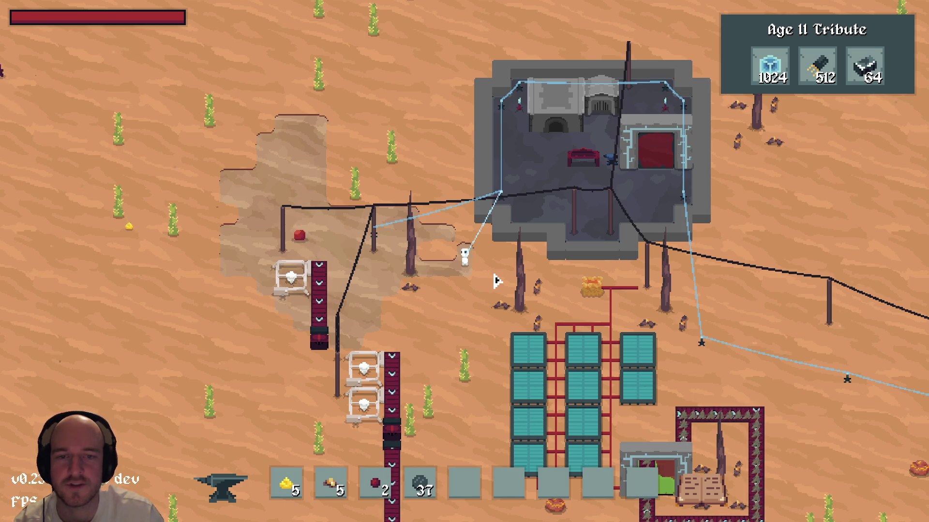
scroll(495, 280, up, 2)
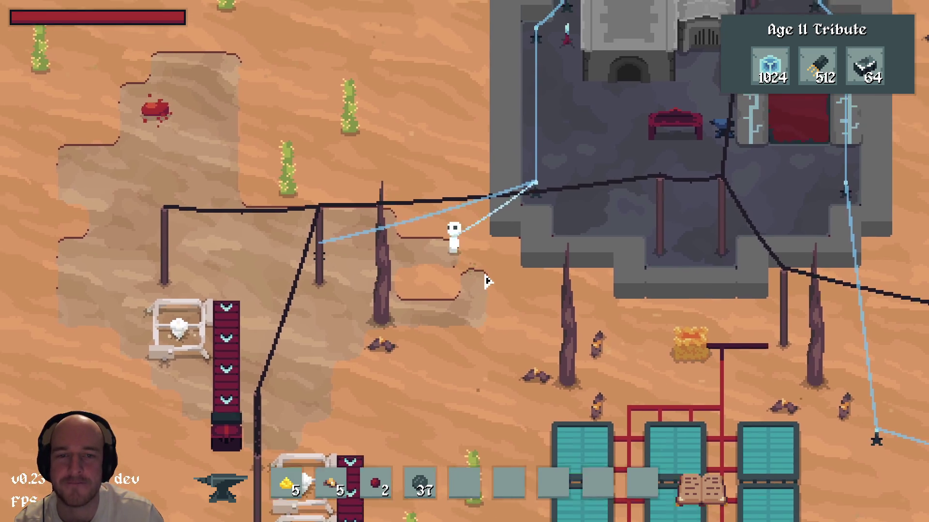
key(a)
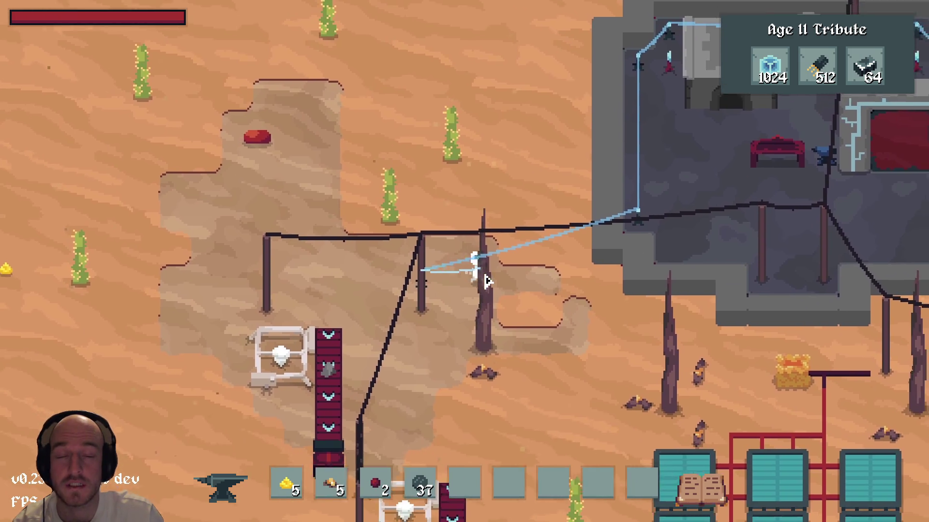
key(d)
key(w)
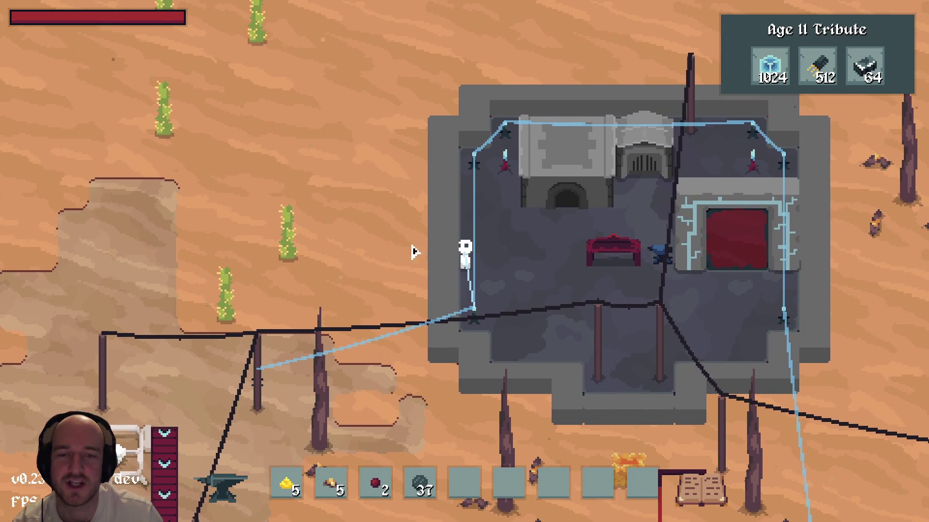
key(w)
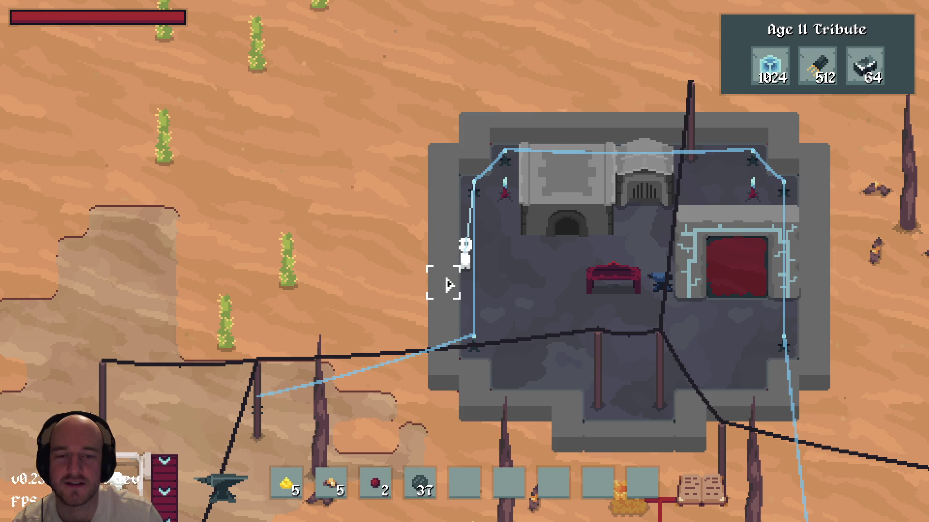
Take stone blocks and lay a stone floor extending left of the castle
click(457, 268)
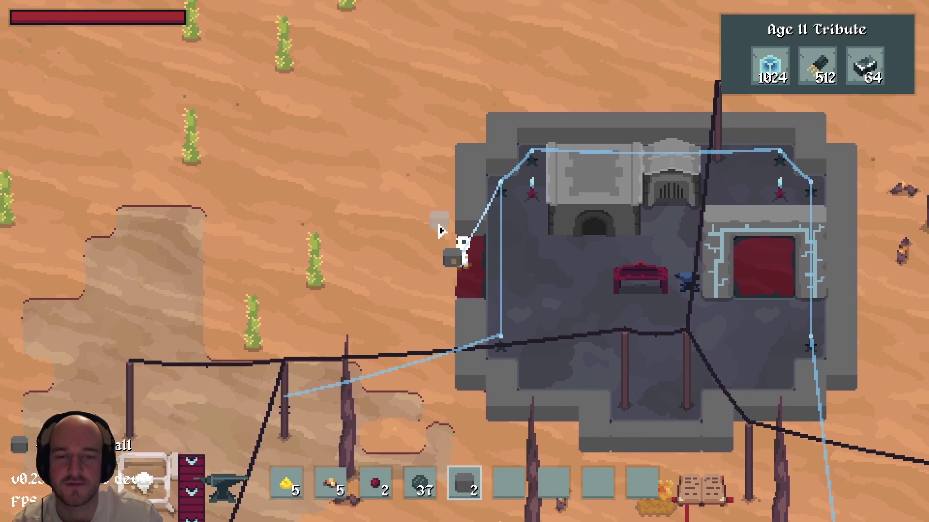
mouse_move(381, 279)
mouse_down()
mouse_move(357, 232)
mouse_move(423, 205)
mouse_move(320, 198)
mouse_move(284, 212)
mouse_move(292, 305)
mouse_move(432, 318)
mouse_up()
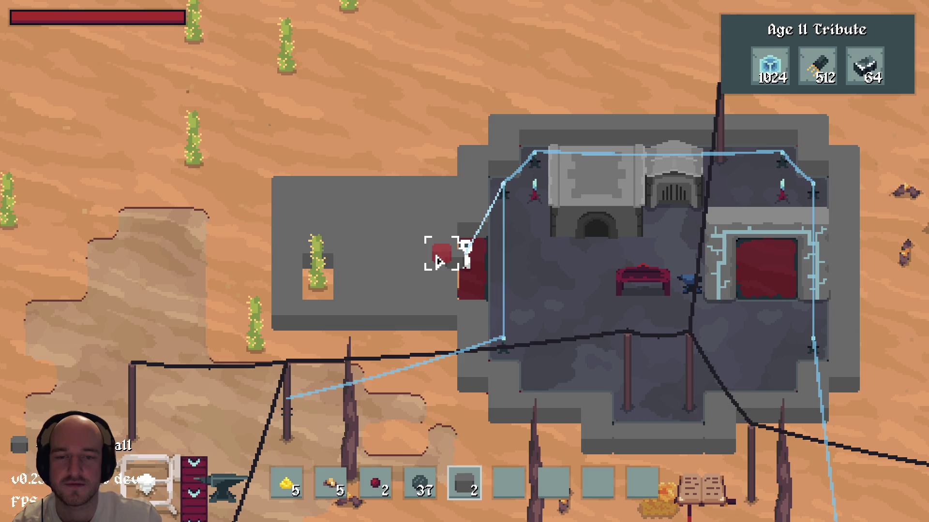
key(d)
key(a)
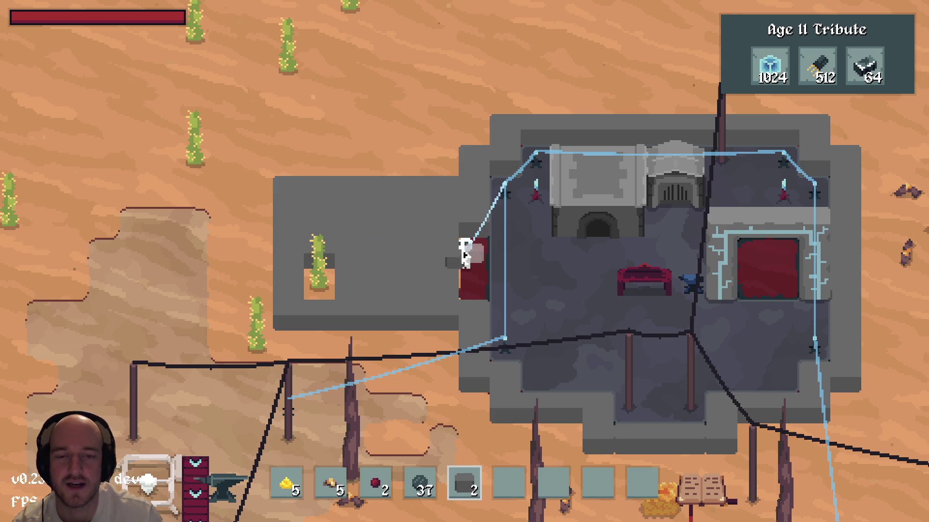
key(d)
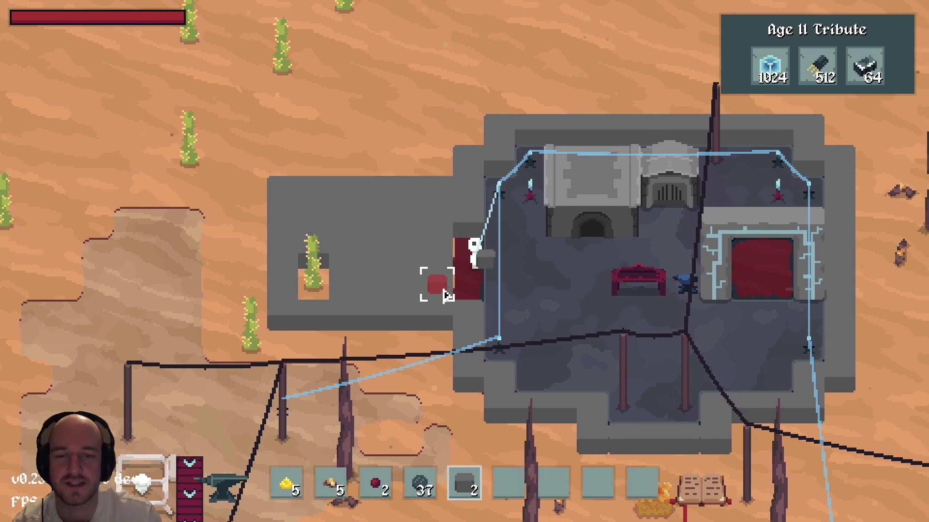
key(a)
key(d)
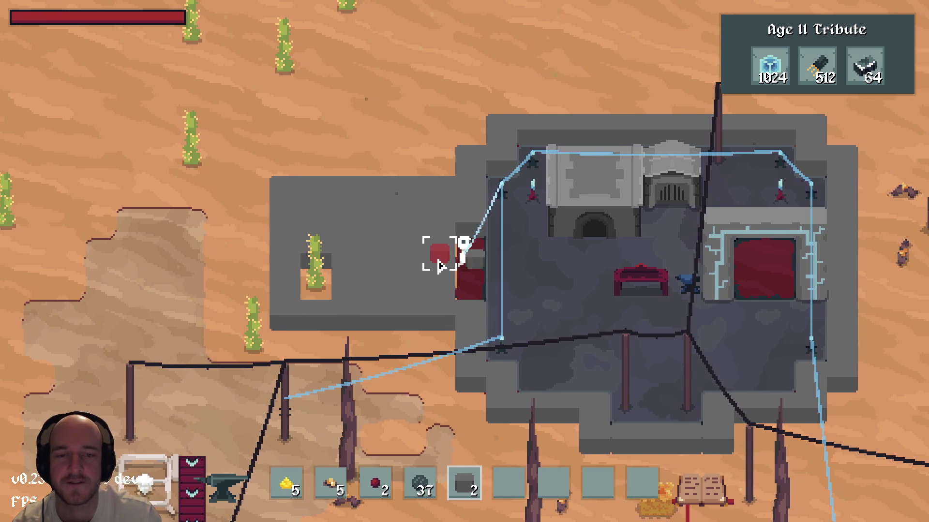
key(d)
key(a)
Break the floor tiles around the cactus and remove the red wall panel
click(425, 251)
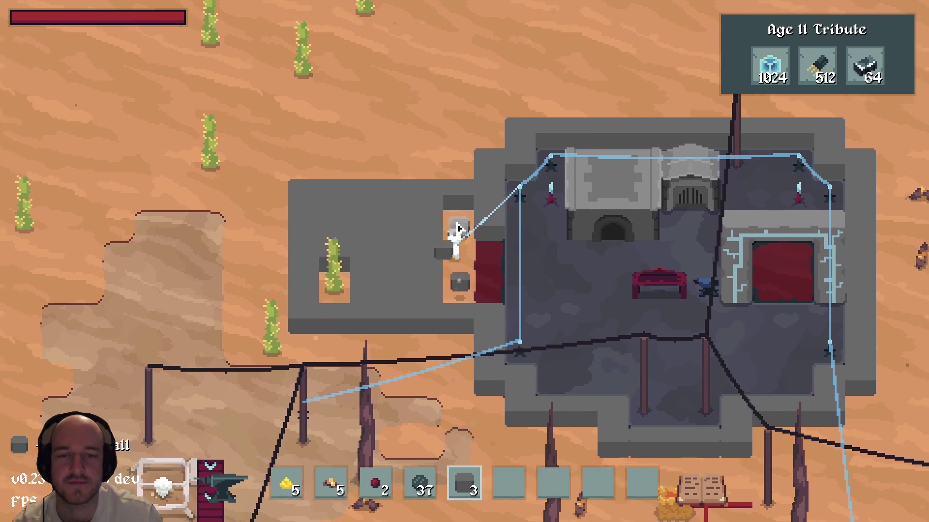
key(w)
key(s)
key(a)
click(456, 307)
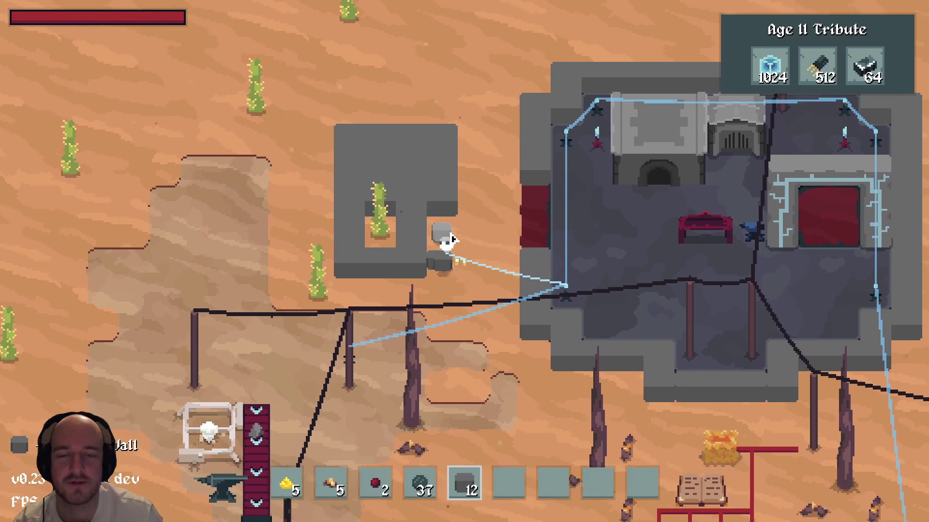
key(w)
key(a)
click(452, 259)
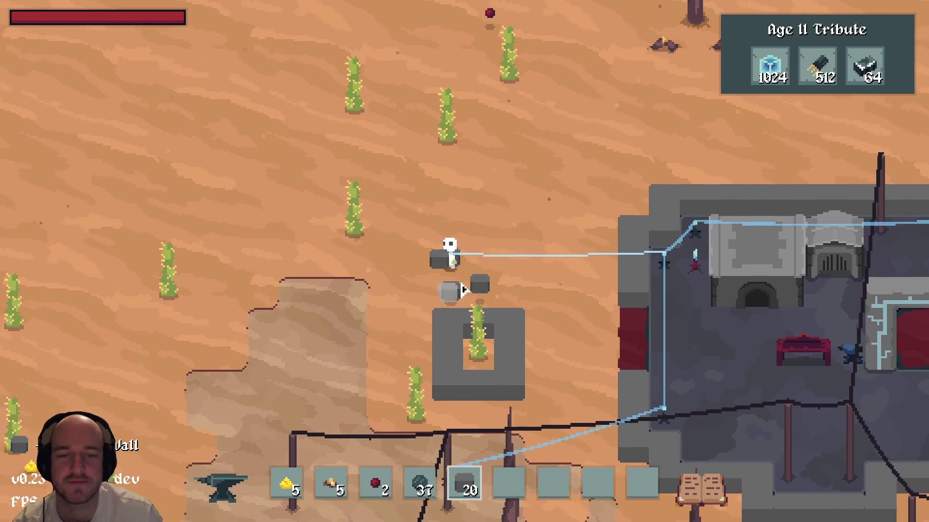
key(s)
mouse_move(487, 297)
mouse_down()
mouse_move(504, 286)
mouse_move(440, 294)
mouse_move(441, 244)
mouse_up()
key(d)
click(635, 251)
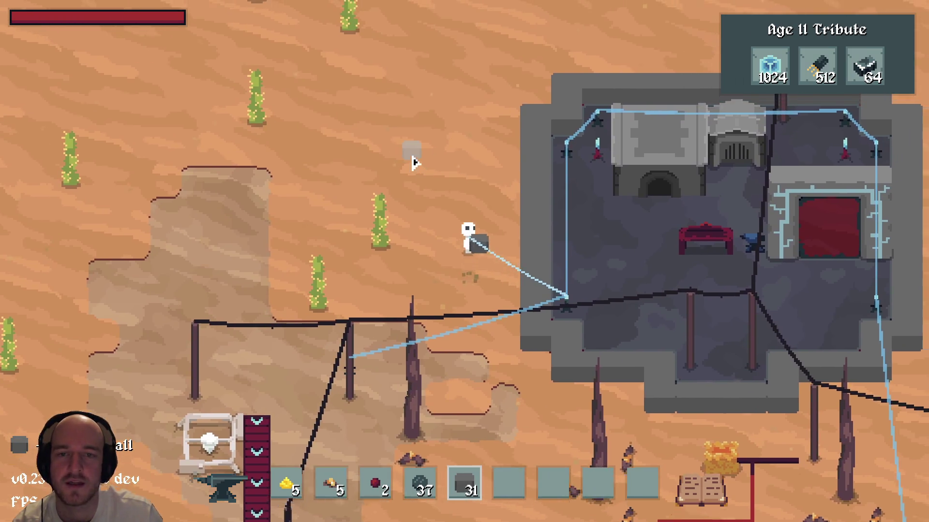
Place and break up a grey stone floor block for its stone, then return into the base
key(w)
key(a)
mouse_move(414, 162)
mouse_down()
mouse_move(408, 212)
mouse_move(534, 259)
mouse_move(458, 187)
mouse_move(494, 259)
mouse_up()
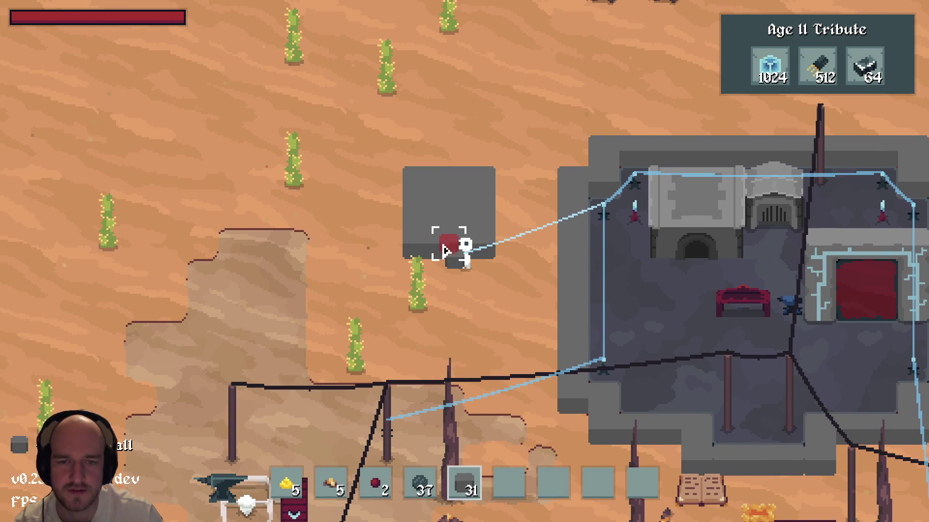
key(a)
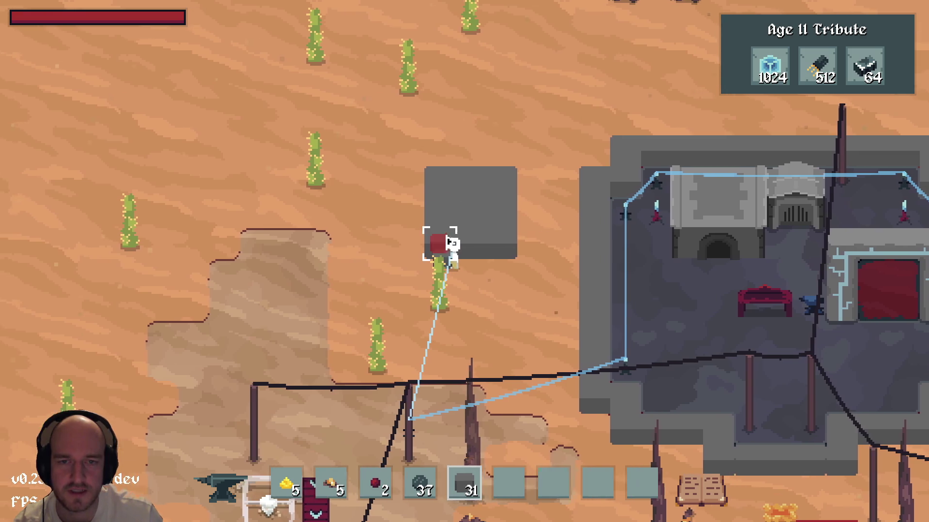
key(w)
key(d)
mouse_move(452, 244)
mouse_down()
mouse_move(476, 207)
mouse_move(427, 218)
mouse_move(431, 245)
mouse_up()
key(s)
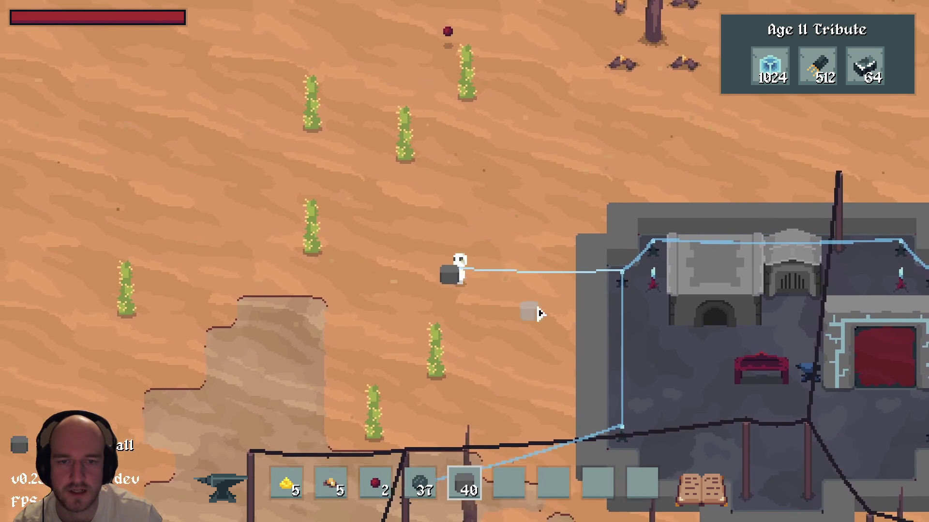
key(d)
key(w)
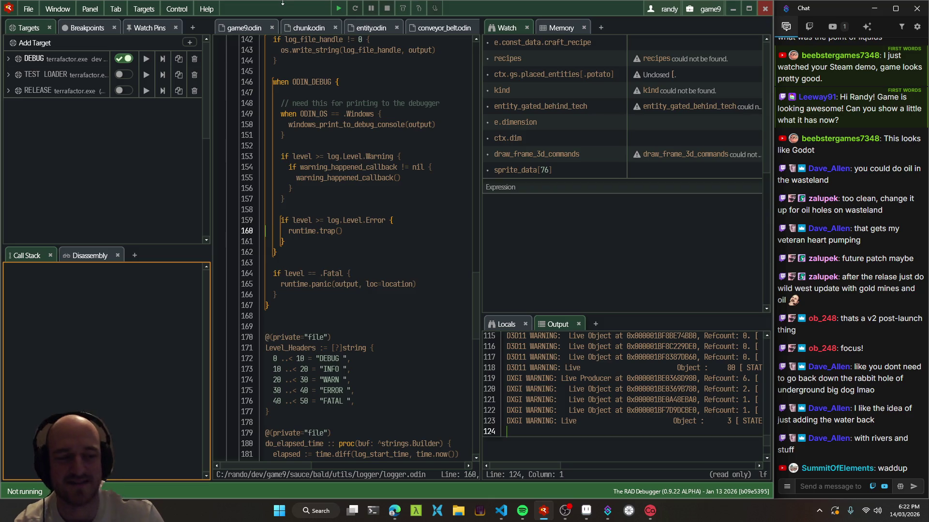
Run the DEBUG target to relaunch the game
click(339, 8)
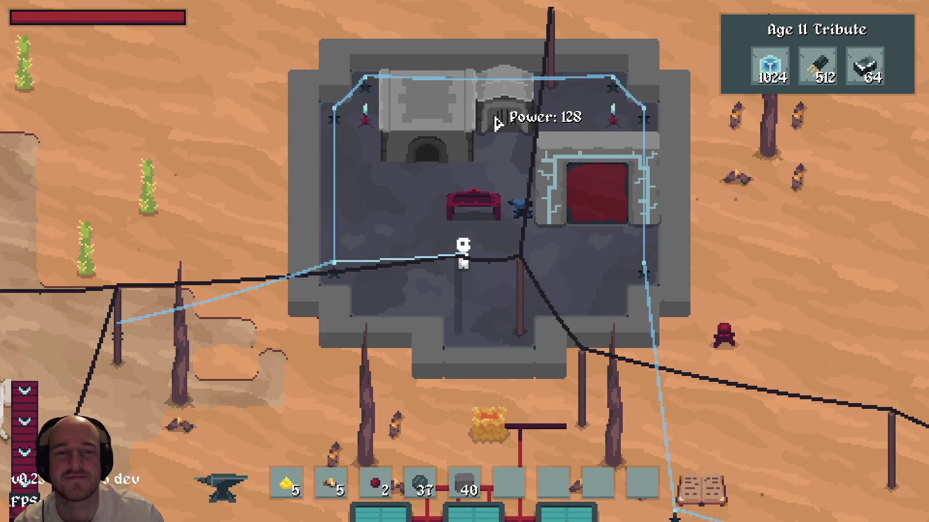
Walk south-east past the golden pile into the open desert, zoom out, and open the Age II tree with Tab
key(s)
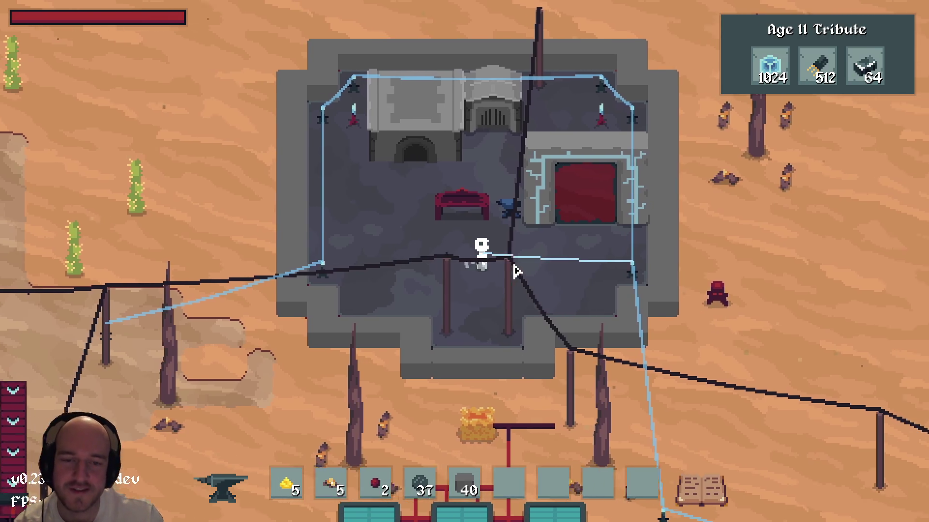
key(s)
key(d)
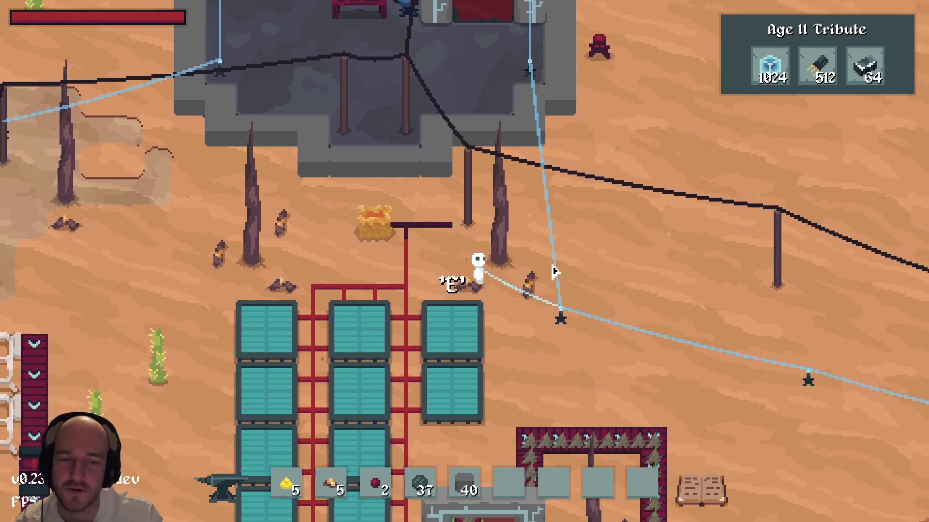
scroll(561, 291, down, 3)
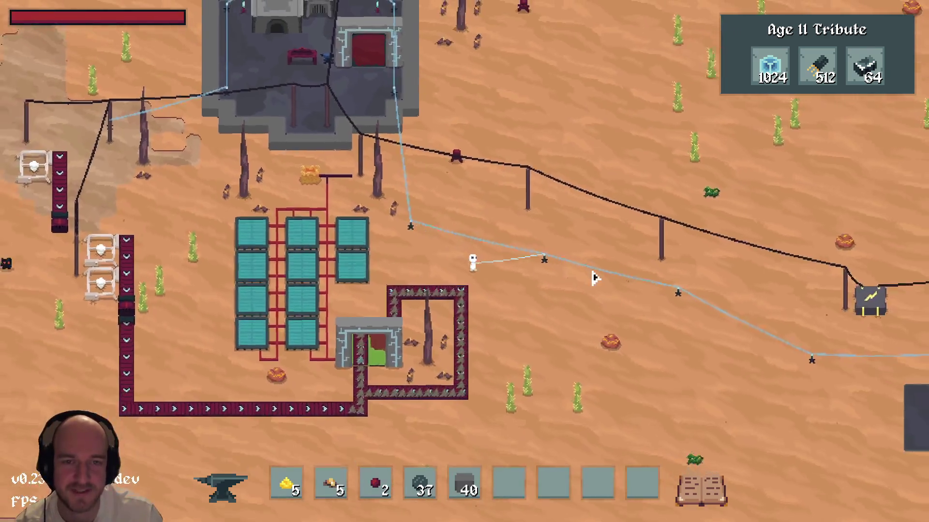
key(d)
key(s)
key(d)
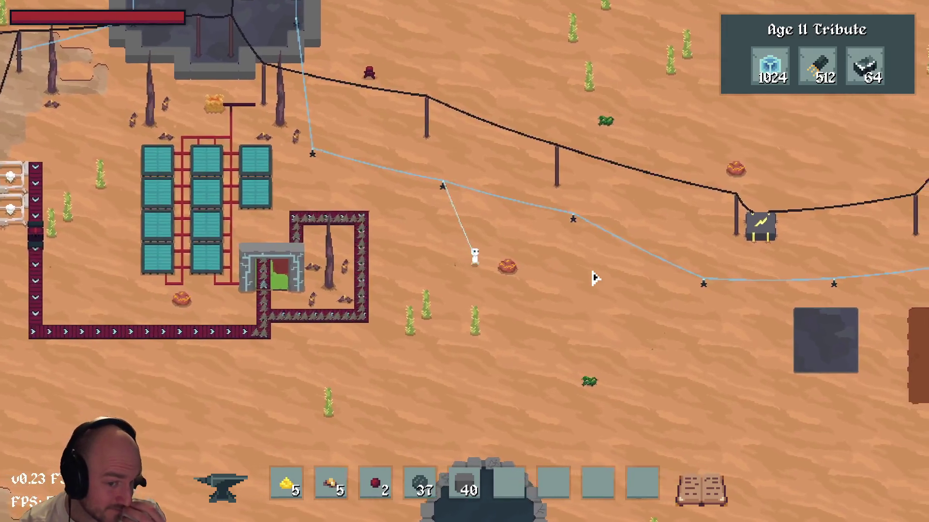
key(d)
key(s)
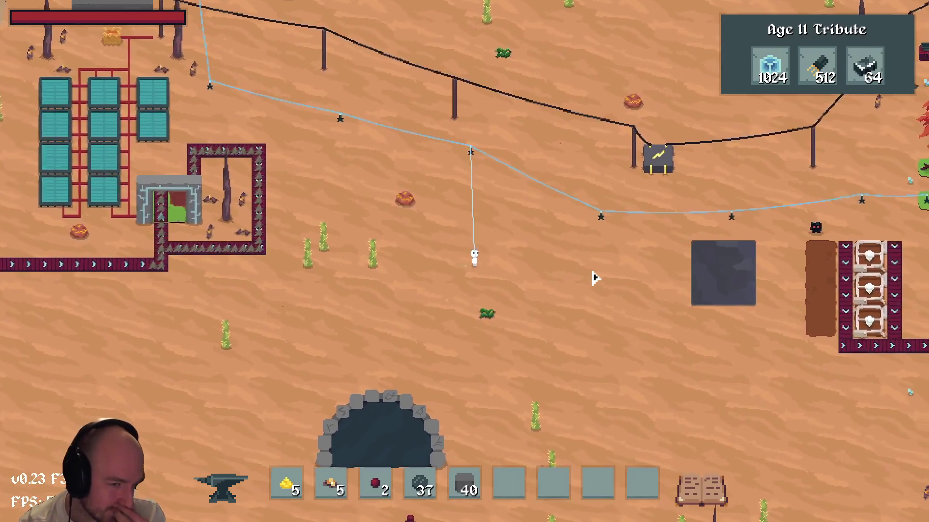
key(a)
key(w)
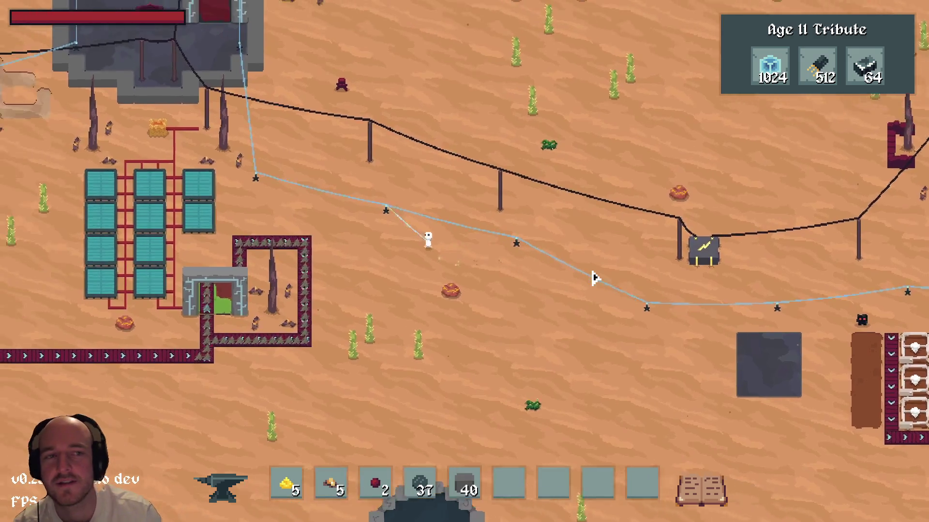
key(Tab)
Pan the tech tree and inspect the Age II Tribute details, then close them
key(a)
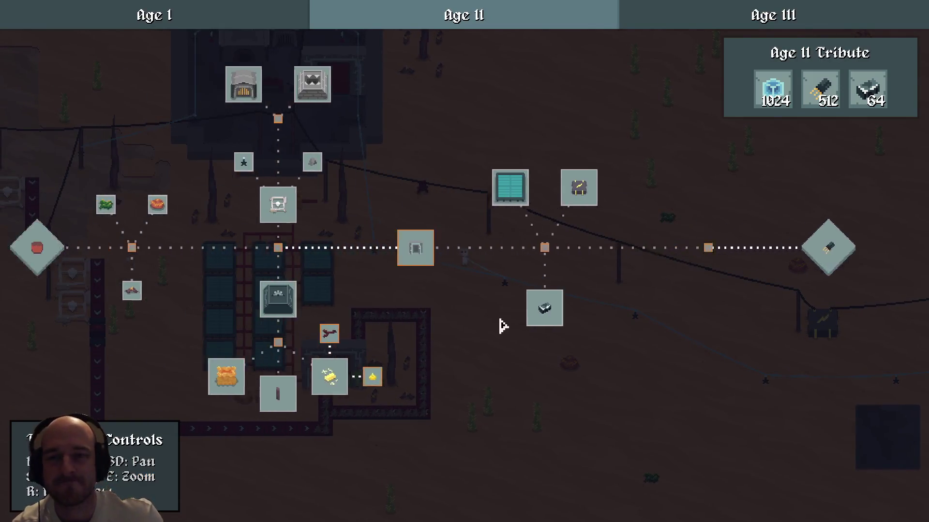
key(d)
key(d)
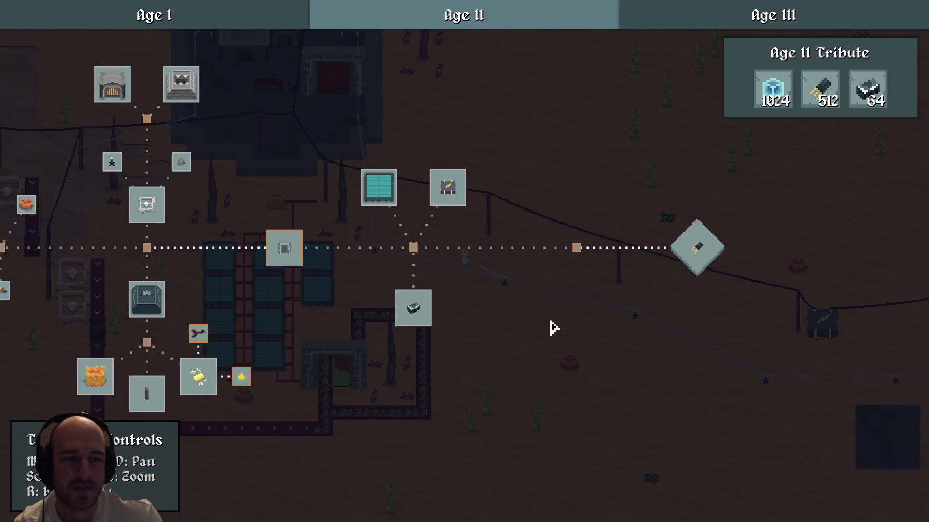
click(569, 259)
key(d)
key(w)
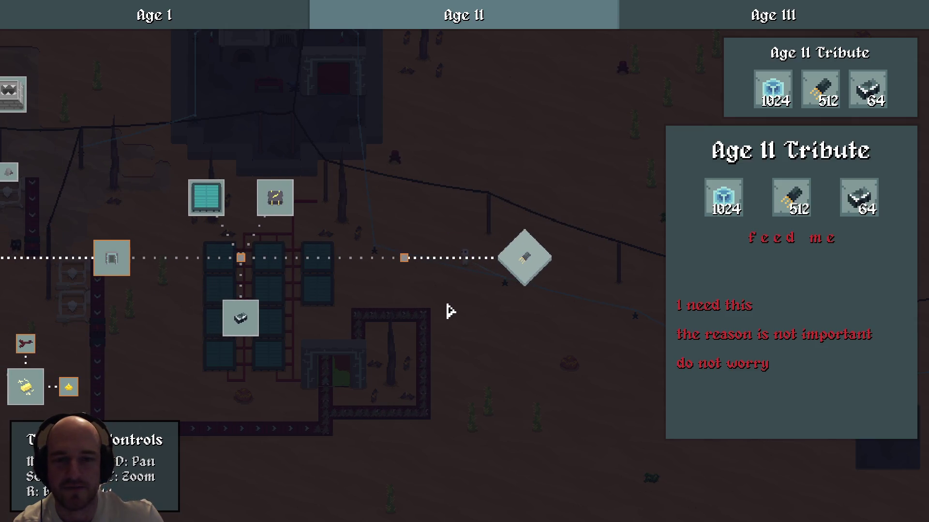
key(d)
scroll(364, 304, up, 2)
key(a)
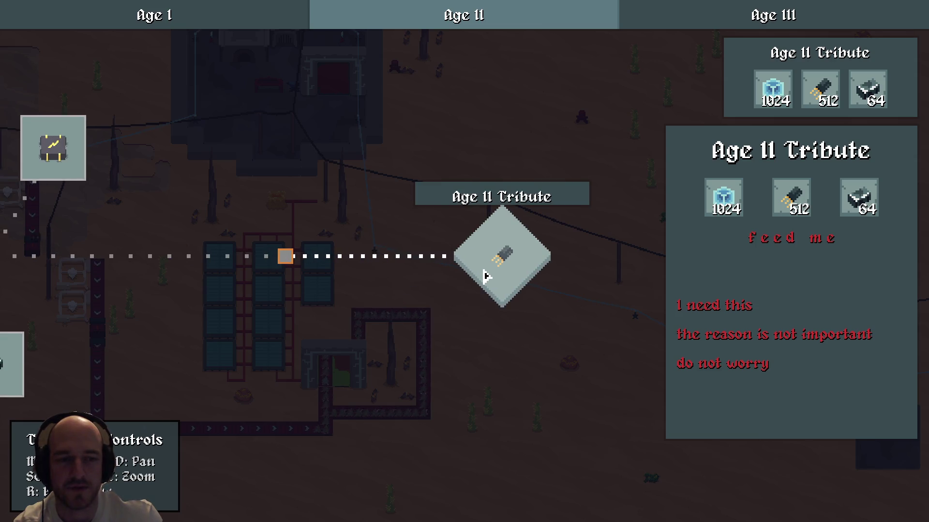
click(372, 317)
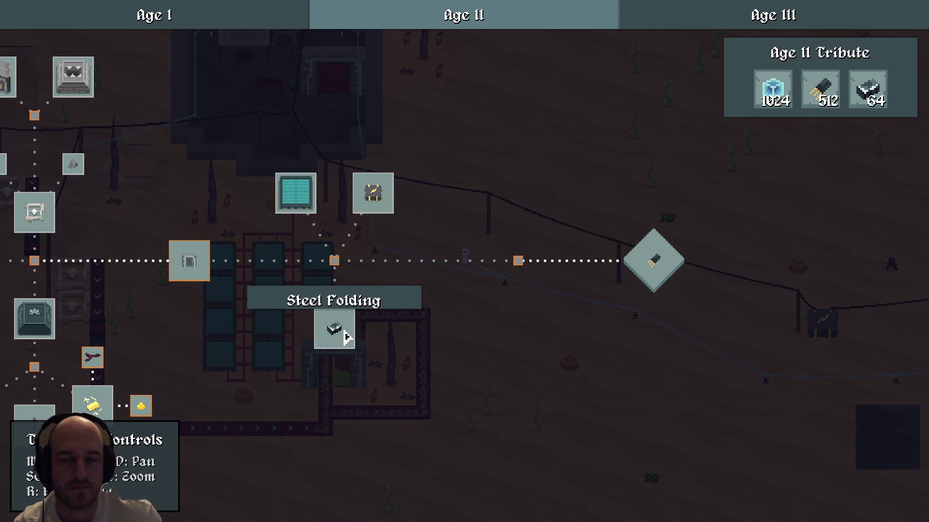
Open Quantum Travel and set it as the research target
key(a)
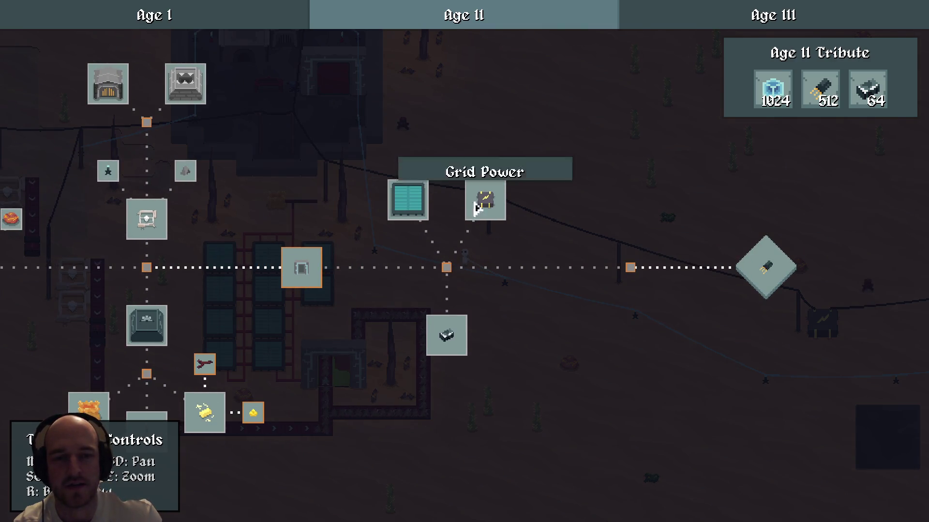
scroll(476, 259, up, 3)
click(227, 287)
drag(227, 288, 506, 296)
Review the Age II Tribute and Solar Power details while panning the tree
click(660, 289)
mouse_move(661, 289)
mouse_down()
mouse_move(495, 325)
mouse_move(566, 343)
mouse_up()
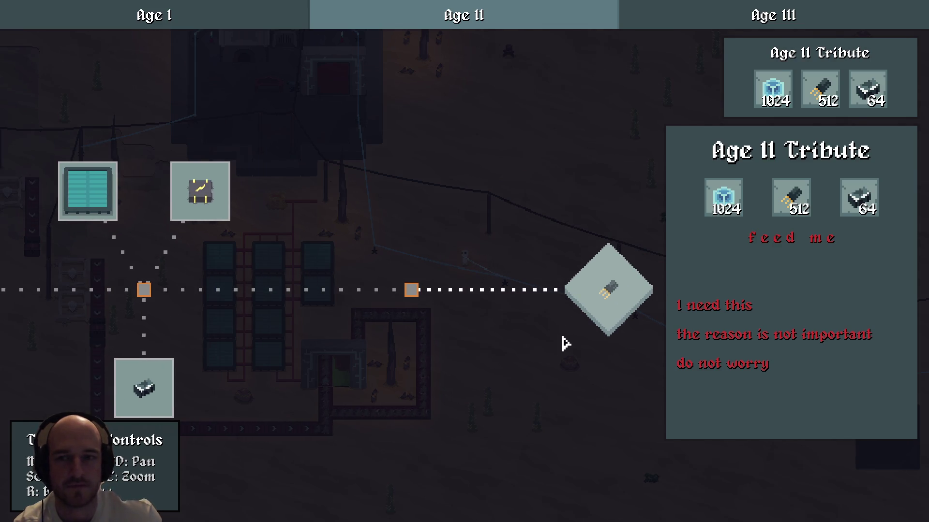
click(283, 313)
drag(228, 303, 474, 224)
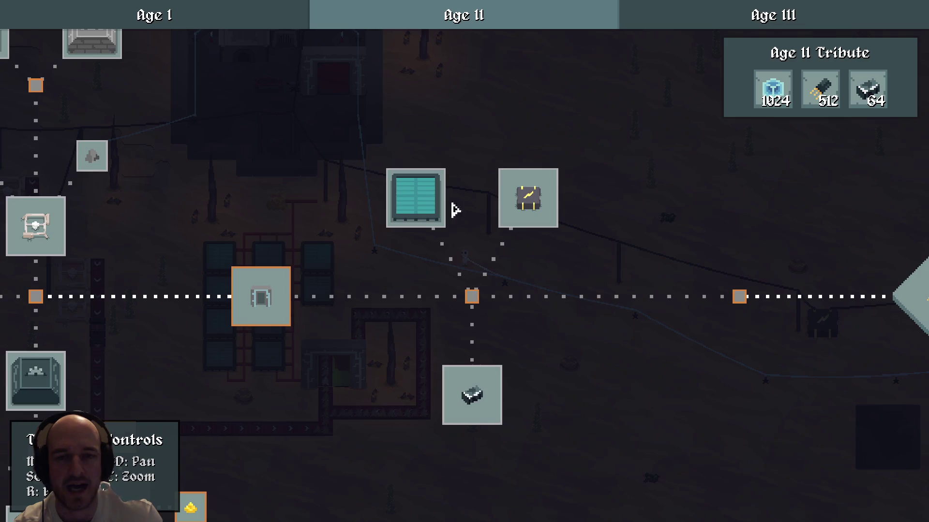
click(418, 201)
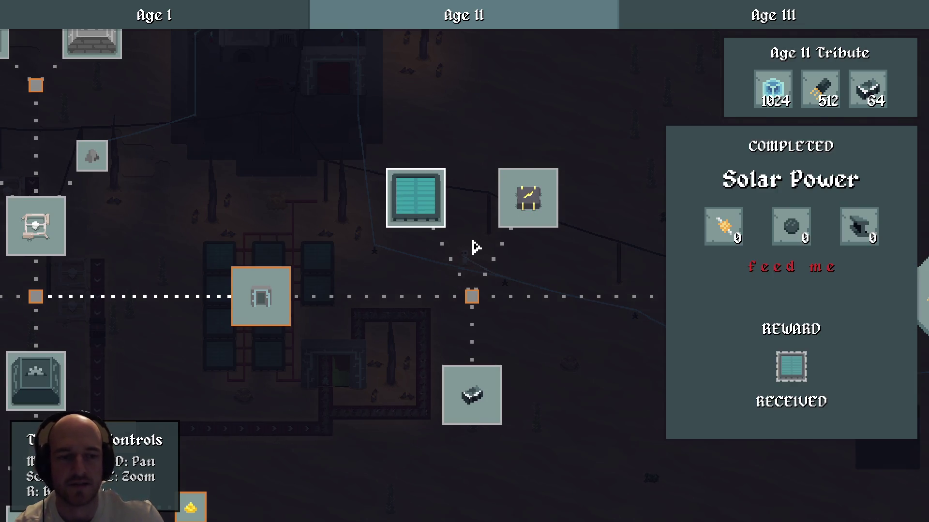
click(452, 239)
click(414, 201)
scroll(614, 247, down, 2)
mouse_move(411, 315)
mouse_down()
mouse_move(614, 246)
mouse_move(535, 276)
mouse_move(508, 300)
mouse_move(567, 268)
mouse_up()
drag(569, 268, 479, 284)
Close the tech tree with Esc, walk to the nearby power pole, and quit the game
key(Escape)
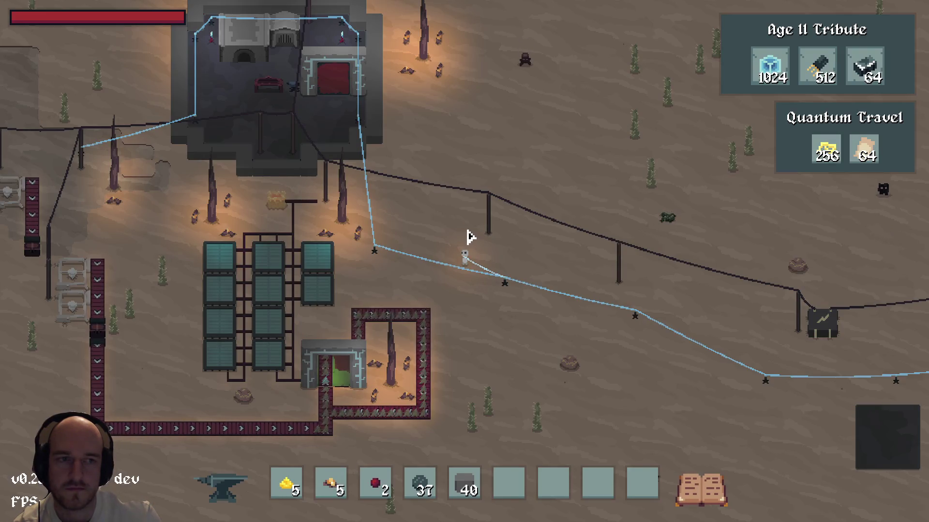
key(s)
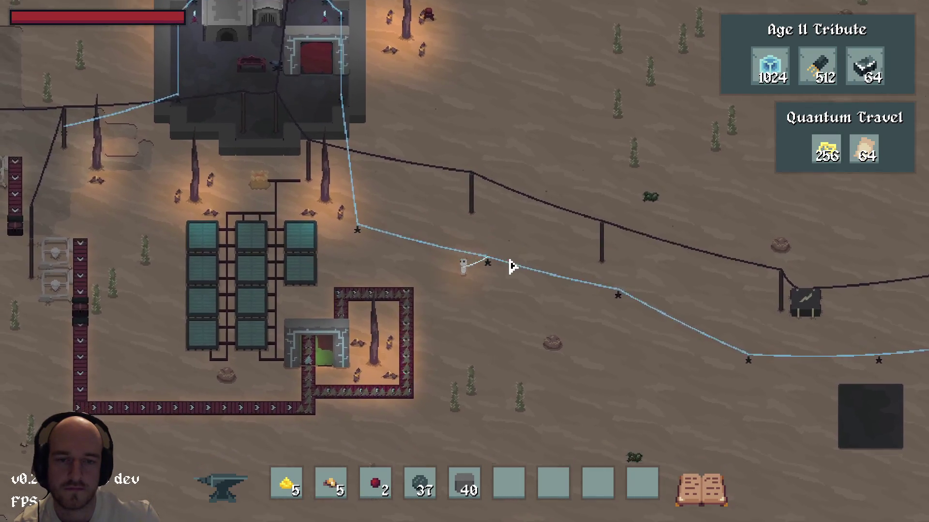
key(s)
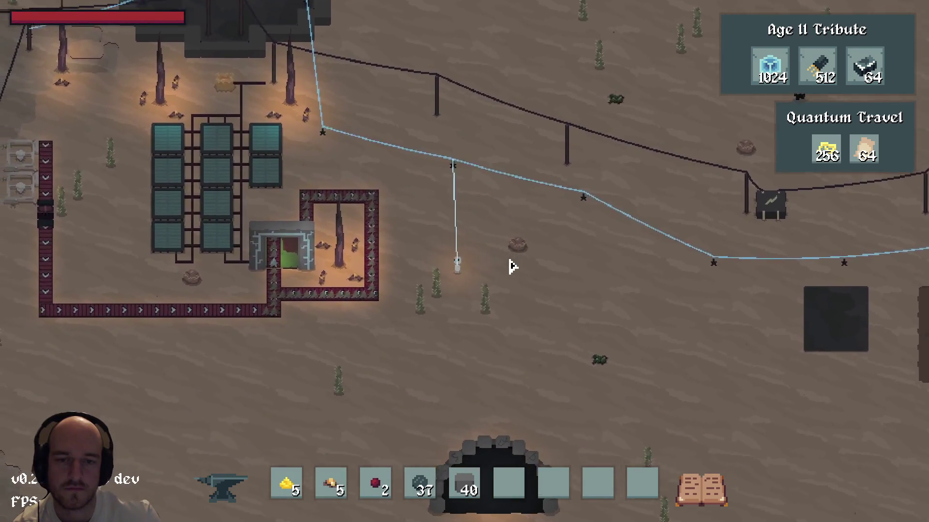
key(s)
key(a)
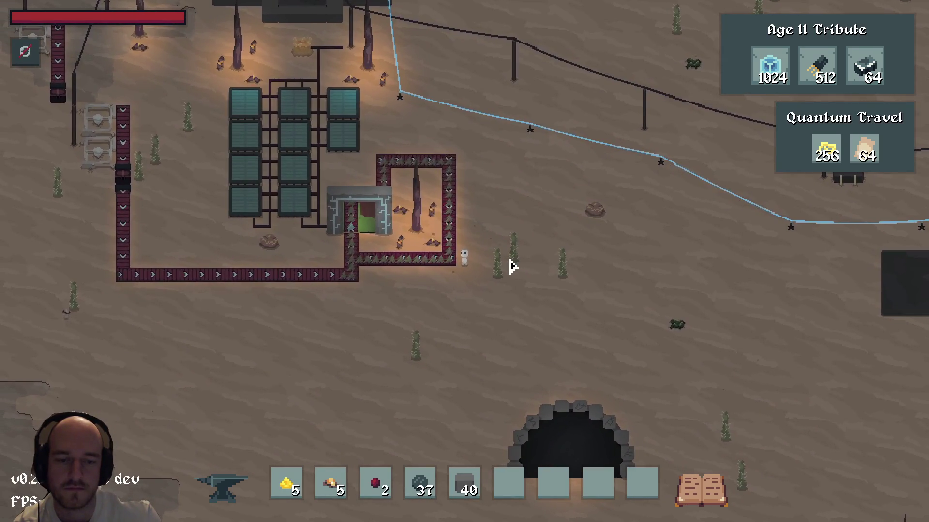
key(w)
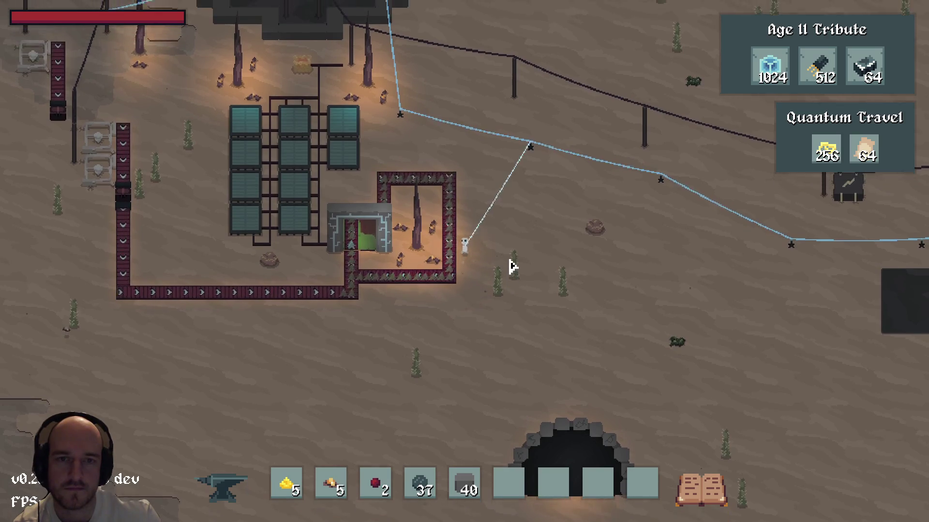
key(w)
scroll(513, 266, up, 2)
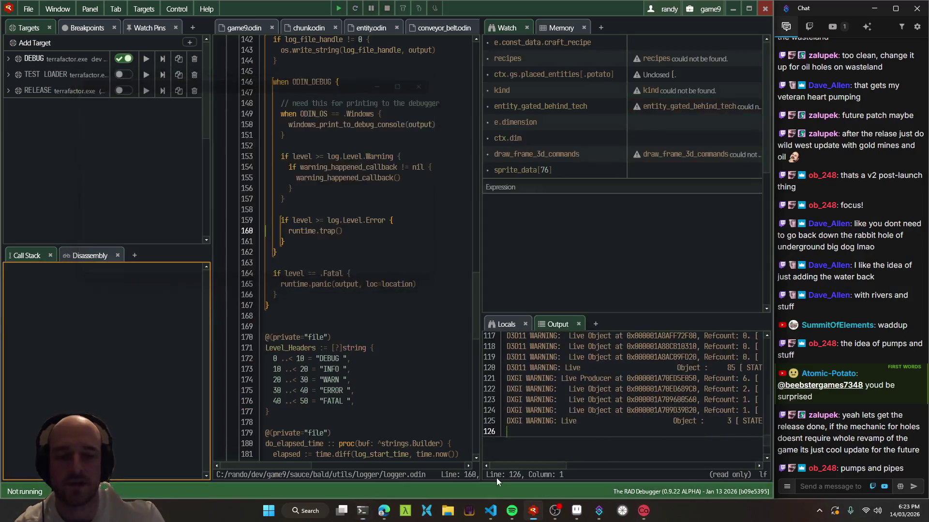
In VS Code's scratch.txt, tidy the lines below 'coal' and review the ore patch ideas
click(501, 510)
click(304, 90)
mouse_move(208, 117)
mouse_down()
mouse_move(386, 129)
mouse_move(226, 111)
mouse_up()
click(241, 104)
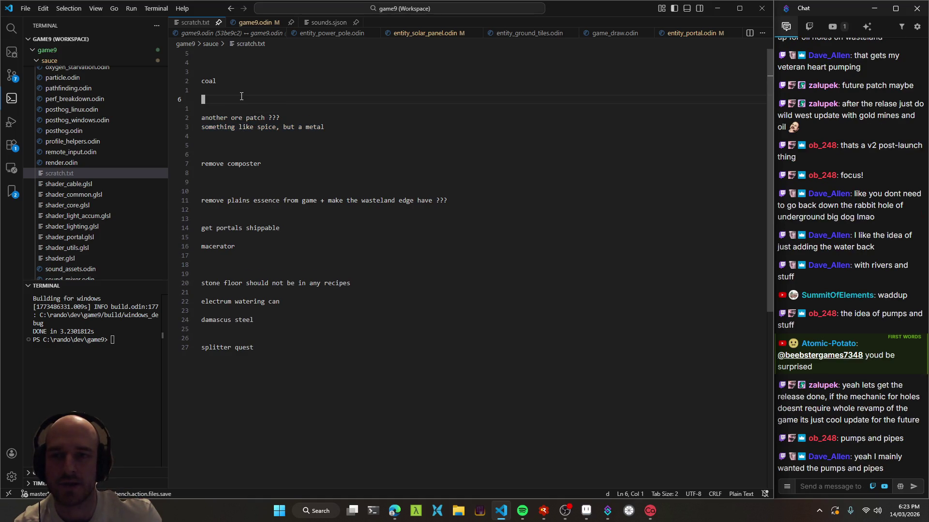
key(d)
key(space)
drag(349, 126, 169, 78)
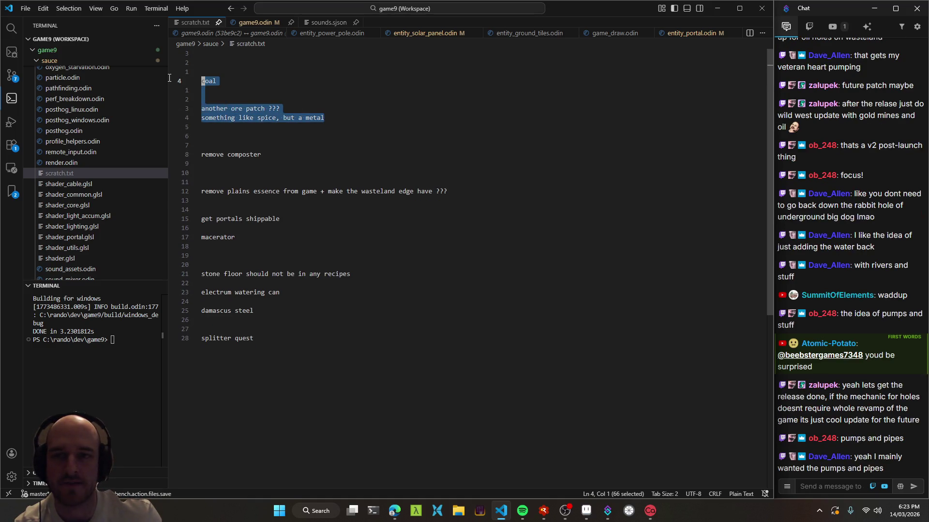
click(376, 137)
Return to Aseprite and look across the desert map toward the potions
key(alt+Tab)
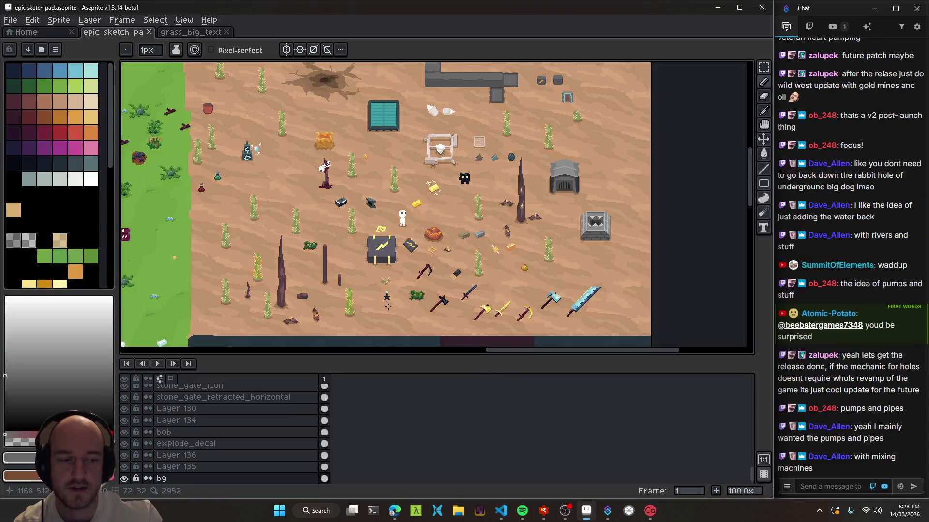
mouse_move(336, 186)
mouse_down()
mouse_move(532, 188)
mouse_move(450, 187)
mouse_move(513, 188)
mouse_move(530, 296)
mouse_move(493, 222)
mouse_move(496, 250)
mouse_up()
scroll(391, 188, up, 2)
scroll(391, 188, up, 2)
scroll(496, 250, down, 5)
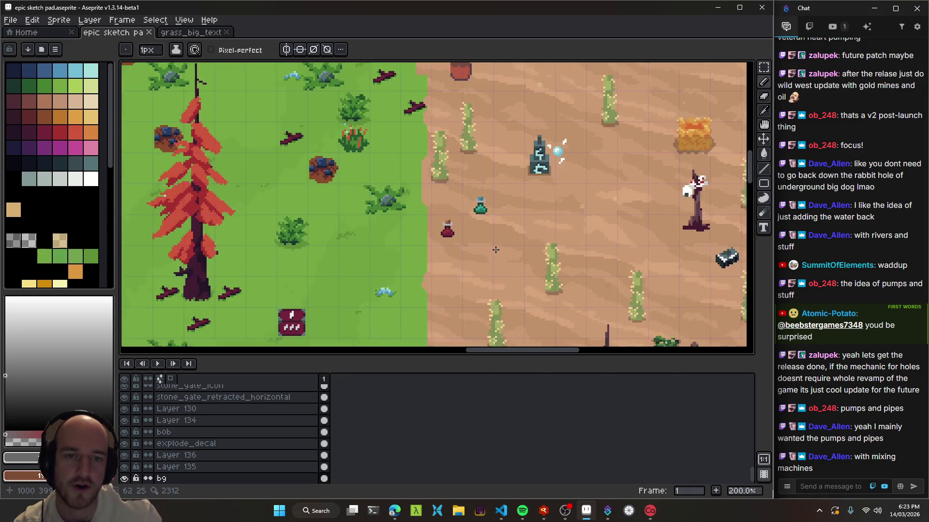
scroll(274, 161, up, 1)
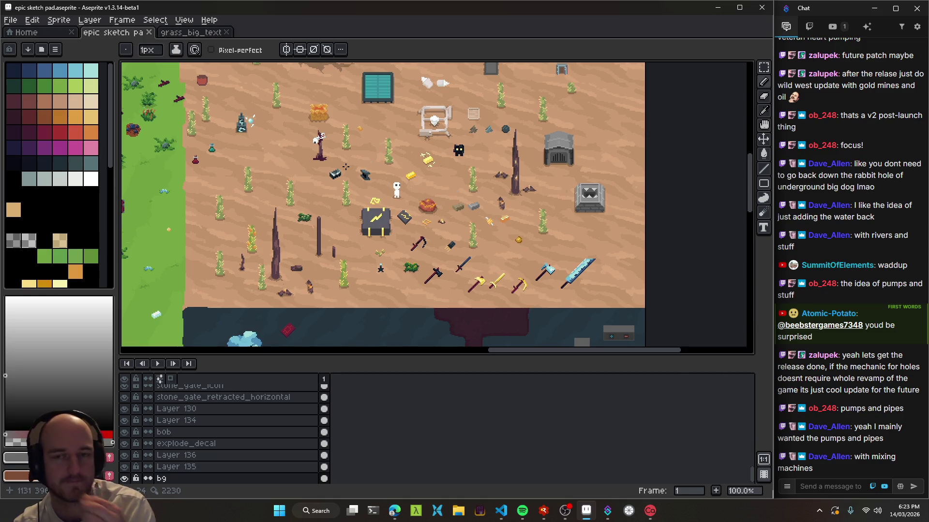
scroll(290, 194, down, 2)
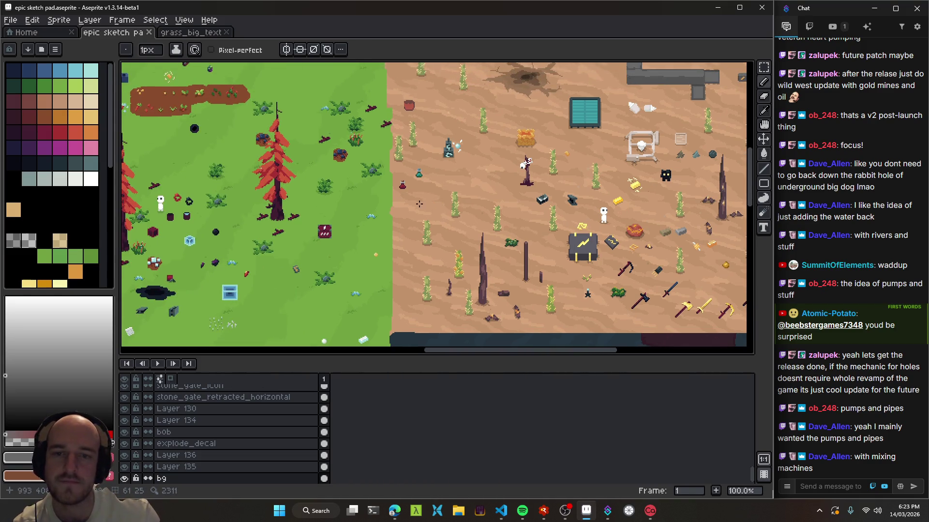
scroll(452, 222, up, 5)
scroll(452, 222, up, 2)
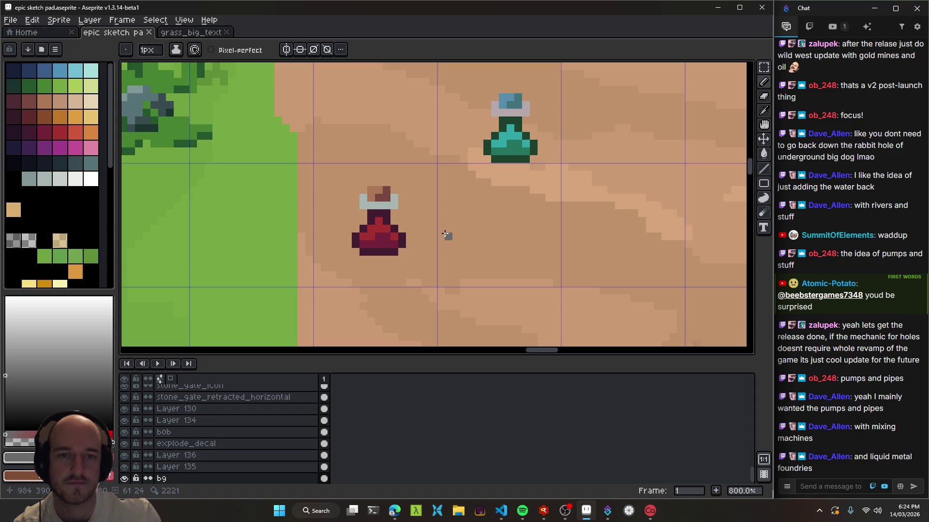
Zoom in on the potions and move the teal recall potion up-left beside the red one
scroll(473, 211, up, 2)
scroll(473, 212, right, 1)
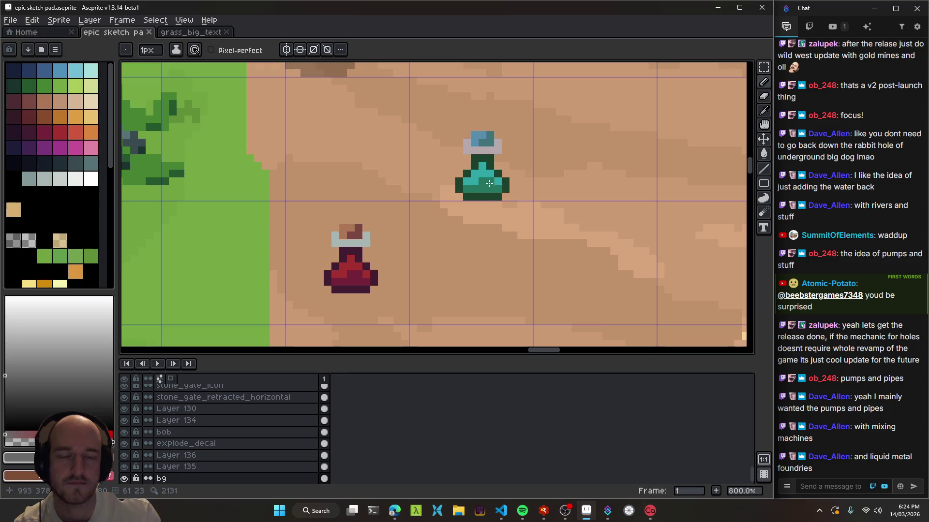
key(v)
drag(490, 183, 477, 153)
Save the sketch pad and select the red health potion's layer
scroll(483, 165, down, 4)
scroll(484, 165, left, 3)
key(ctrl+s)
click(454, 209)
Drag the large crater decal down-right into the ring of stones beneath the stone arch
scroll(489, 193, down, 4)
scroll(407, 191, up, 5)
scroll(484, 271, down, 2)
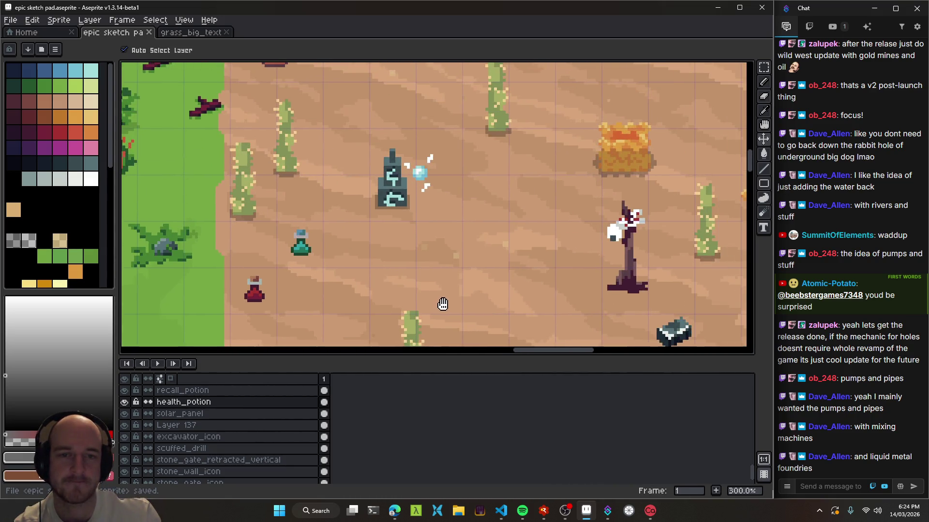
scroll(410, 249, down, 2)
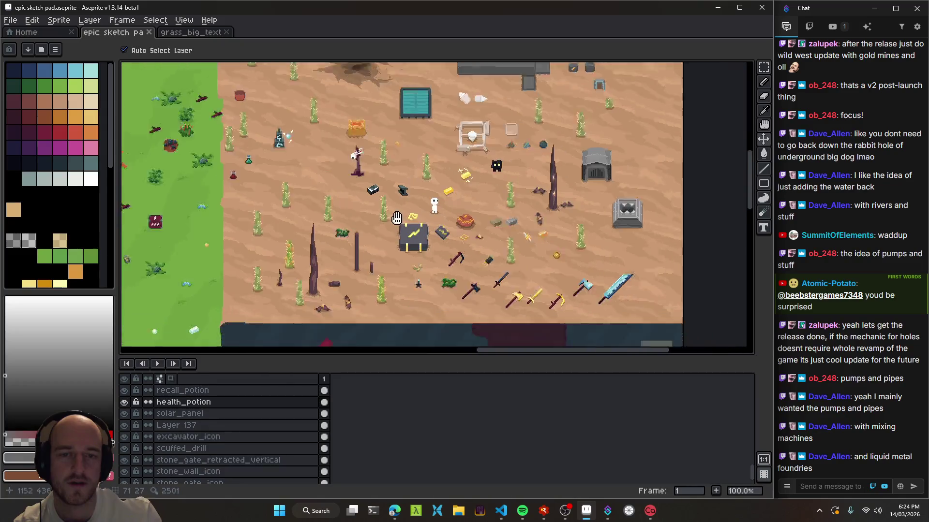
scroll(571, 261, up, 2)
scroll(571, 262, down, 2)
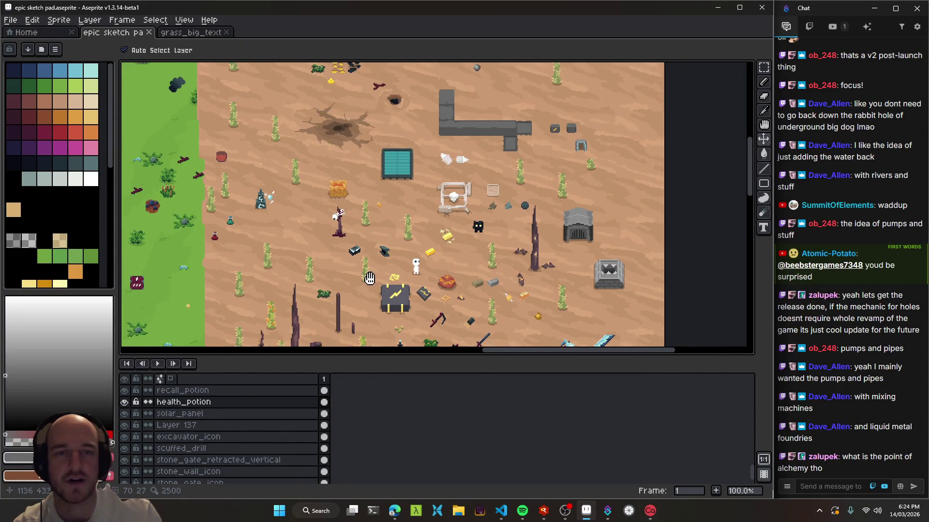
scroll(438, 300, up, 2)
scroll(438, 300, down, 2)
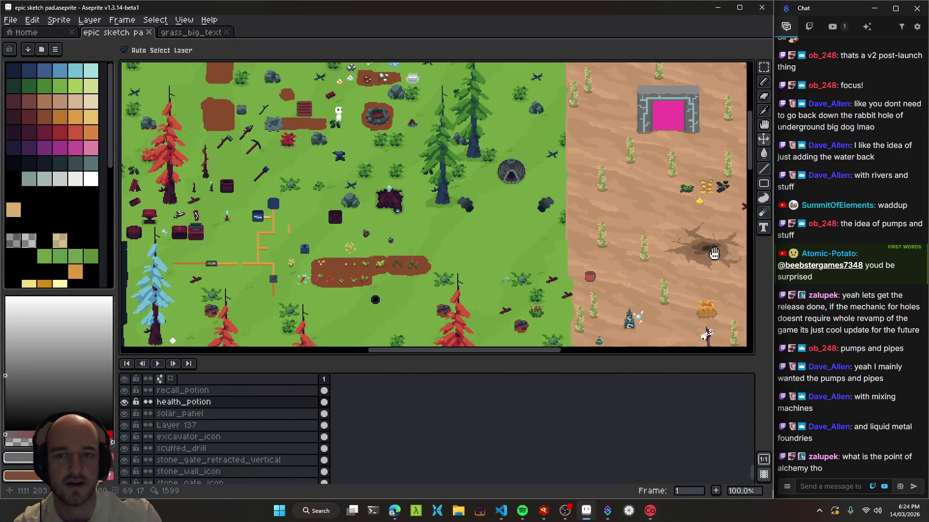
scroll(362, 286, up, 2)
scroll(362, 287, down, 2)
scroll(481, 144, up, 1)
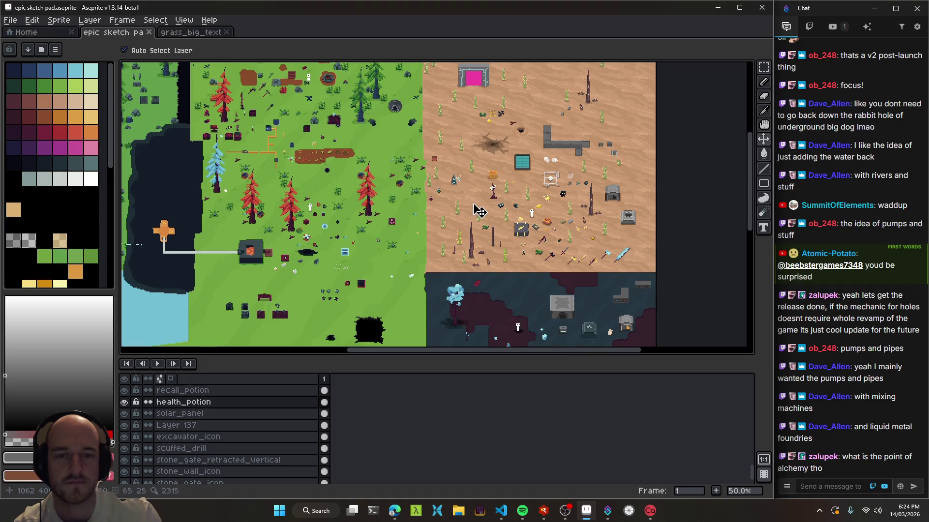
scroll(479, 212, up, 1)
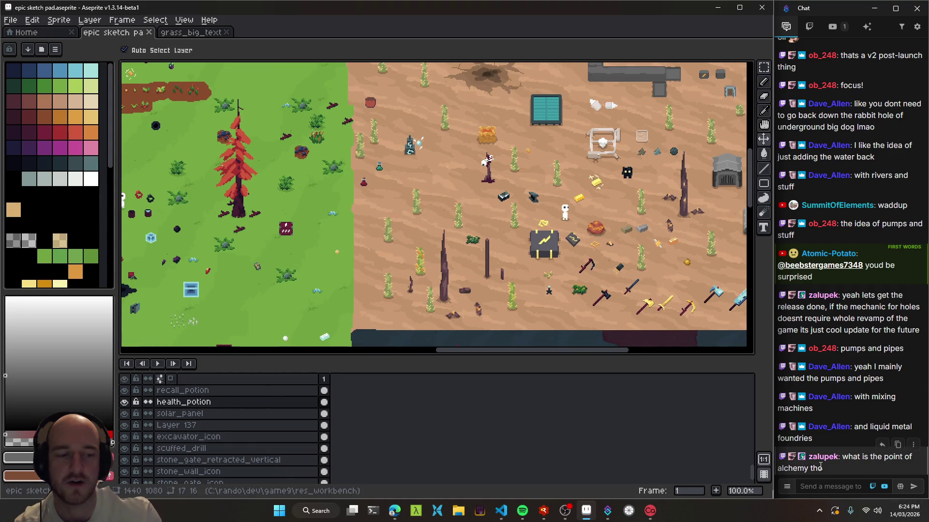
scroll(464, 180, down, 1)
scroll(397, 198, up, 1)
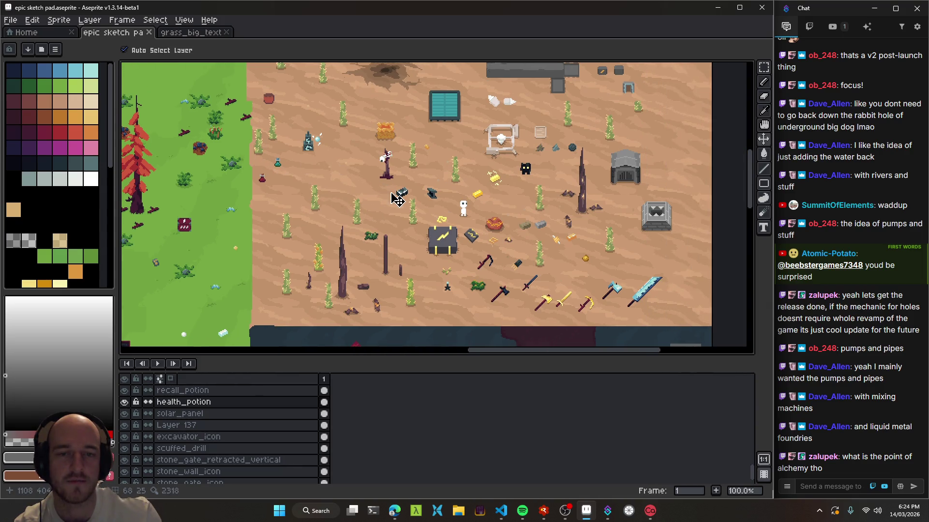
scroll(397, 198, up, 1)
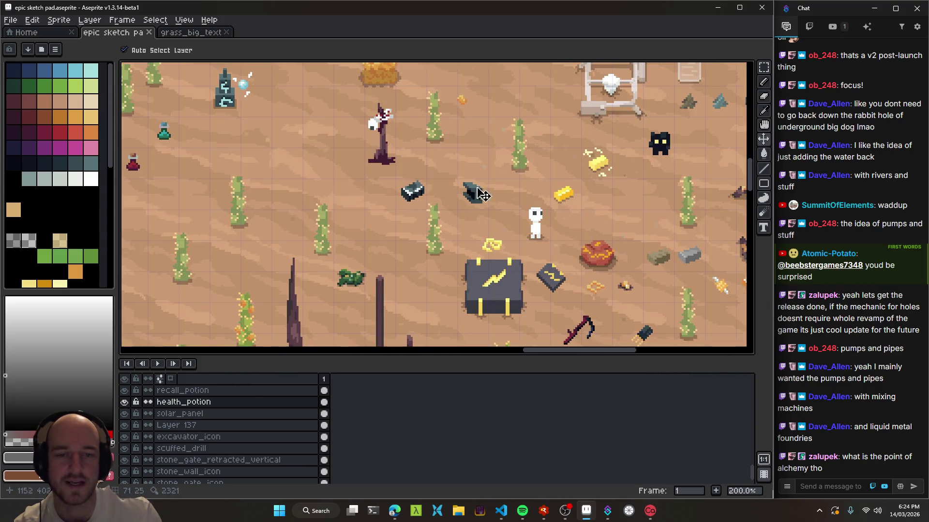
scroll(470, 196, down, 1)
scroll(361, 150, up, 1)
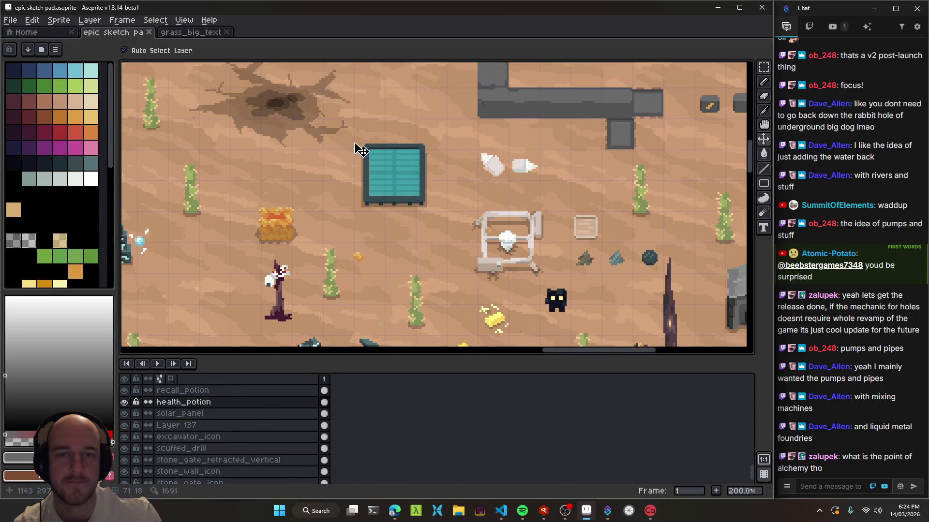
scroll(361, 150, down, 1)
scroll(464, 290, up, 1)
scroll(489, 246, down, 1)
scroll(489, 246, up, 1)
scroll(472, 205, down, 1)
scroll(472, 205, up, 1)
scroll(450, 153, down, 1)
mouse_move(448, 132)
mouse_down()
mouse_move(456, 149)
mouse_move(463, 137)
mouse_move(478, 201)
mouse_move(521, 269)
mouse_move(556, 297)
mouse_move(502, 252)
mouse_move(487, 199)
mouse_move(528, 243)
mouse_up()
scroll(546, 251, up, 1)
mouse_move(508, 208)
mouse_down()
mouse_move(572, 241)
mouse_move(494, 263)
mouse_move(542, 295)
mouse_move(584, 264)
mouse_up()
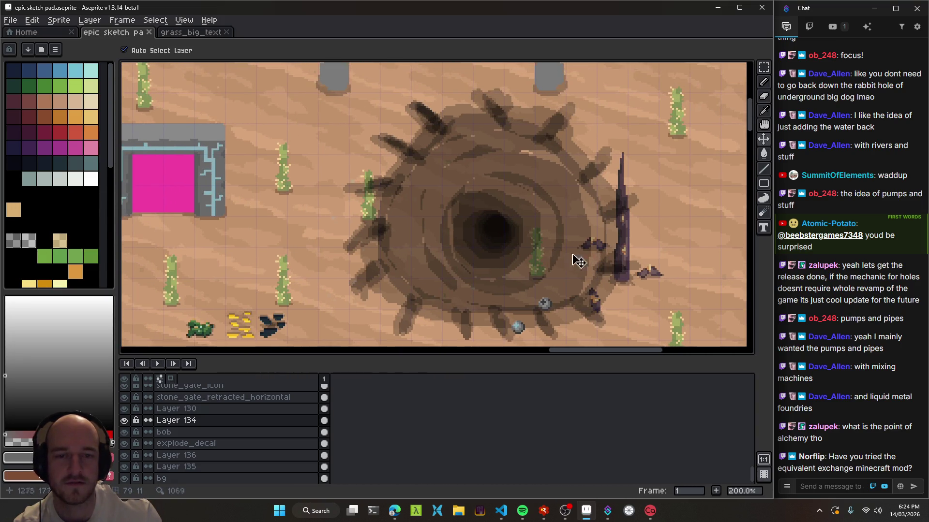
Save the sketch pad, select the background layer, and save again
scroll(554, 268, down, 1)
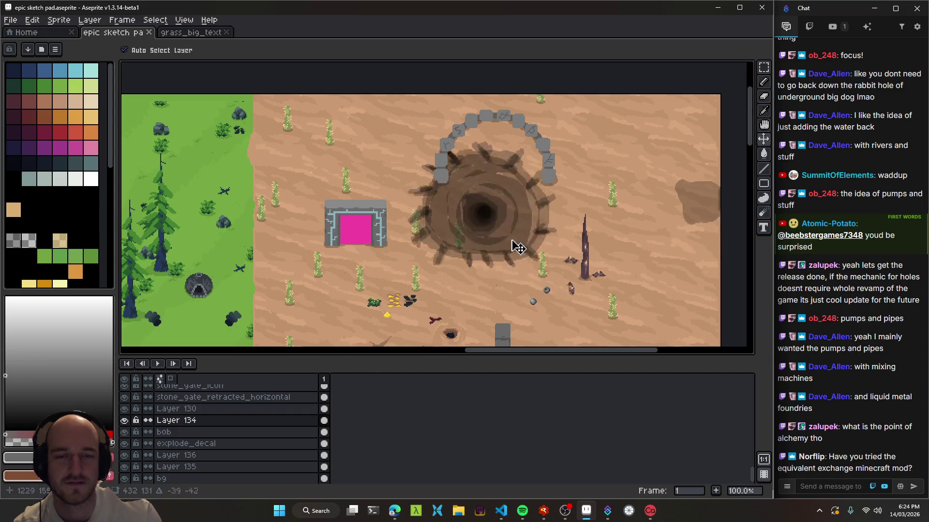
scroll(450, 83, down, 1)
key(ctrl+s)
scroll(451, 206, up, 1)
scroll(450, 206, down, 1)
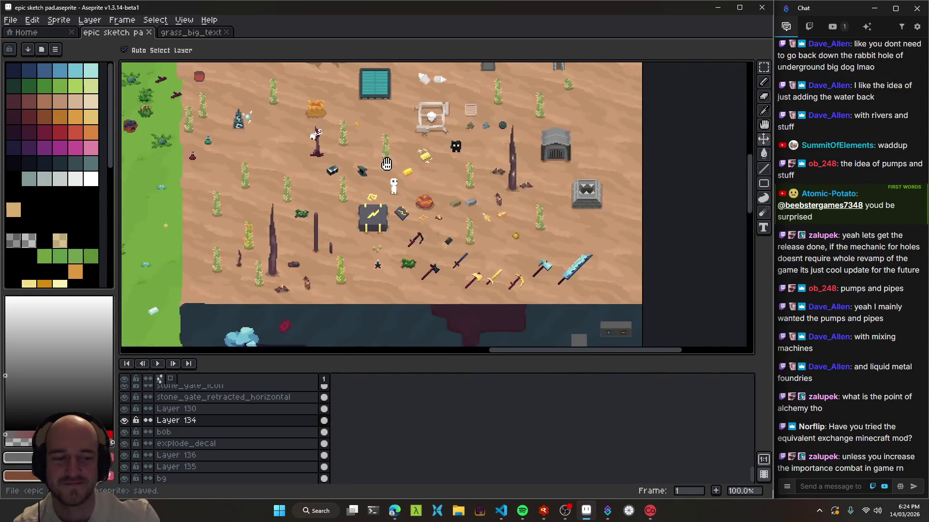
scroll(492, 209, up, 1)
click(490, 198)
key(ctrl+s)
Pan over the desert items and back toward the forest gate, then run the game build with F5
scroll(487, 201, down, 1)
scroll(495, 248, up, 1)
scroll(492, 247, down, 1)
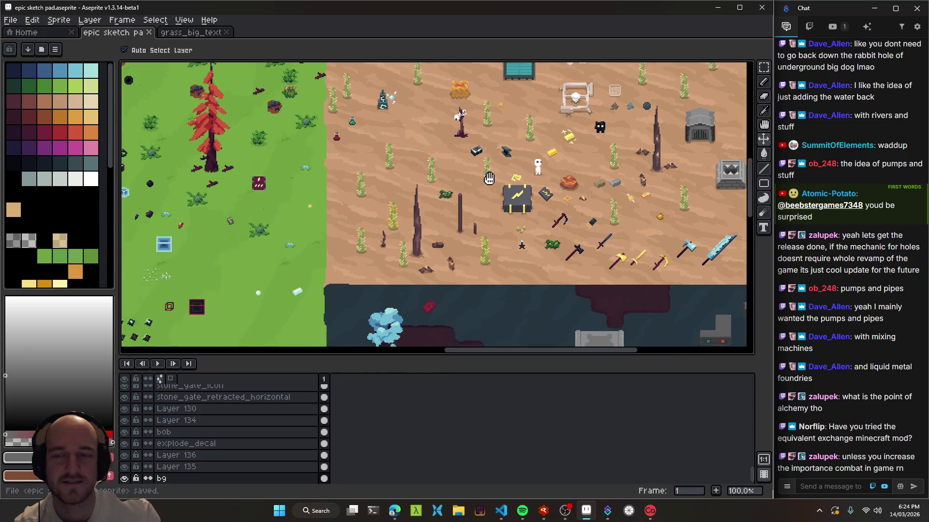
scroll(460, 219, up, 1)
scroll(460, 219, down, 1)
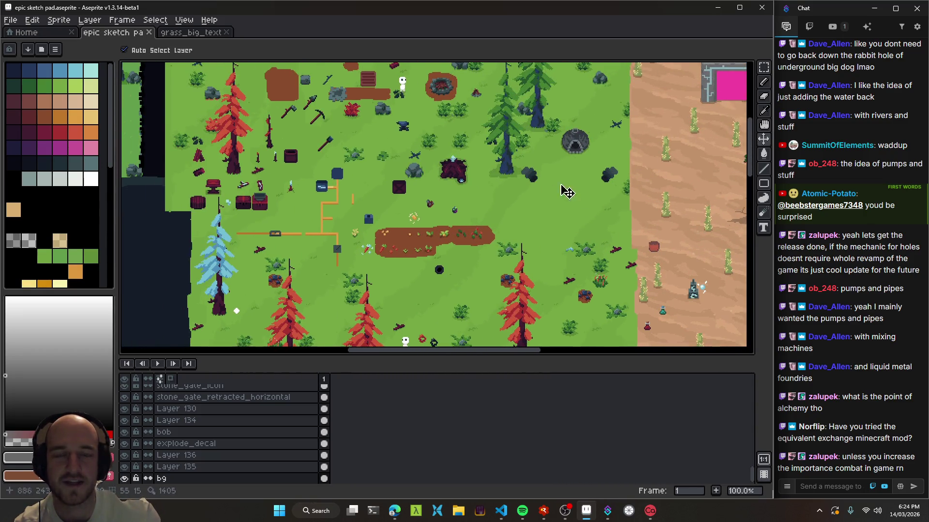
scroll(507, 252, up, 1)
scroll(556, 285, down, 1)
scroll(613, 318, up, 1)
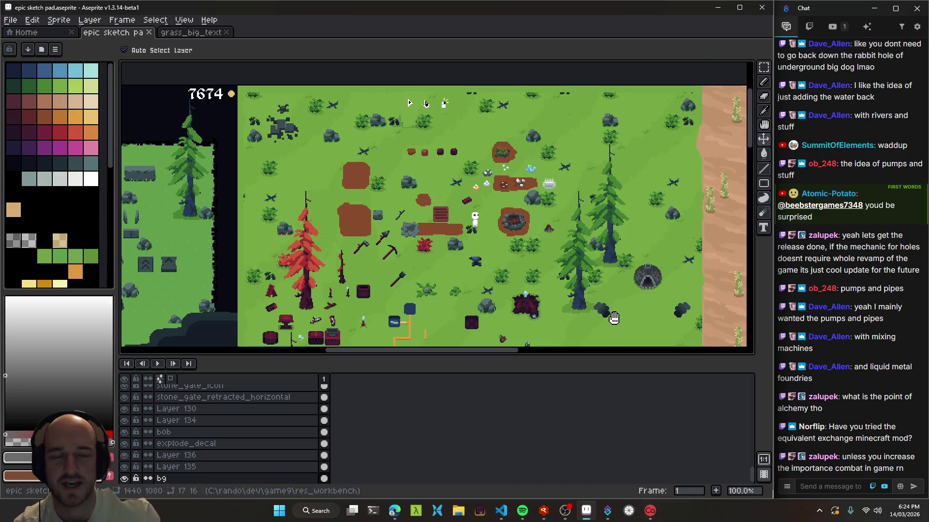
scroll(613, 318, down, 1)
scroll(556, 290, up, 1)
scroll(508, 261, down, 1)
scroll(479, 242, up, 1)
drag(479, 242, 426, 201)
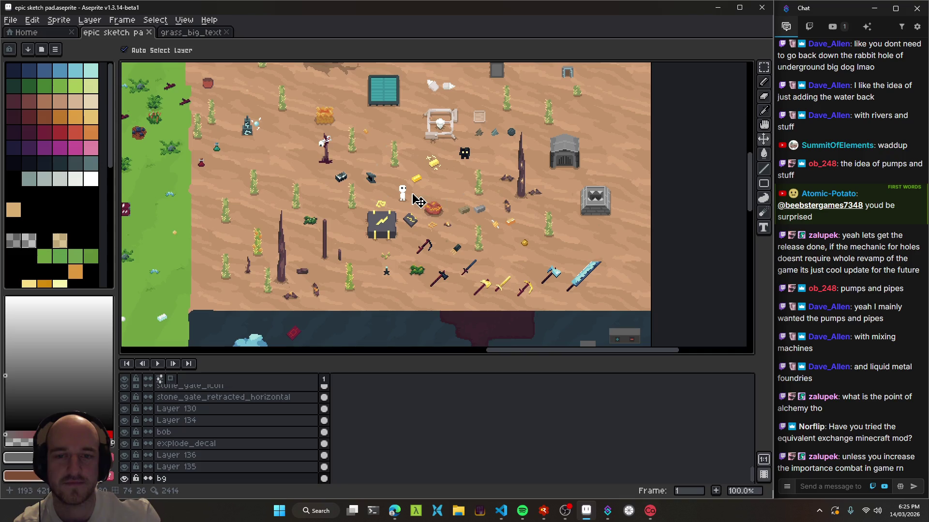
mouse_move(304, 182)
mouse_down()
mouse_move(420, 258)
mouse_move(338, 208)
mouse_move(329, 183)
mouse_up()
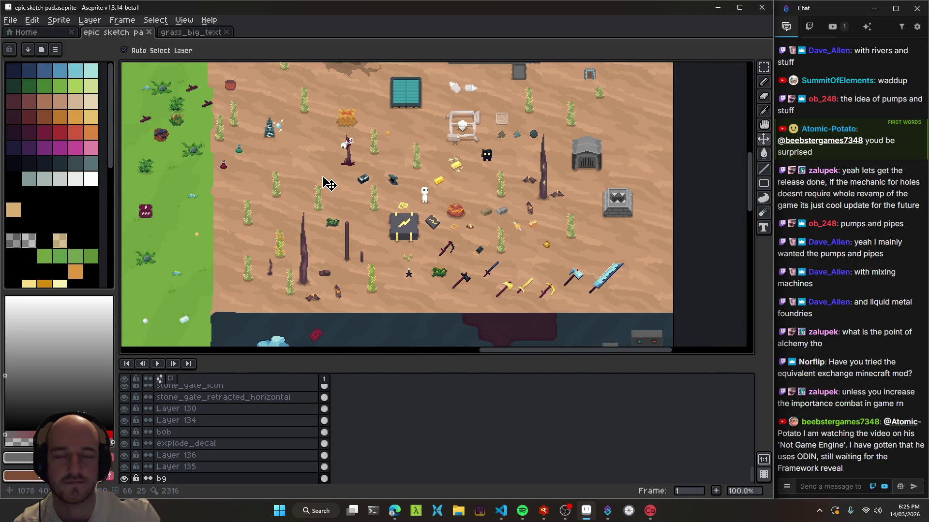
mouse_move(307, 138)
mouse_down()
mouse_move(593, 225)
mouse_move(706, 240)
mouse_move(392, 155)
mouse_up()
click(501, 510)
key(F5)
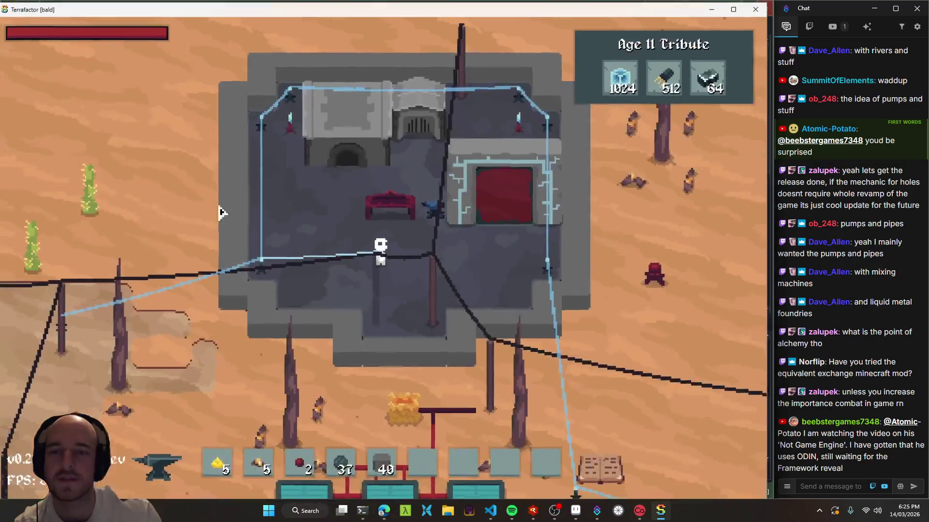
Check the inventory, then view the sword recipe under the workbench's Tools crafting category
key(Tab)
key(Tab)
key(s)
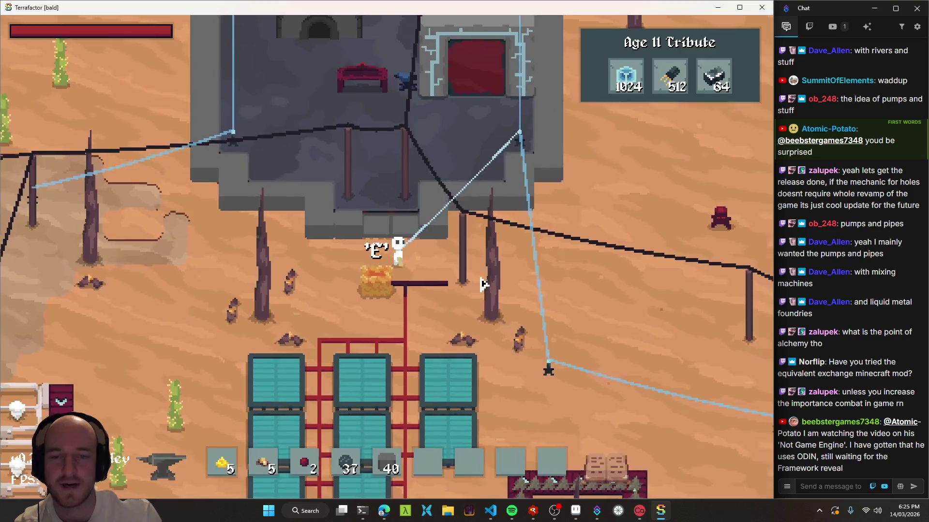
key(e)
click(320, 130)
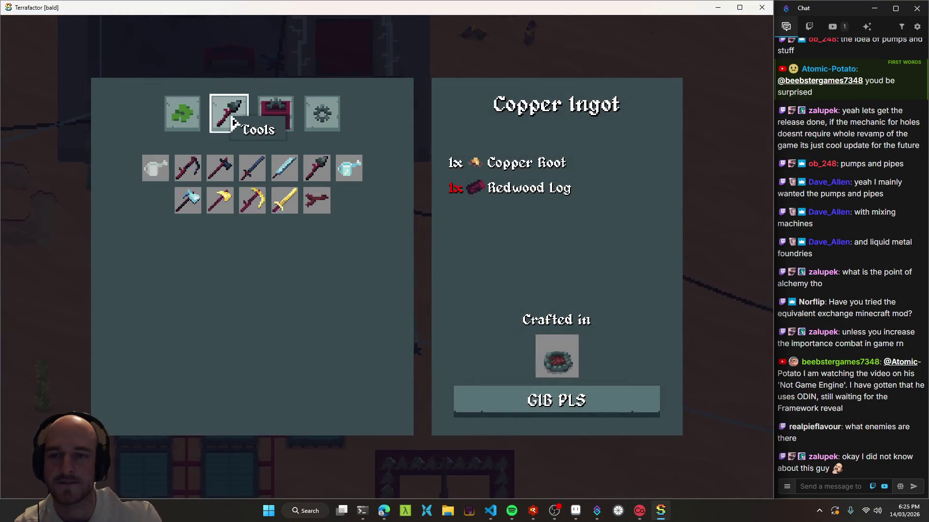
click(284, 200)
key(e)
Walk out across the desert and swing the sword
key(d)
key(s)
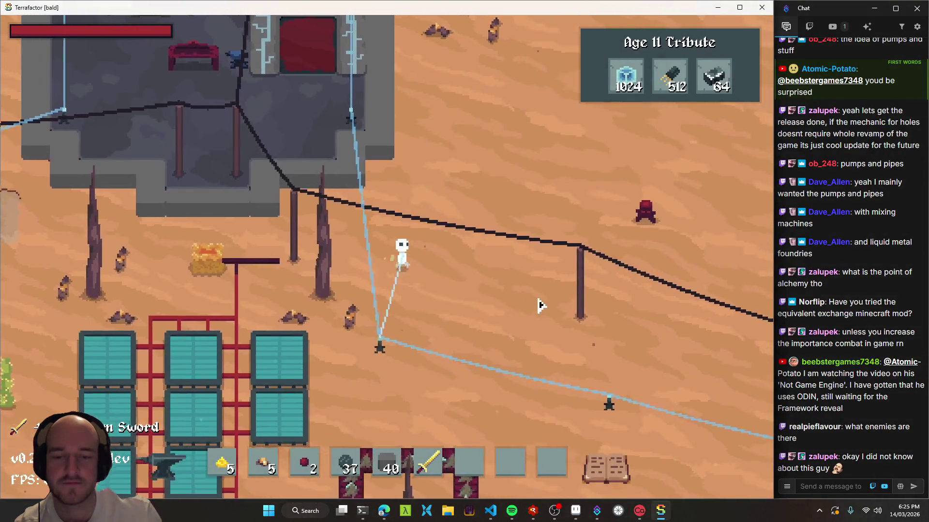
key(d)
key(w)
click(554, 180)
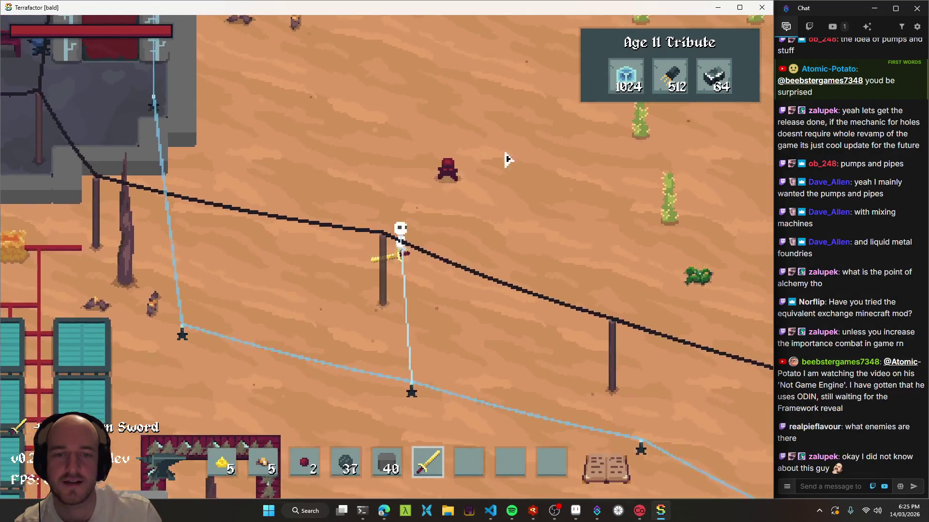
Roam the desert, swinging the sword at resources along the way
key(w)
key(d)
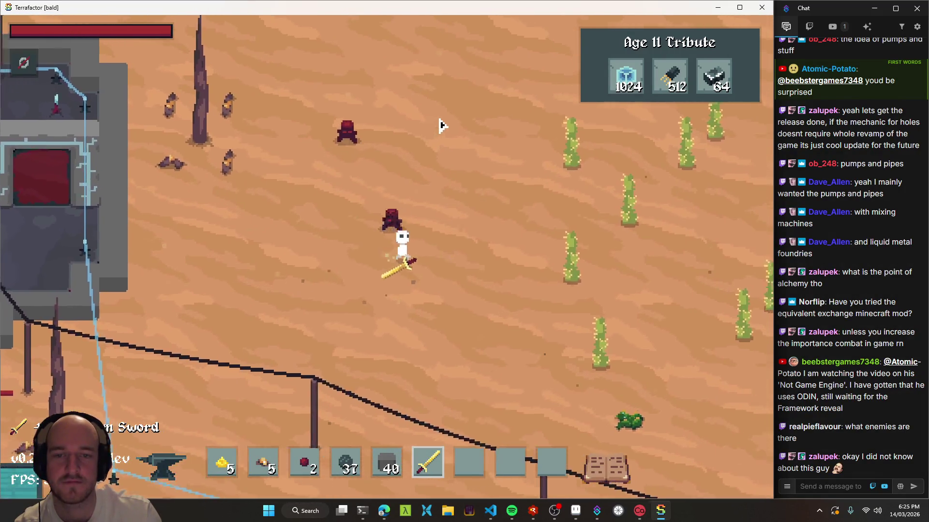
key(s)
key(a)
click(265, 263)
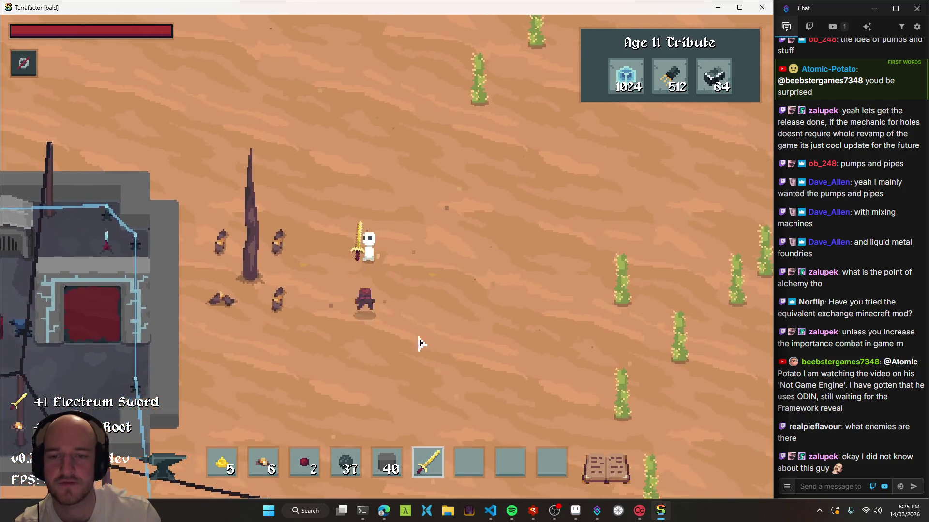
key(s)
click(532, 343)
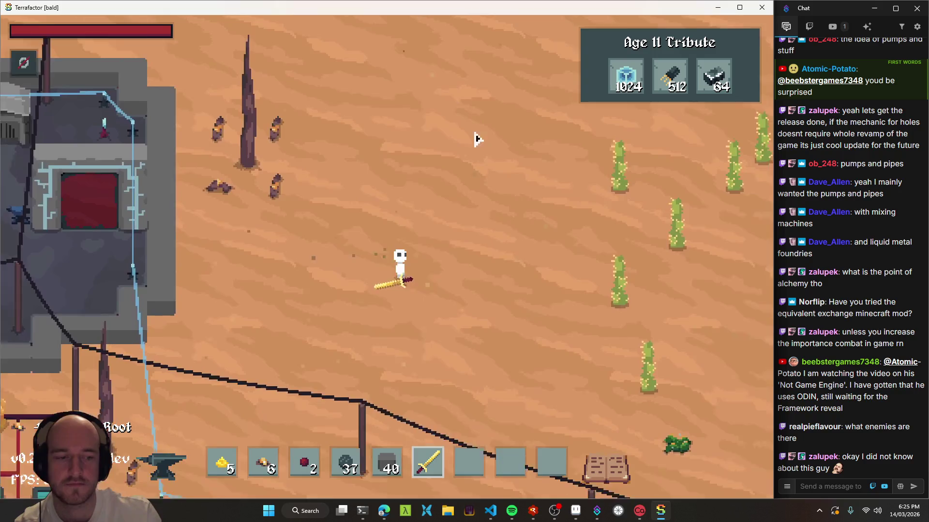
key(s)
key(d)
click(508, 269)
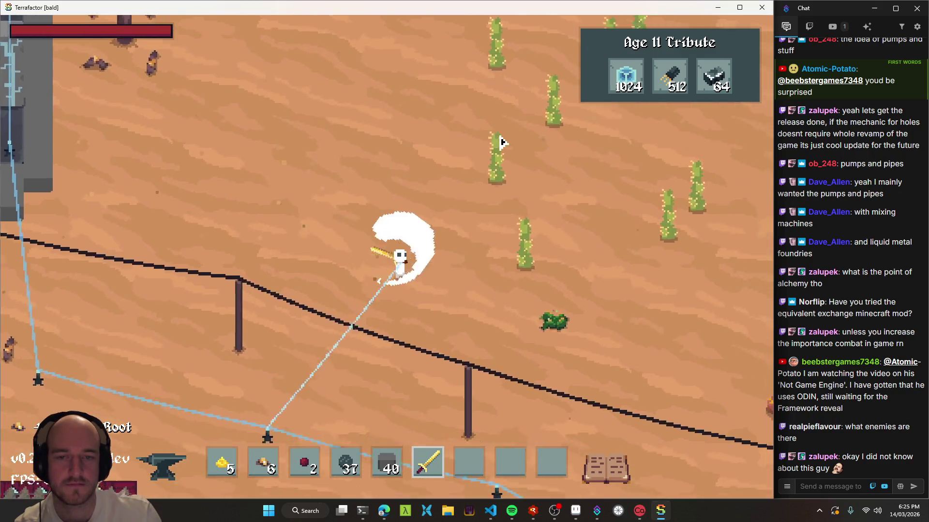
Walk down-right past the power box back toward the base's storage chests and machinery
key(s)
key(d)
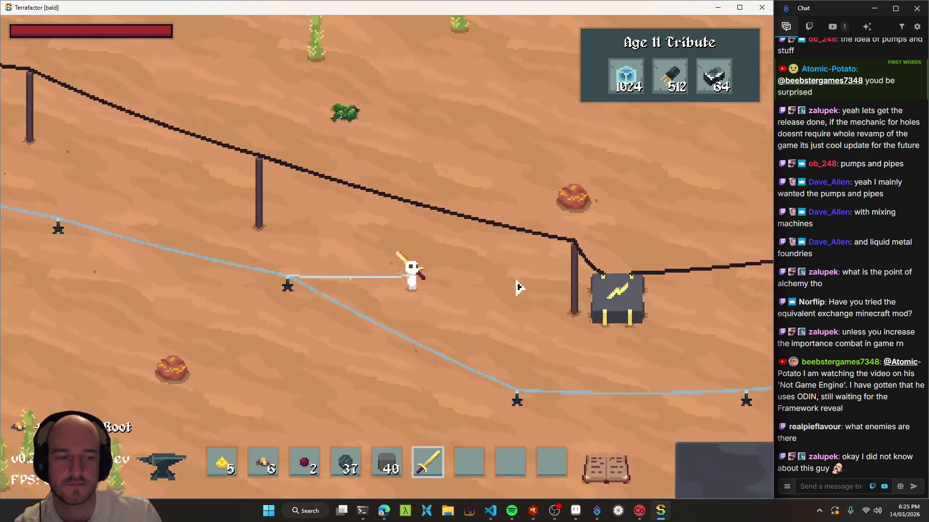
key(s)
key(d)
key(a)
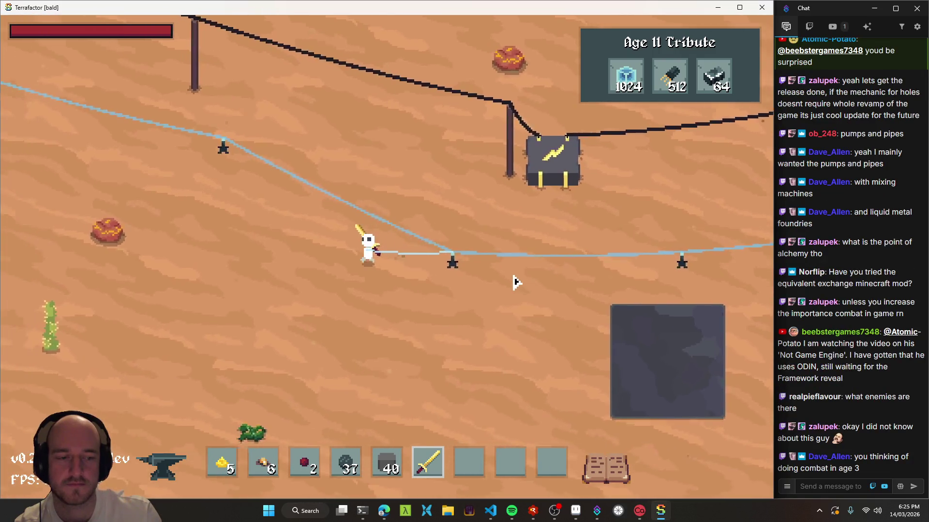
key(s)
key(d)
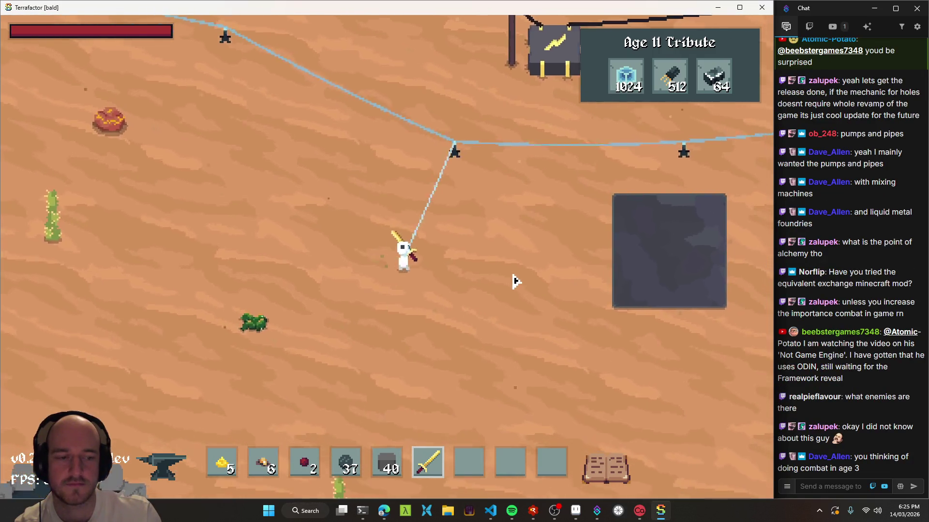
key(w)
key(a)
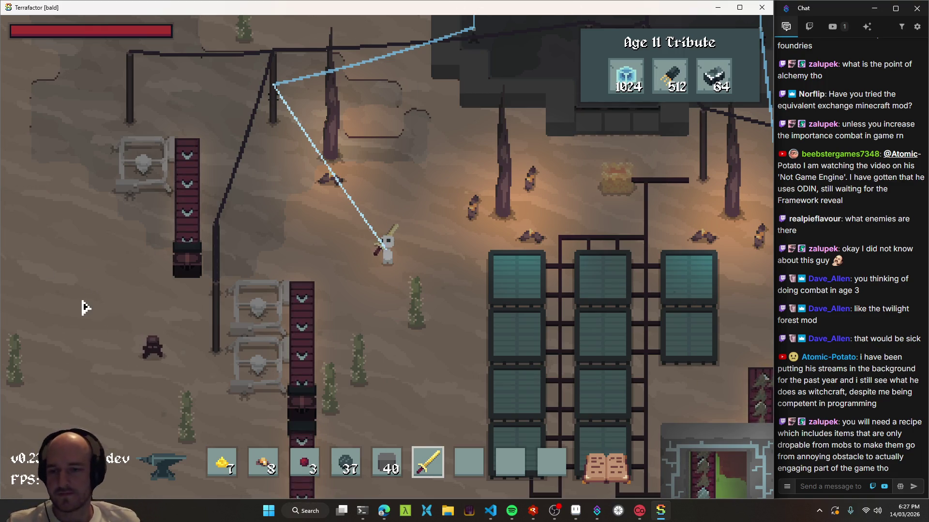
Step left and right, then show the F3 debug overlay with its FPS readout
key(a)
key(d)
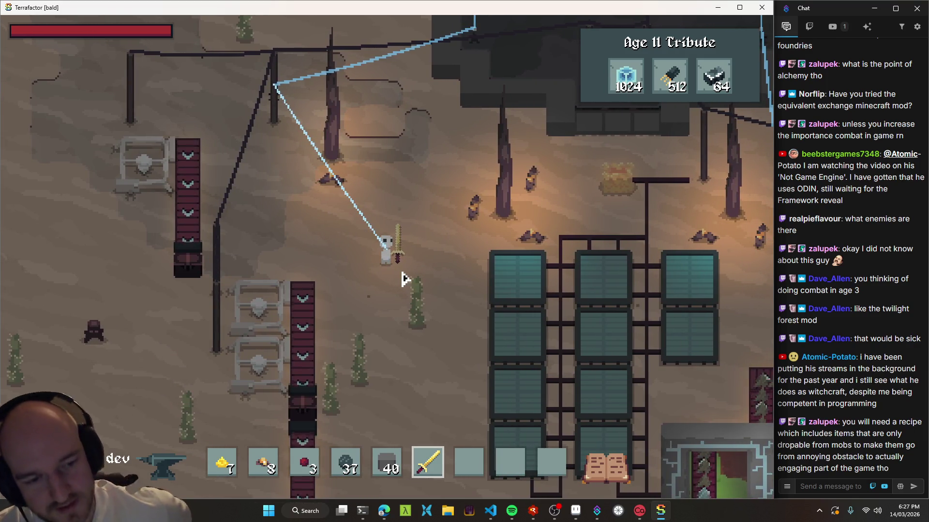
key(F3)
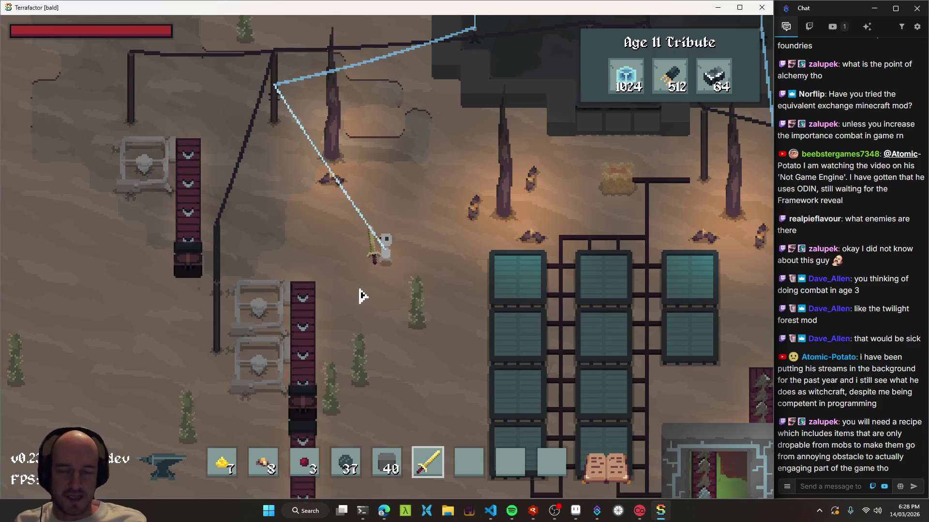
Walk up and left away from the base toward a nearby enemy
key(w)
key(a)
key(w)
key(a)
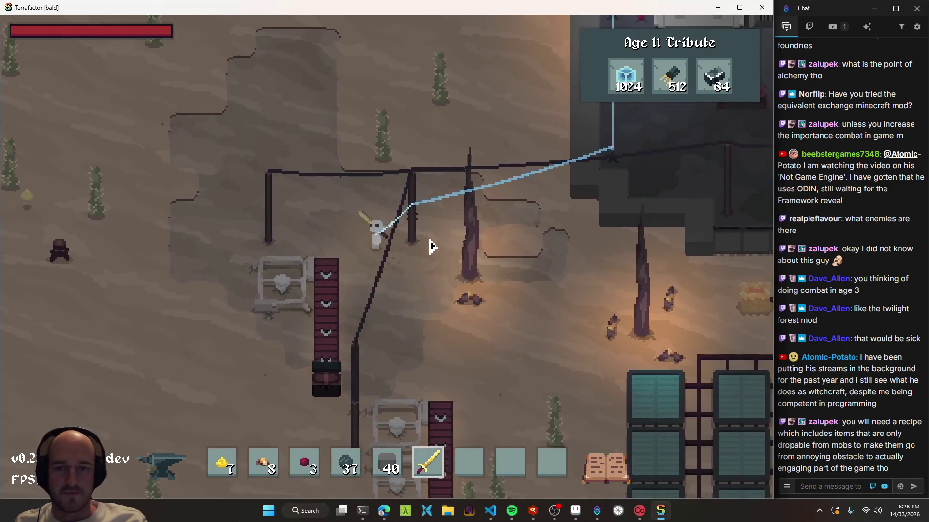
key(s)
key(a)
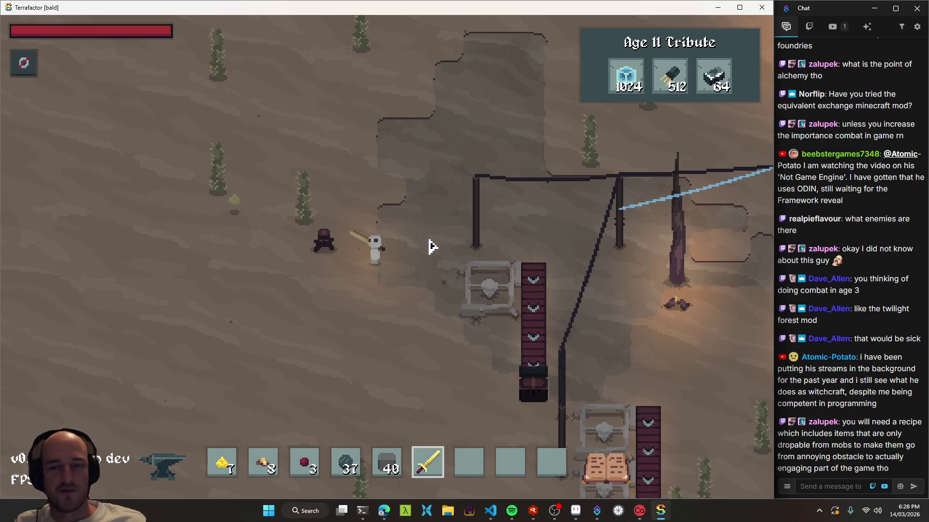
key(a)
key(w)
key(d)
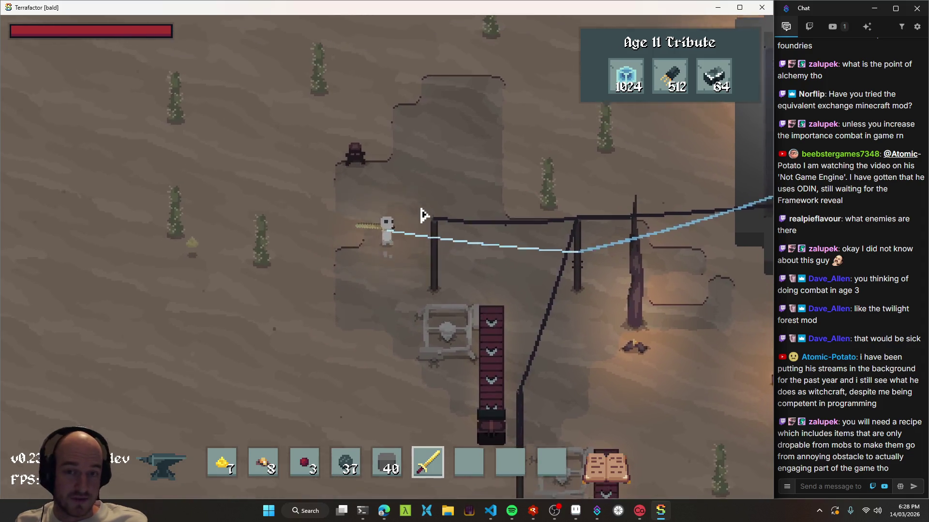
Fight the nearby enemy with the sword and collect its dropped items
click(319, 261)
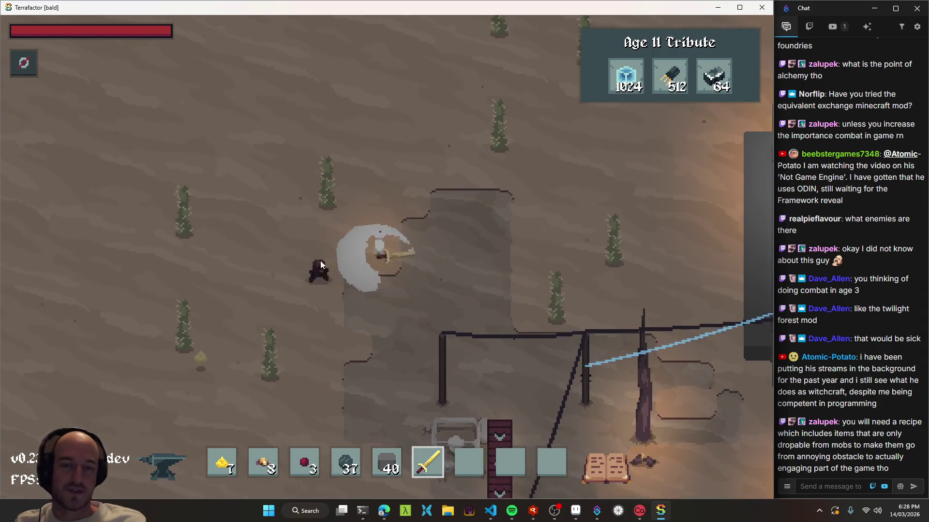
key(a)
click(287, 358)
key(a)
key(s)
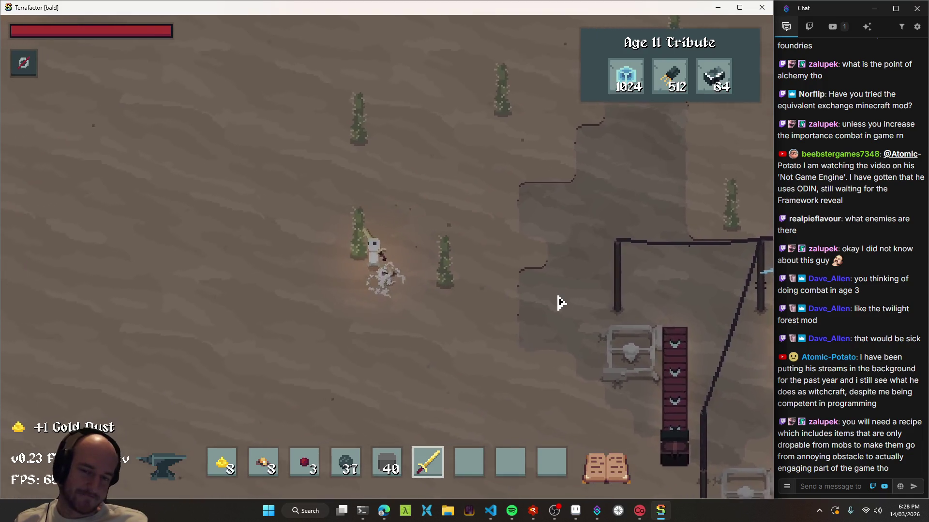
Roam the open wilds, heading left first, then back up and to the right
key(a)
key(w)
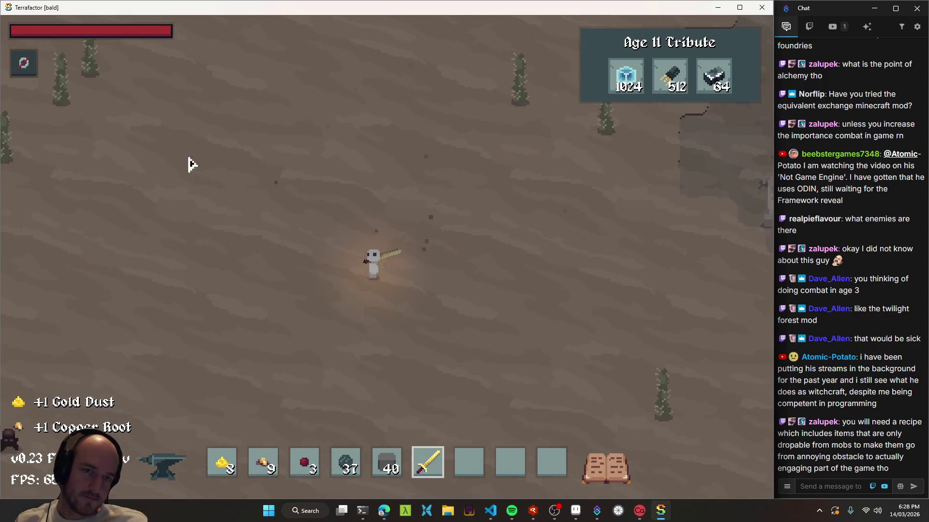
key(a)
key(s)
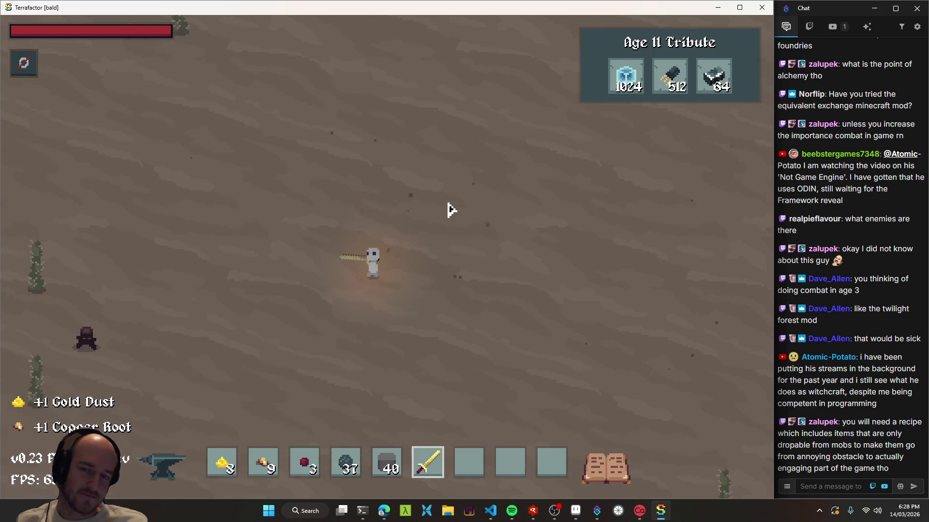
key(a)
key(s)
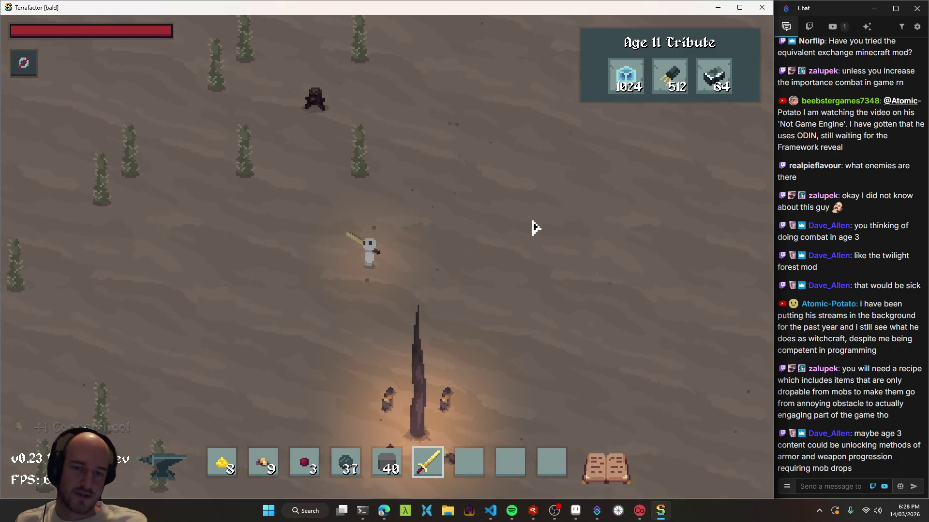
key(w)
key(a)
key(w)
key(d)
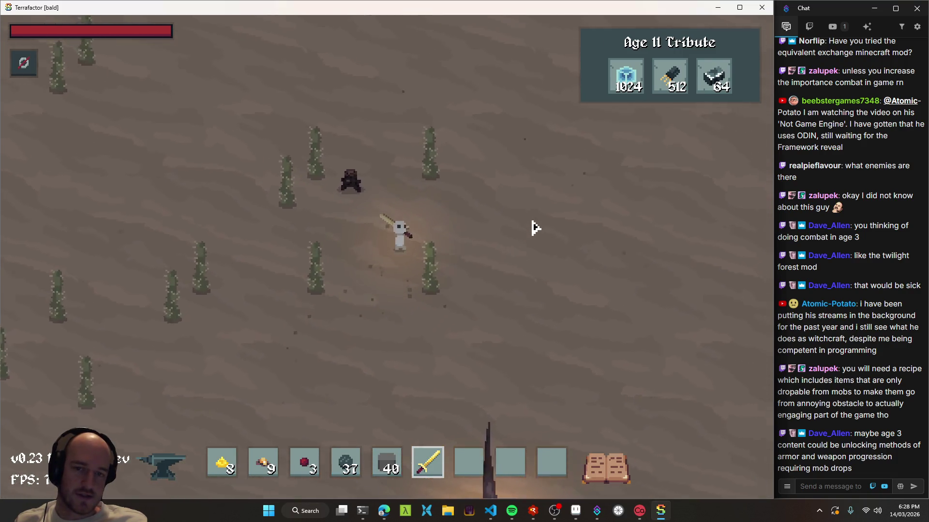
key(d)
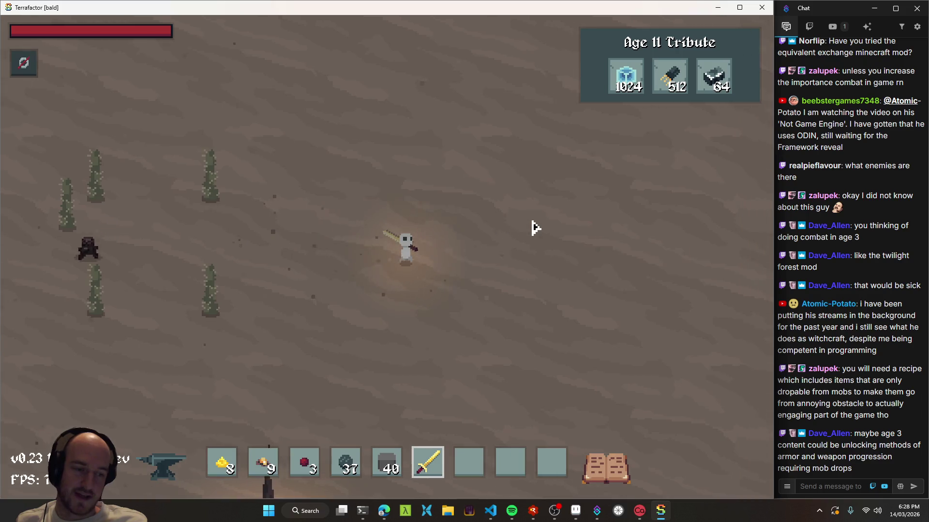
key(s)
key(d)
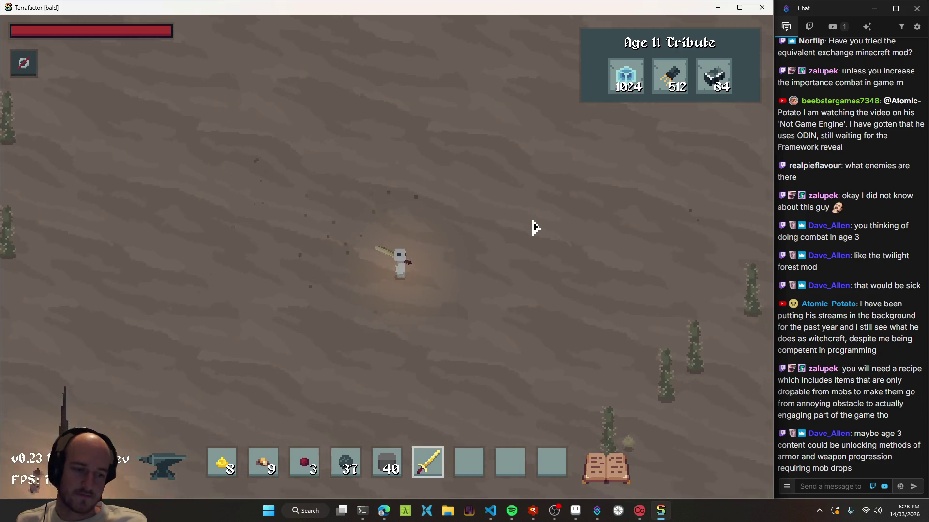
key(s)
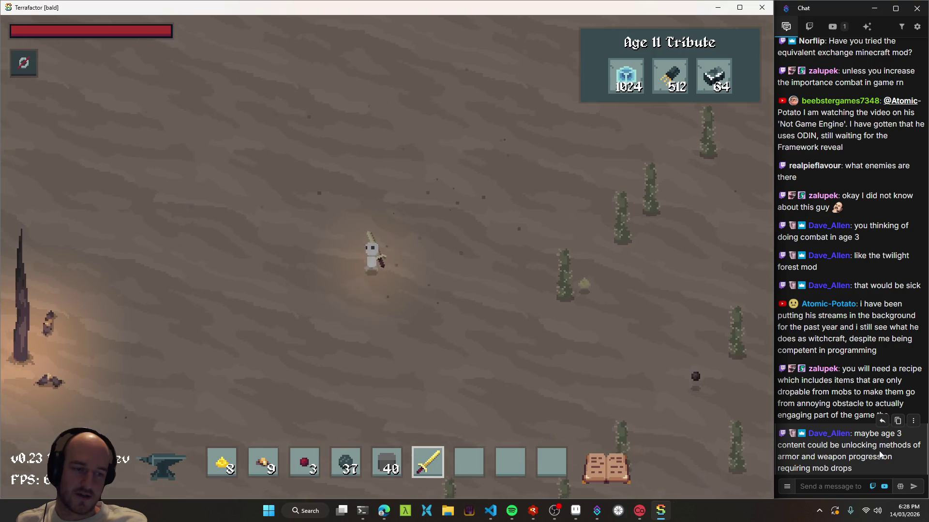
Swing at a nearby target, pick up the gold dust and slime ball, and open the crafting recipes
click(454, 230)
key(d)
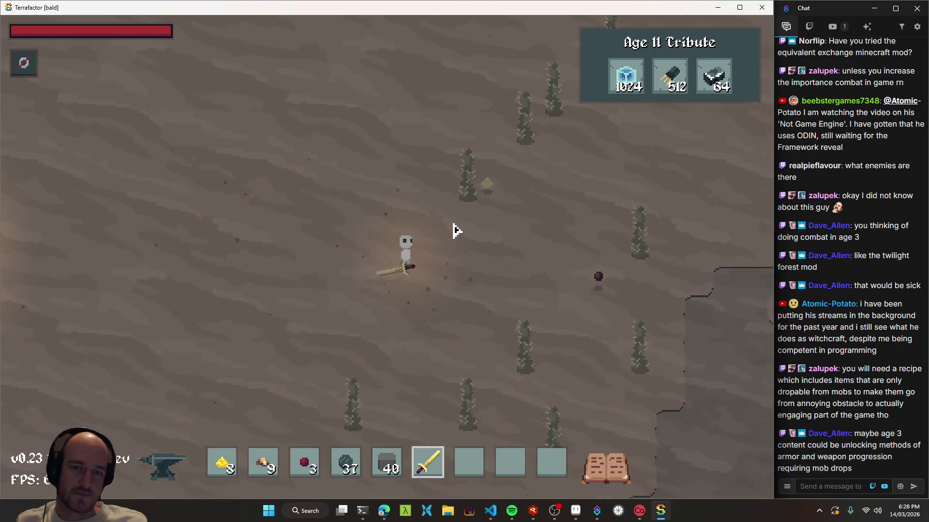
key(w)
key(s)
key(d)
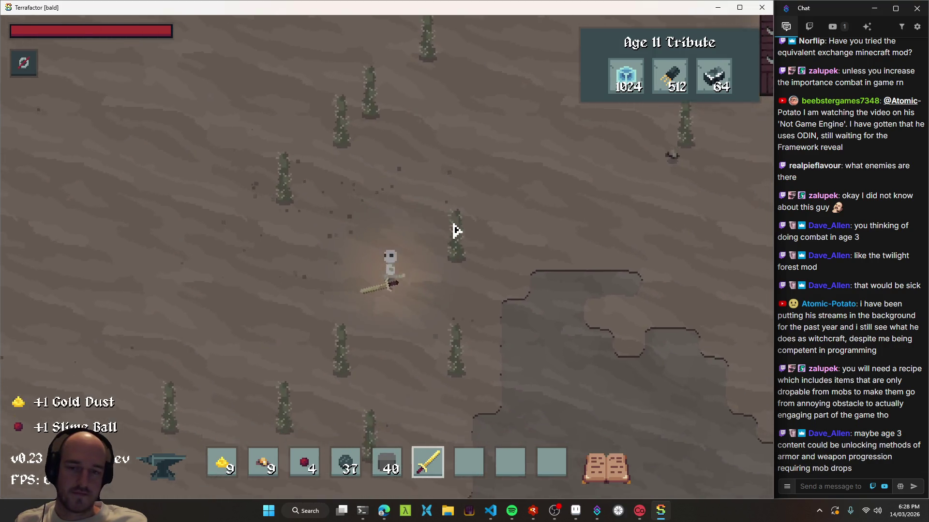
key(e)
key(e)
key(e)
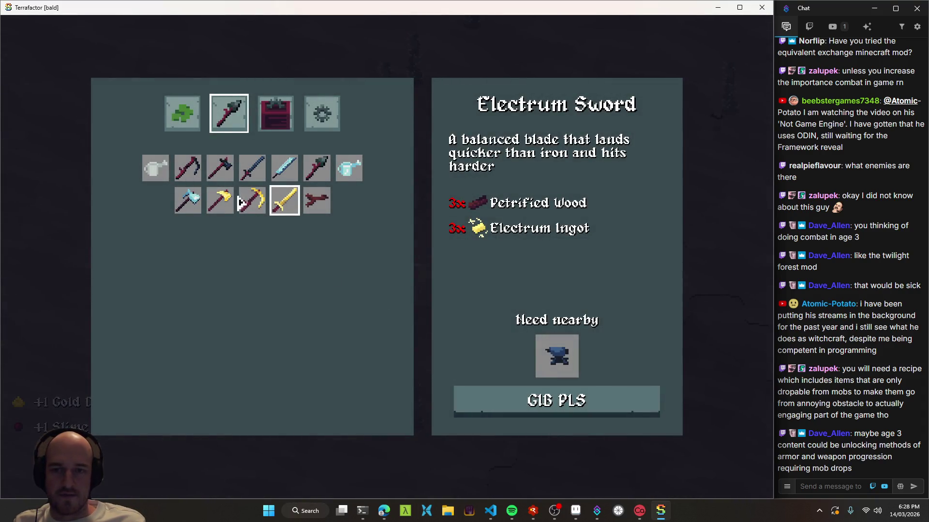
Craft an Electrum Scythe and an Electrum Axe, then close the crafting panel
click(241, 201)
click(220, 200)
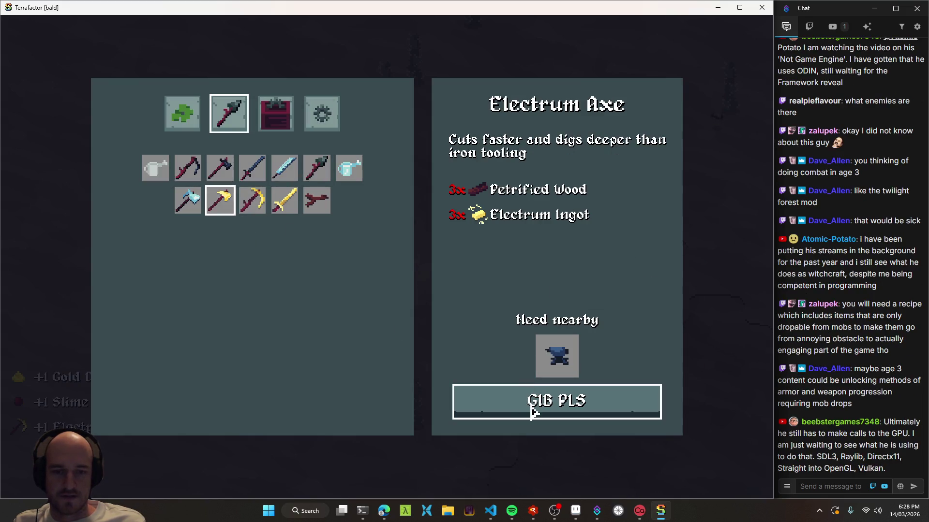
click(531, 412)
key(e)
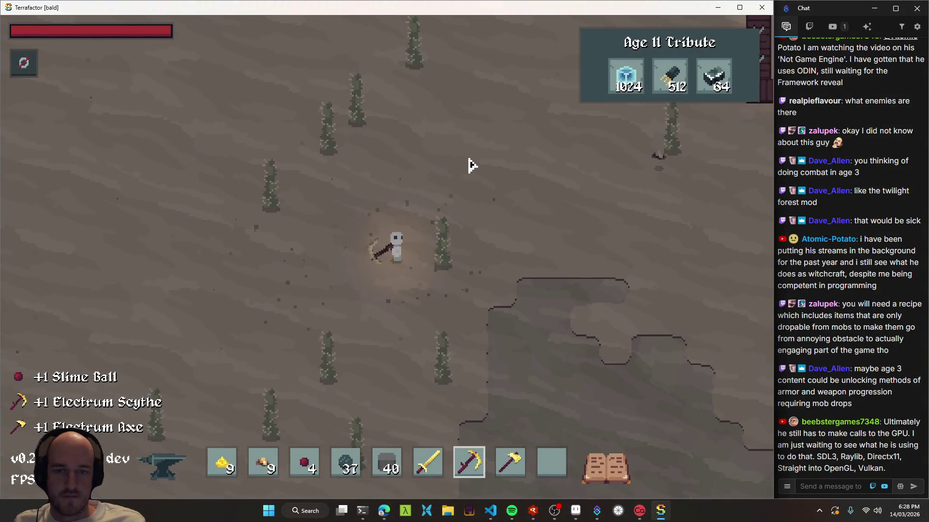
Harvest four cacti with the scythe
key(w)
click(253, 311)
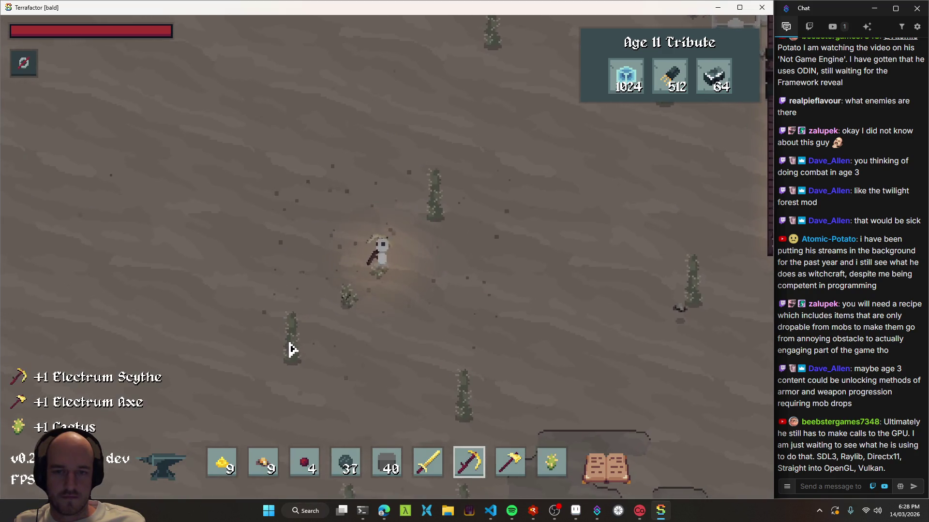
key(s)
click(353, 365)
click(455, 362)
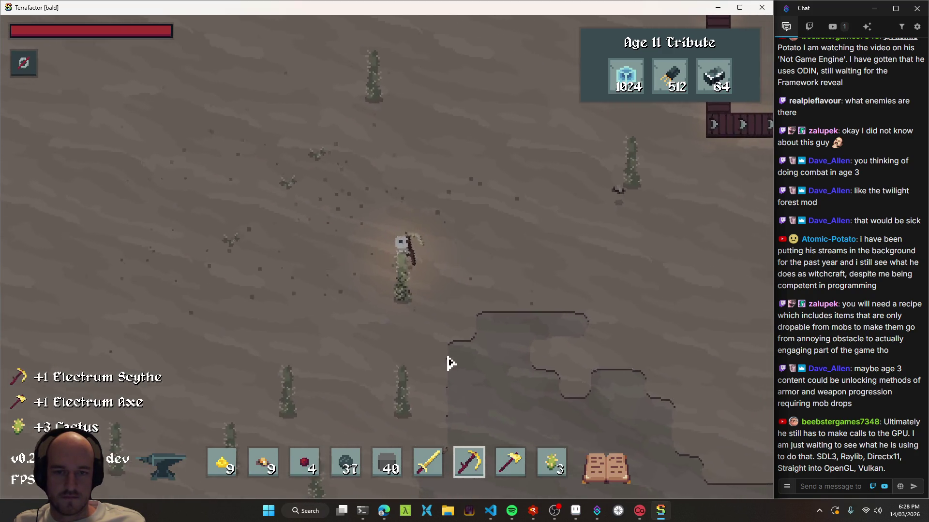
click(449, 357)
Walk up and to the right, switch back to the sword and swing it
key(d)
key(w)
key(8)
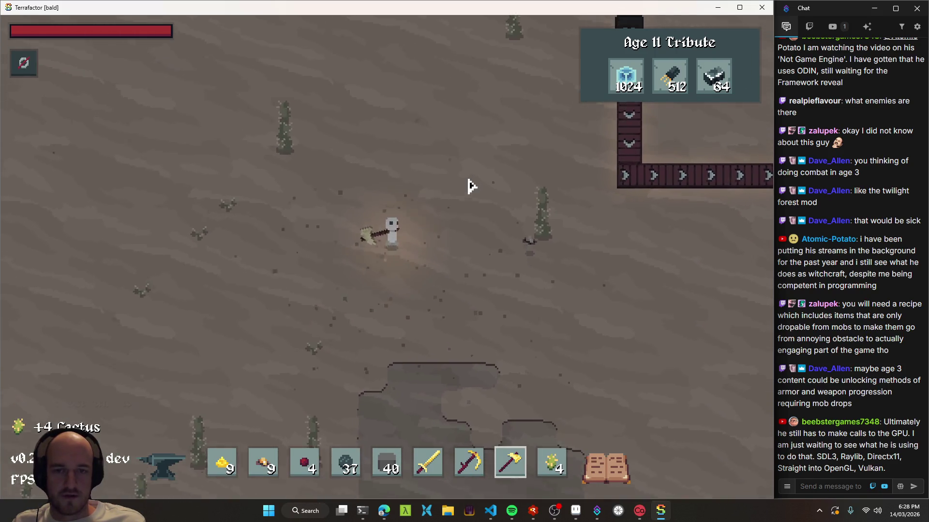
key(w)
key(6)
click(525, 216)
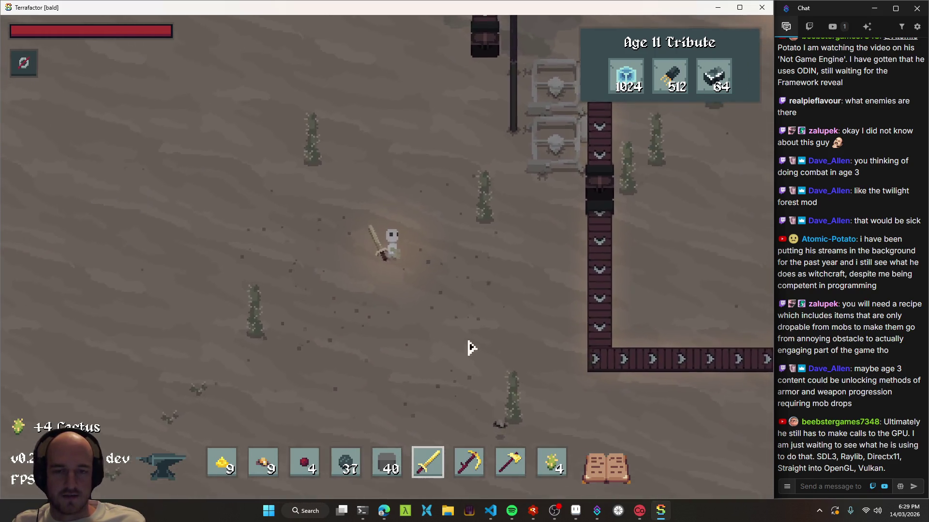
Walk right and up to the desert base beside the Age II Tribute tracker, then close the inventory
key(e)
key(d)
key(w)
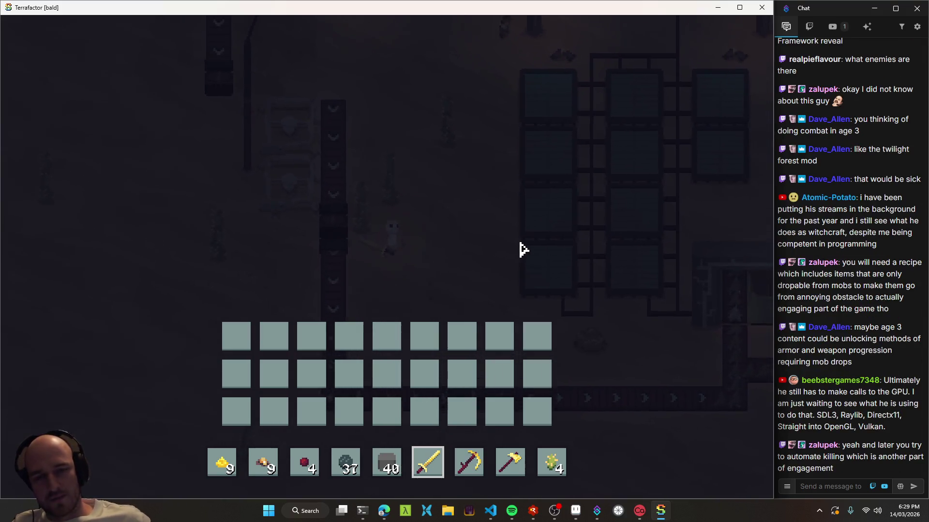
key(w)
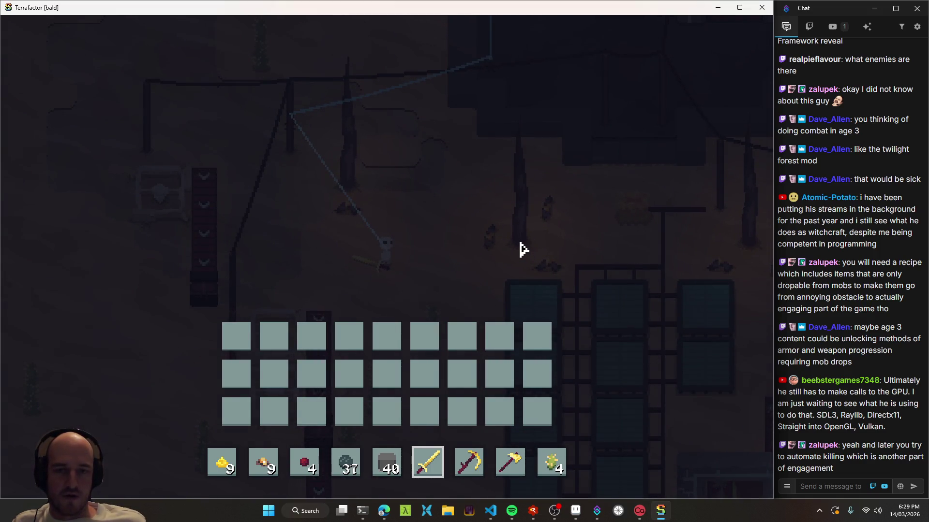
key(e)
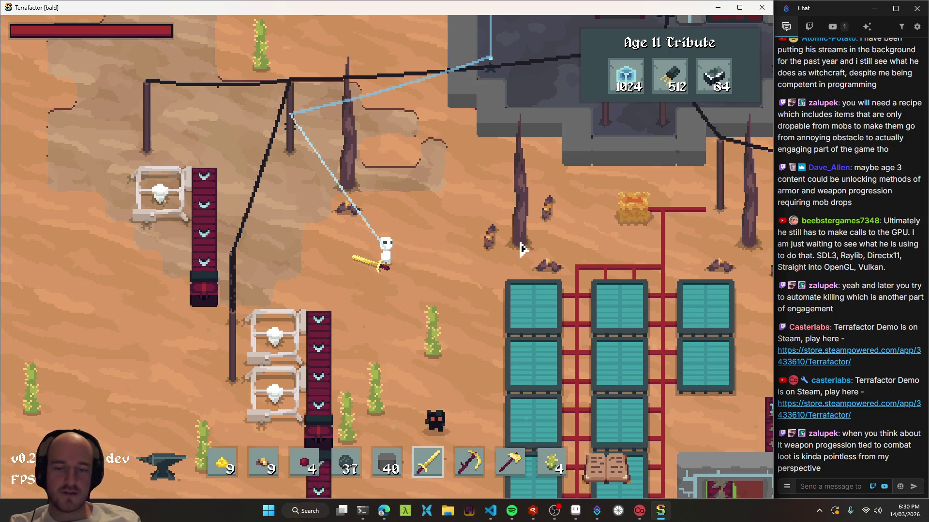
Swing the sword, browse the crafting recipes including the sword recipe, then close them
click(401, 263)
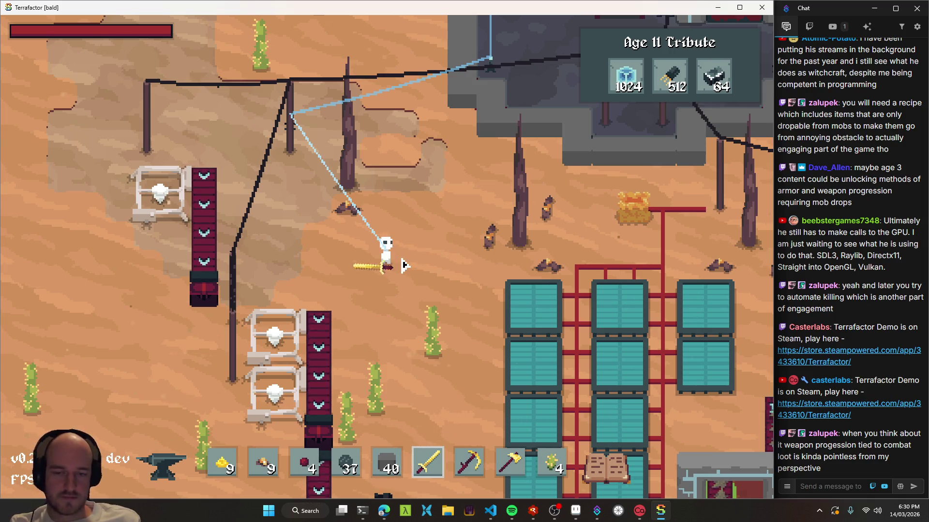
key(e)
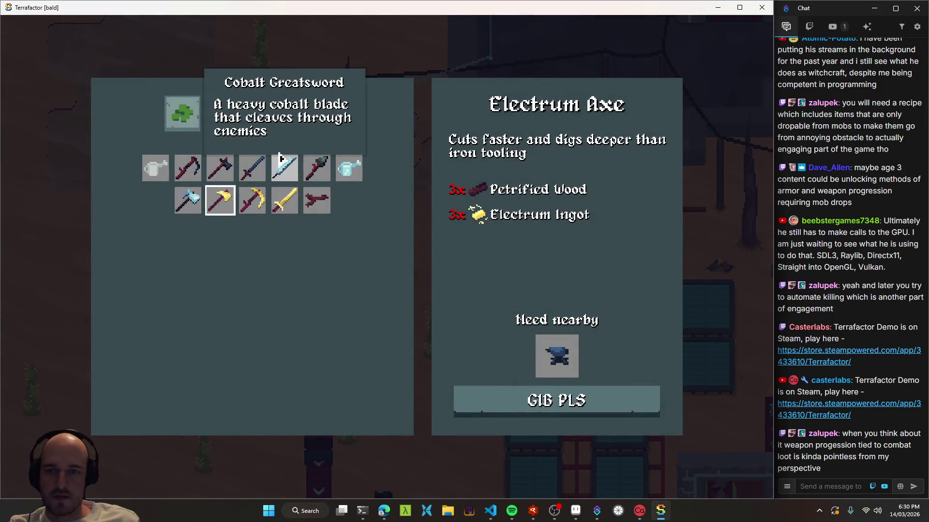
click(250, 201)
click(220, 200)
click(247, 178)
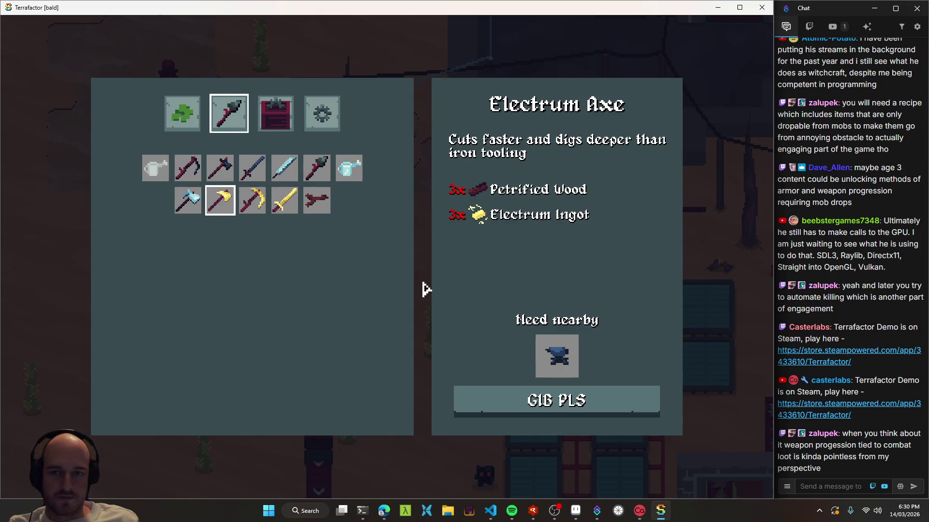
key(e)
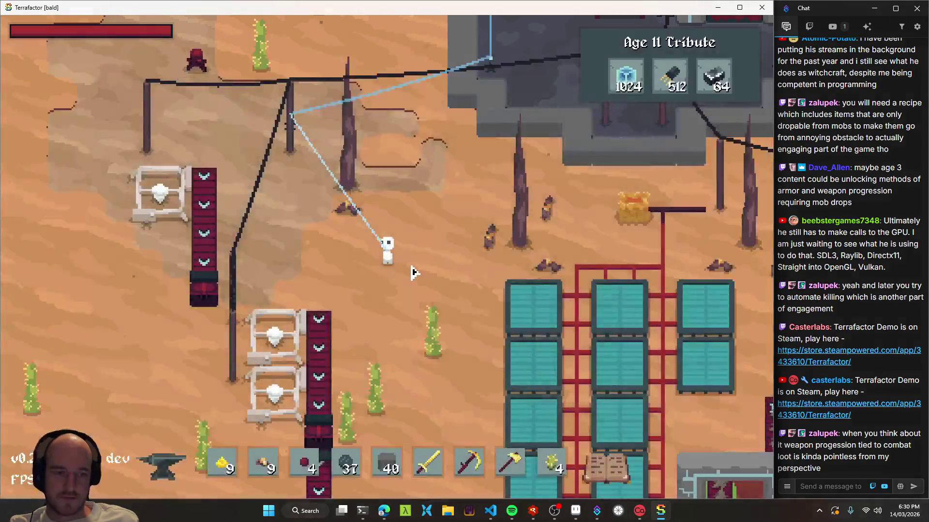
Walk a few steps left, then bring the Aseprite sketch pad back to the front
key(a)
key(6)
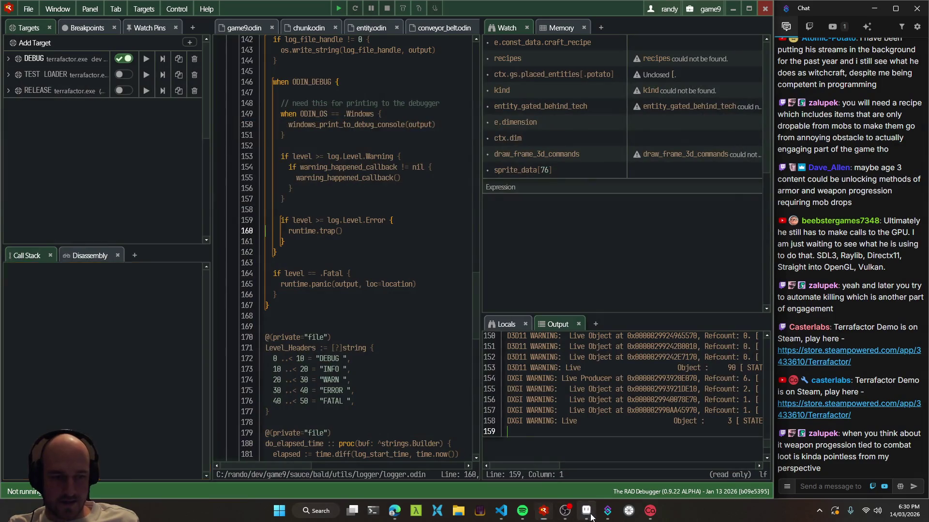
click(586, 511)
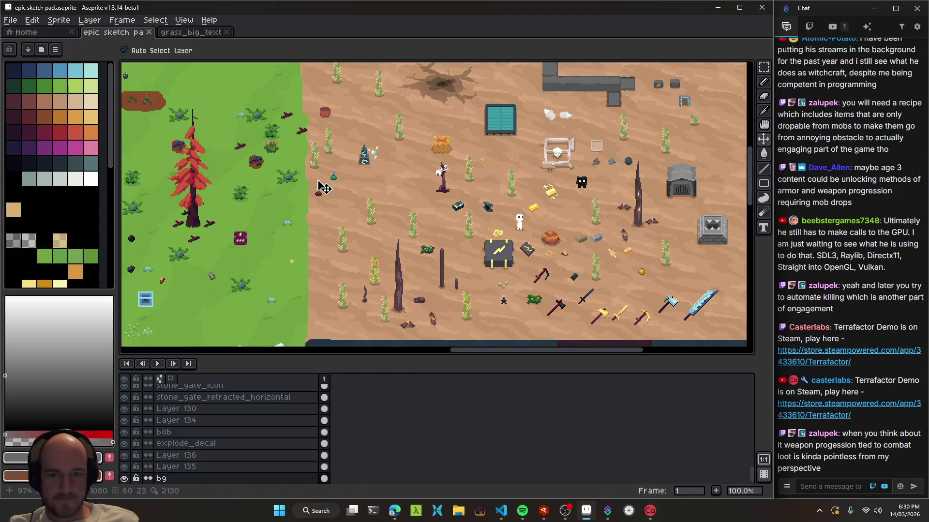
Pan across the grass and water areas and select the slime_crown sprite
mouse_move(435, 218)
mouse_down()
mouse_move(421, 206)
mouse_move(457, 234)
mouse_move(406, 252)
mouse_up()
scroll(406, 252, down, 1)
drag(357, 288, 457, 213)
mouse_move(428, 265)
mouse_down()
mouse_move(414, 201)
mouse_move(332, 174)
mouse_move(307, 149)
mouse_move(319, 151)
mouse_up()
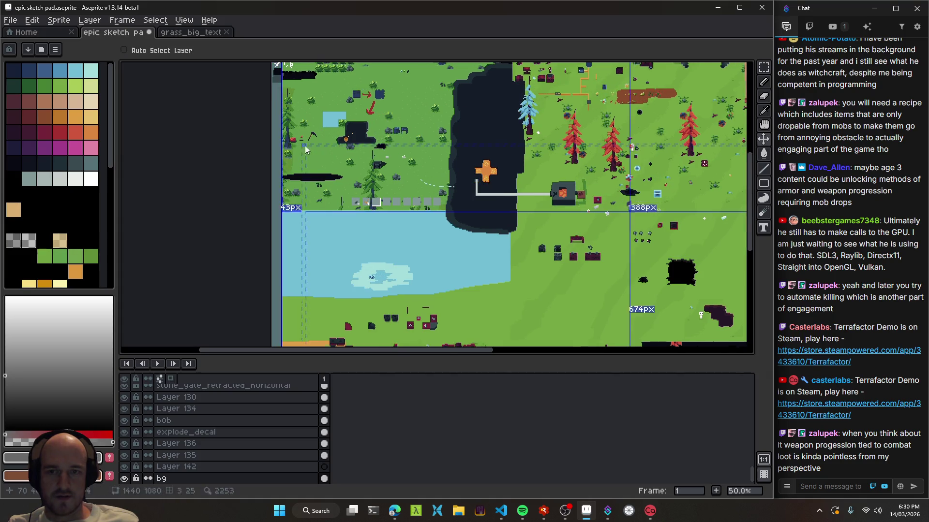
scroll(319, 151, up, 2)
click(312, 146)
Zoom to the desert items and drag the teal slime crown onto Bob's head
scroll(398, 187, down, 2)
scroll(505, 194, right, 4)
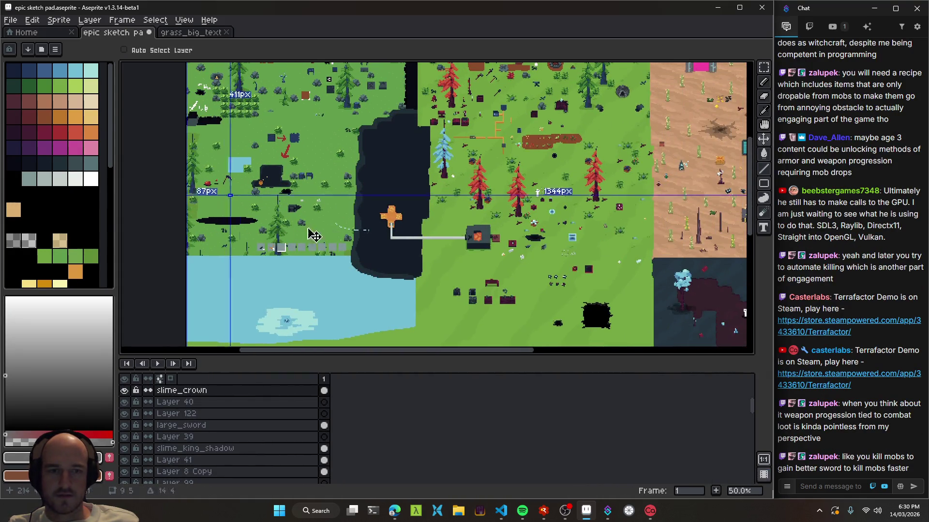
scroll(515, 252, right, 5)
scroll(514, 253, up, 4)
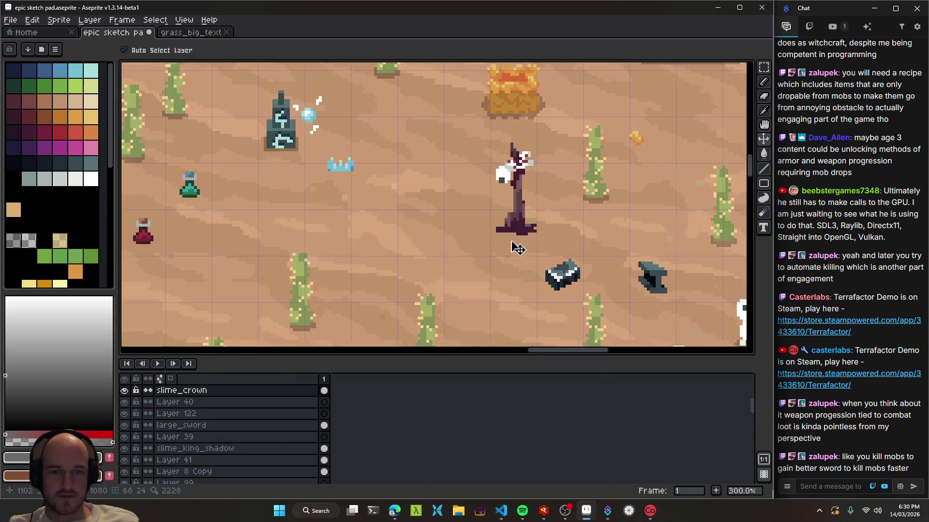
mouse_move(616, 281)
mouse_down()
mouse_move(524, 253)
mouse_move(448, 250)
mouse_up()
drag(426, 247, 469, 261)
key(ctrl)
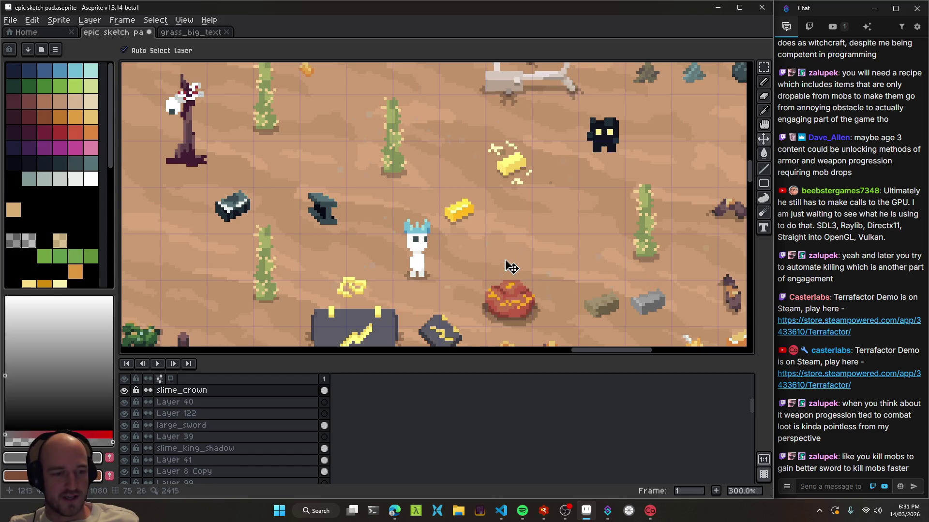
scroll(479, 271, up, 1)
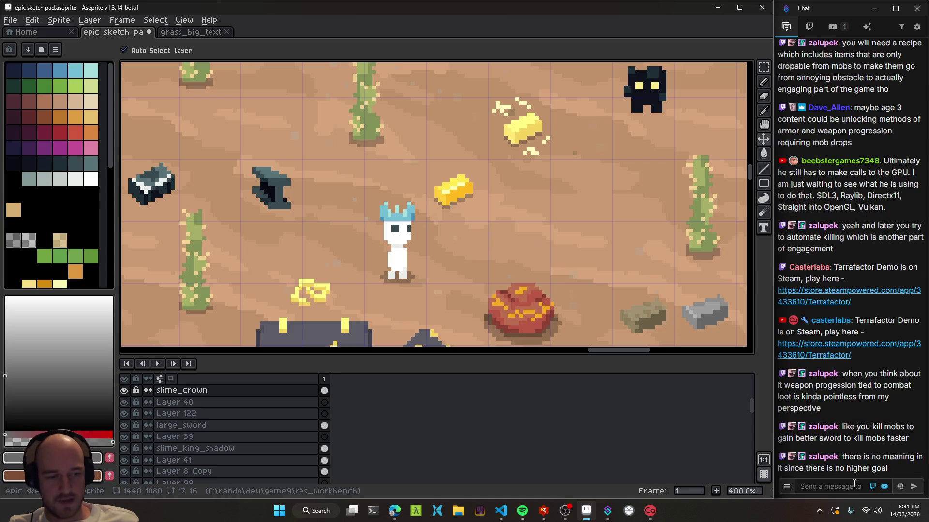
scroll(466, 197, down, 2)
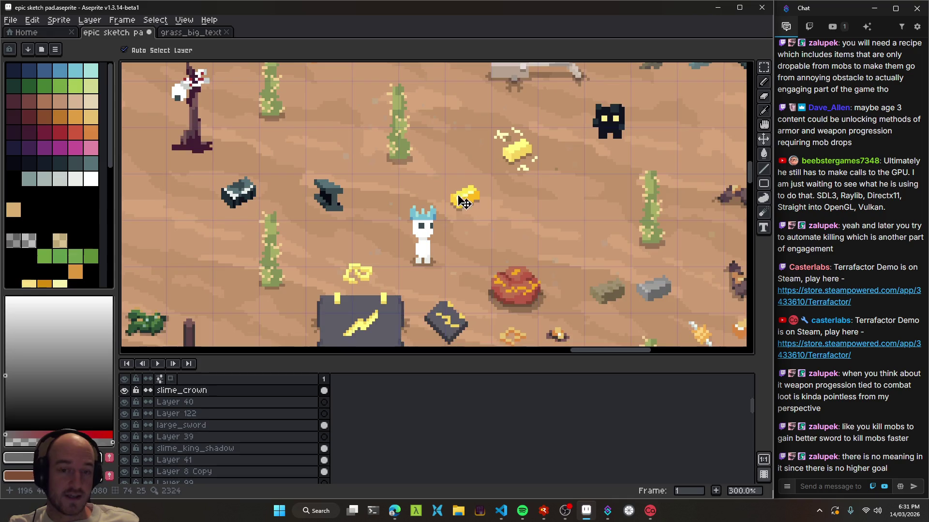
scroll(491, 211, up, 1)
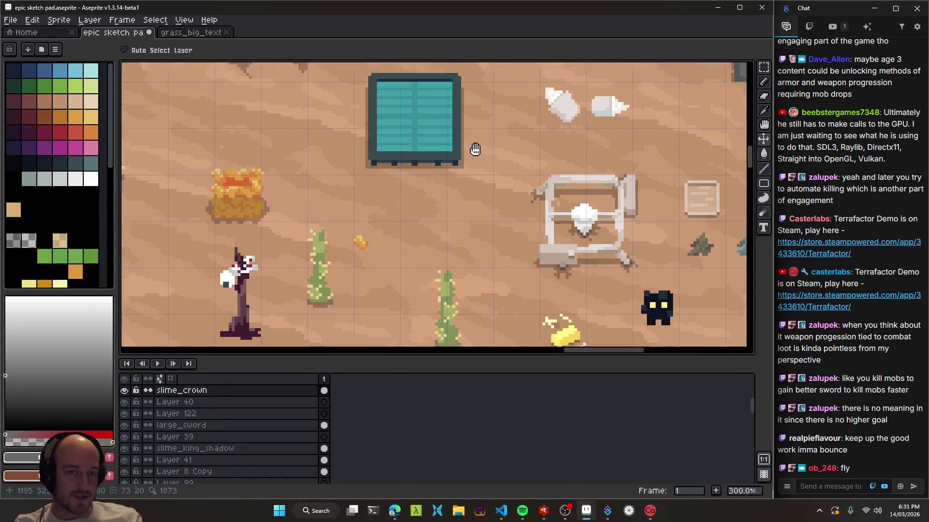
mouse_move(472, 149)
mouse_down()
mouse_move(433, 189)
mouse_move(533, 292)
mouse_move(480, 270)
mouse_up()
scroll(532, 281, down, 1)
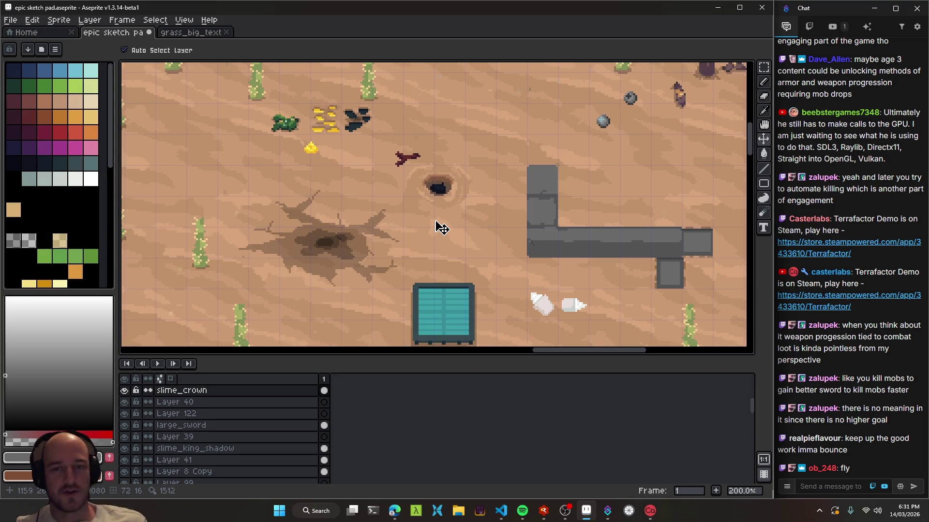
scroll(440, 236, down, 1)
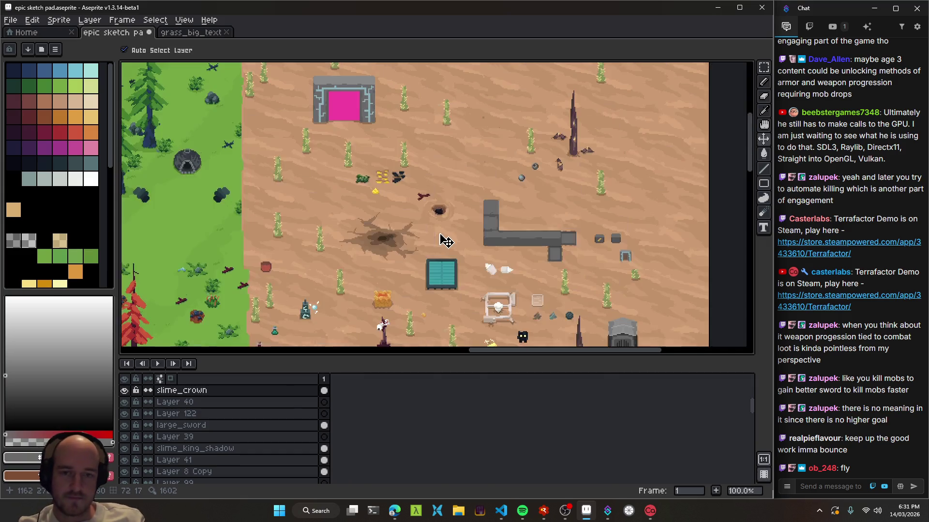
drag(436, 337, 440, 243)
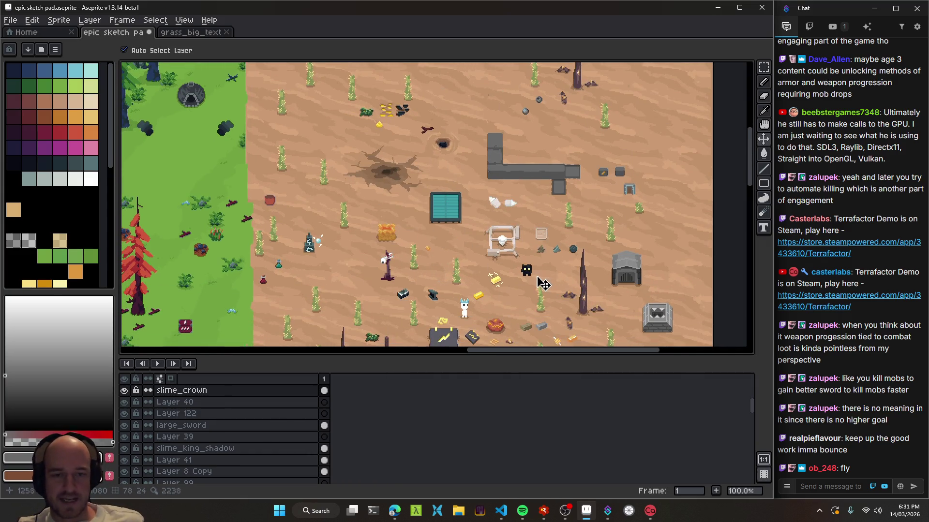
scroll(450, 269, up, 2)
scroll(449, 273, up, 3)
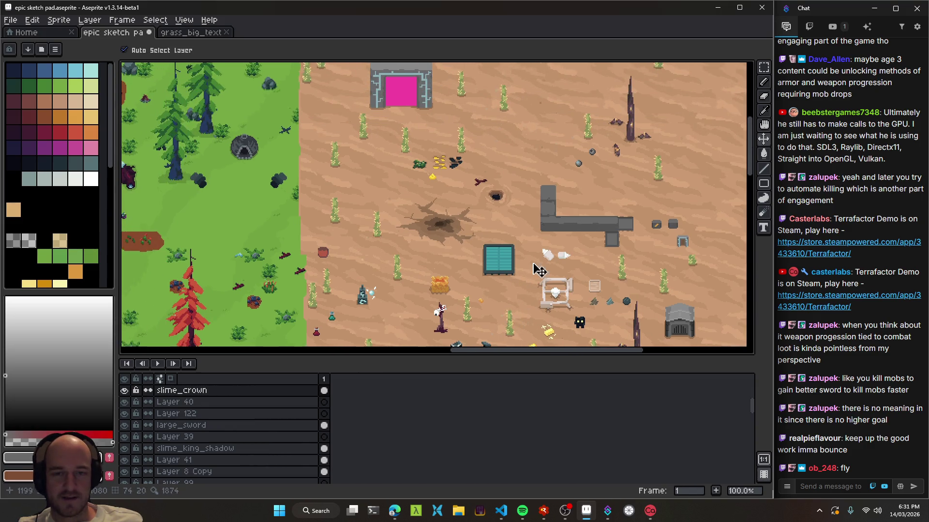
alt+click(586, 319)
scroll(507, 286, up, 1)
key(b)
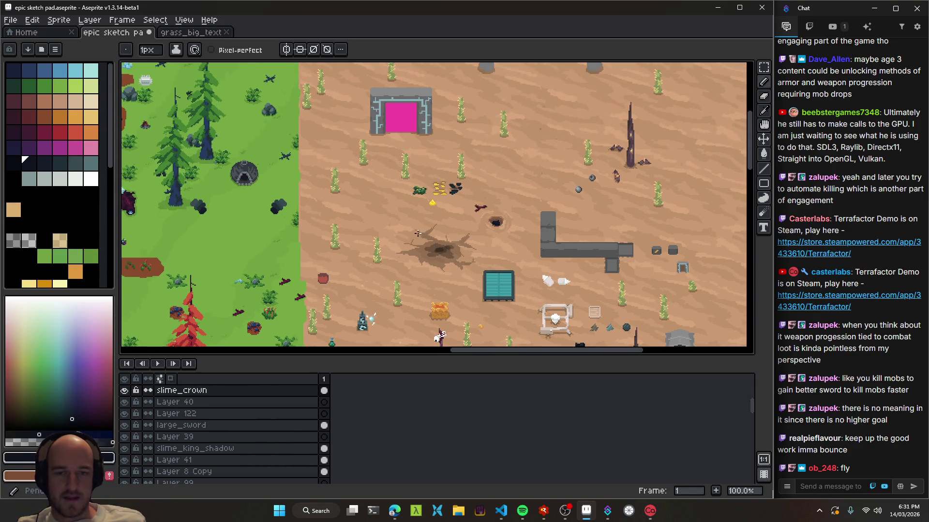
scroll(417, 237, up, 2)
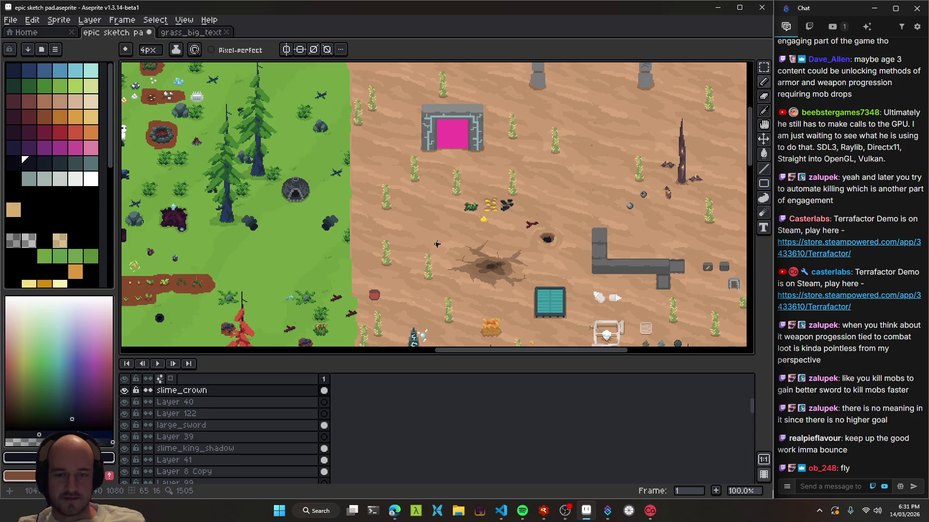
key(shift+n)
scroll(425, 247, down, 3)
key(minus)
scroll(445, 261, up, 4)
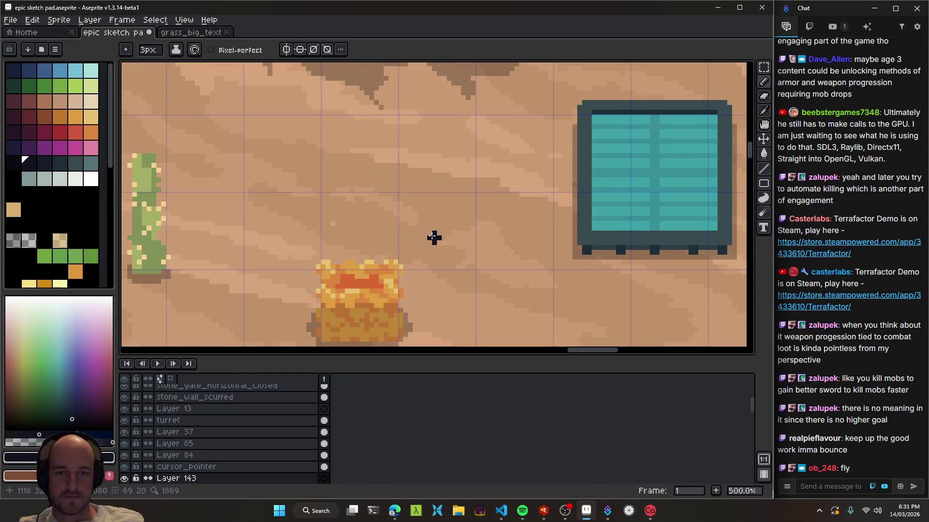
scroll(436, 232, down, 3)
key(plus)
key(plus)
key(plus)
scroll(393, 164, down, 3)
scroll(393, 165, down, 1)
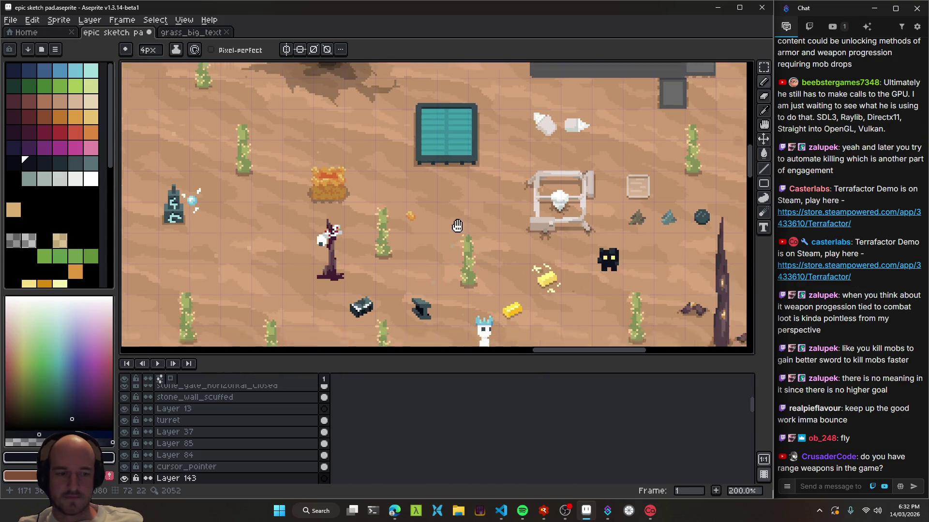
scroll(409, 88, up, 1)
scroll(444, 129, up, 3)
scroll(387, 193, up, 3)
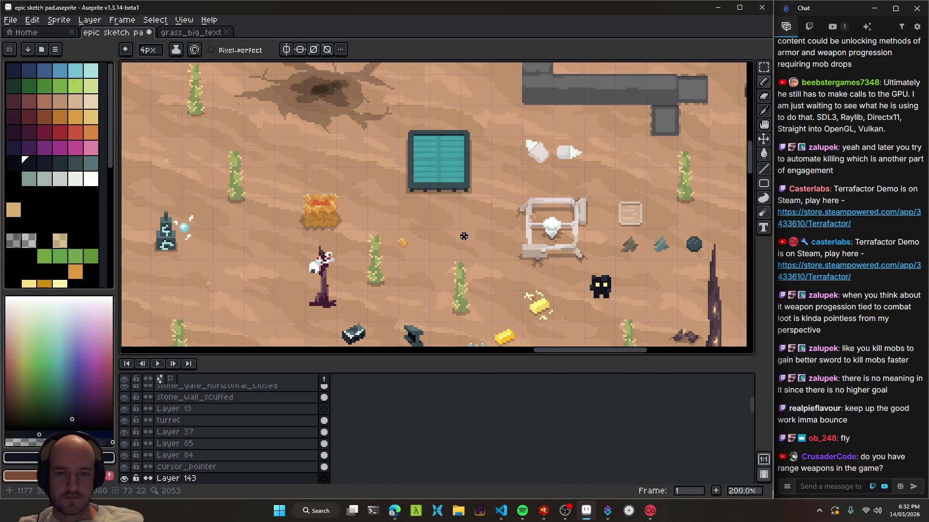
scroll(369, 203, down, 2)
drag(446, 219, 398, 162)
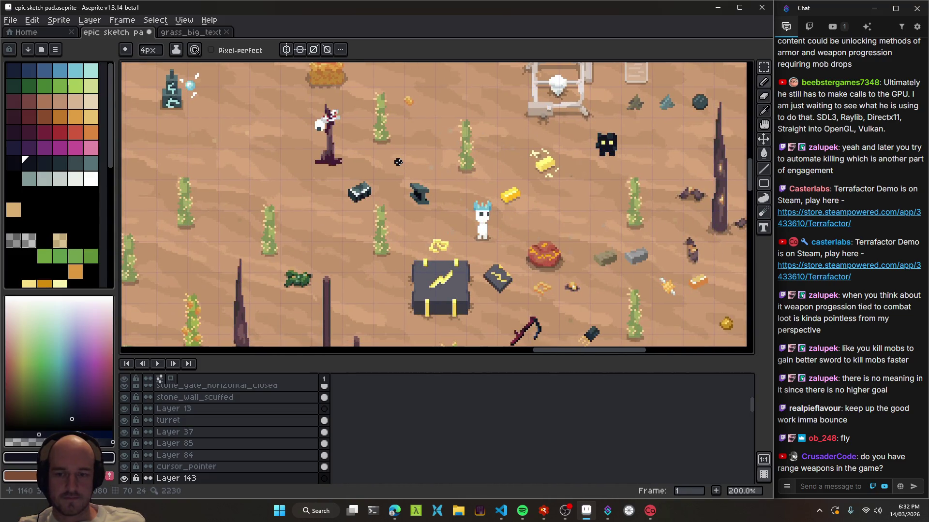
scroll(419, 220, down, 1)
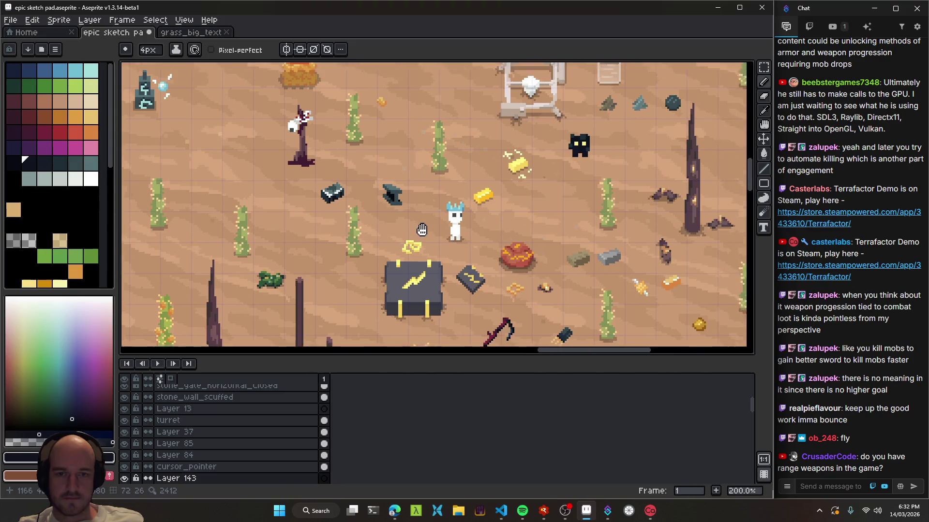
scroll(419, 220, up, 4)
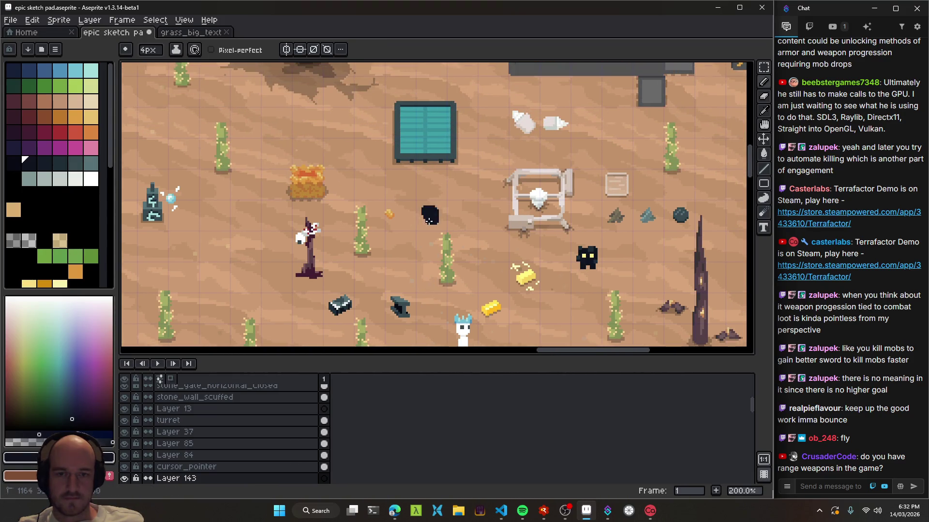
mouse_move(432, 220)
mouse_down()
mouse_move(409, 200)
mouse_move(366, 132)
mouse_up()
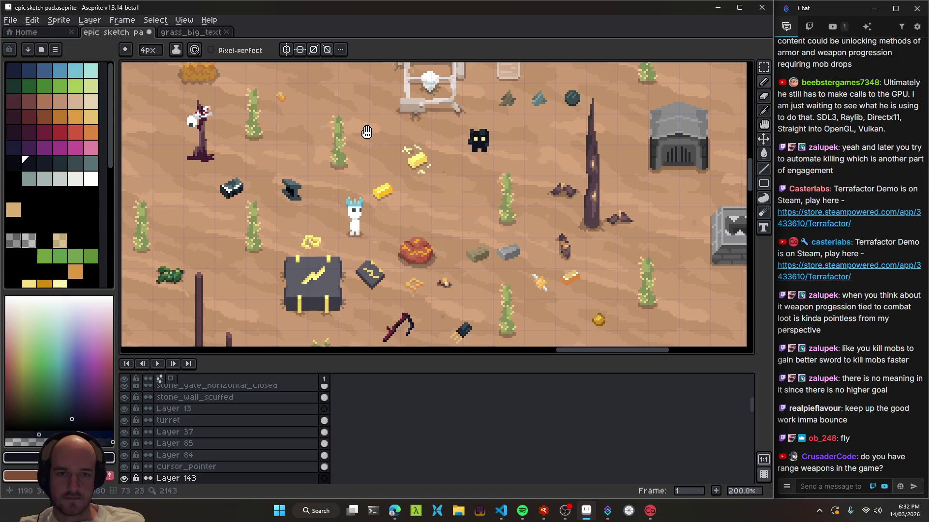
mouse_move(367, 132)
mouse_down()
mouse_move(337, 134)
mouse_move(348, 159)
mouse_move(443, 194)
mouse_move(425, 210)
mouse_move(317, 164)
mouse_move(435, 195)
mouse_move(479, 187)
mouse_move(397, 147)
mouse_up()
mouse_move(361, 211)
mouse_down()
mouse_move(441, 117)
mouse_move(596, 306)
mouse_move(593, 256)
mouse_up()
scroll(608, 329, down, 3)
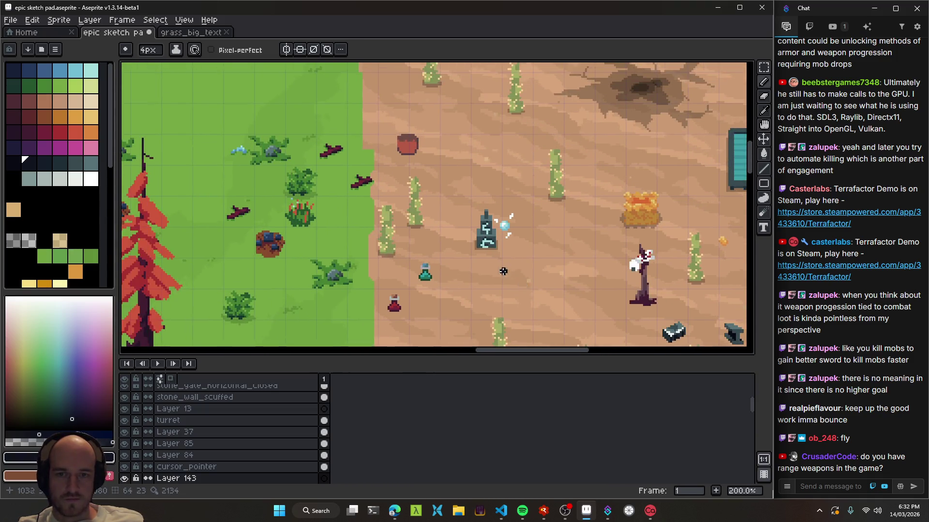
scroll(608, 329, up, 1)
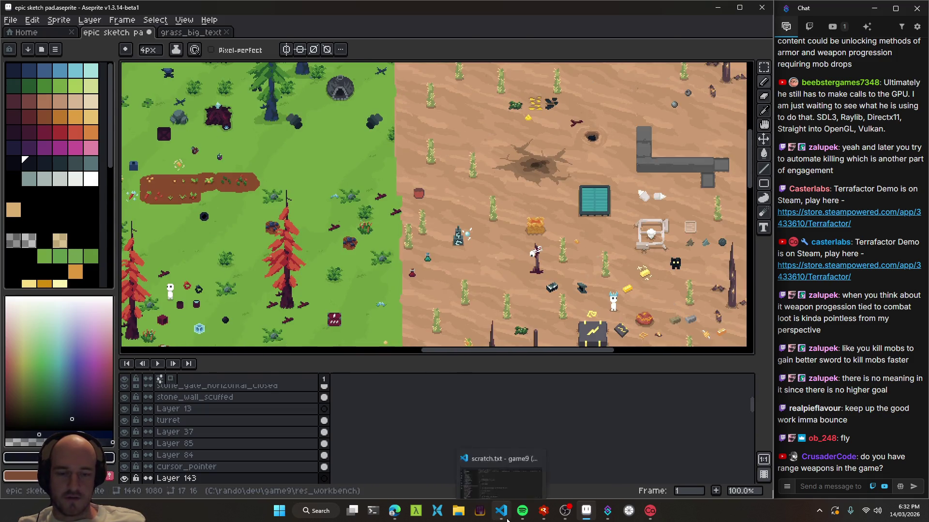
click(480, 511)
key(F5)
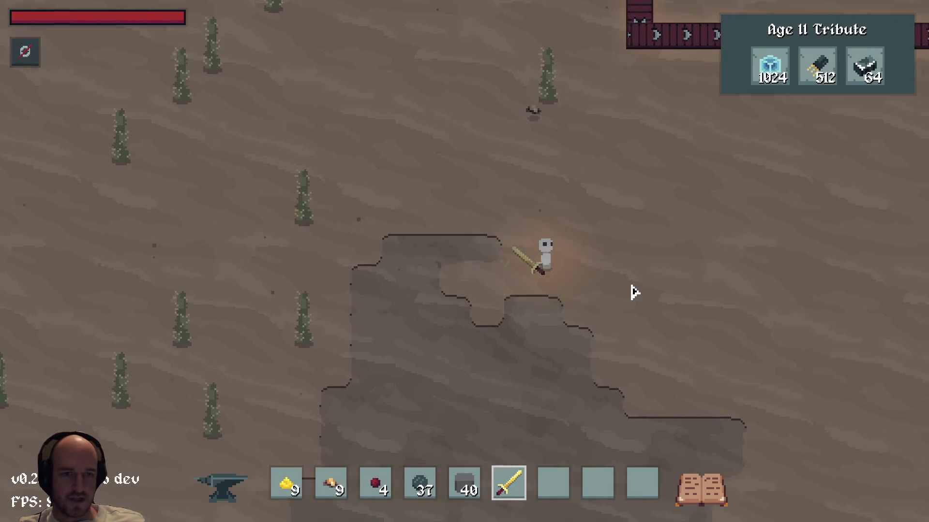
Walk across the desert past the cave and glowing towers toward the green forest
key(w)
key(d)
key(s)
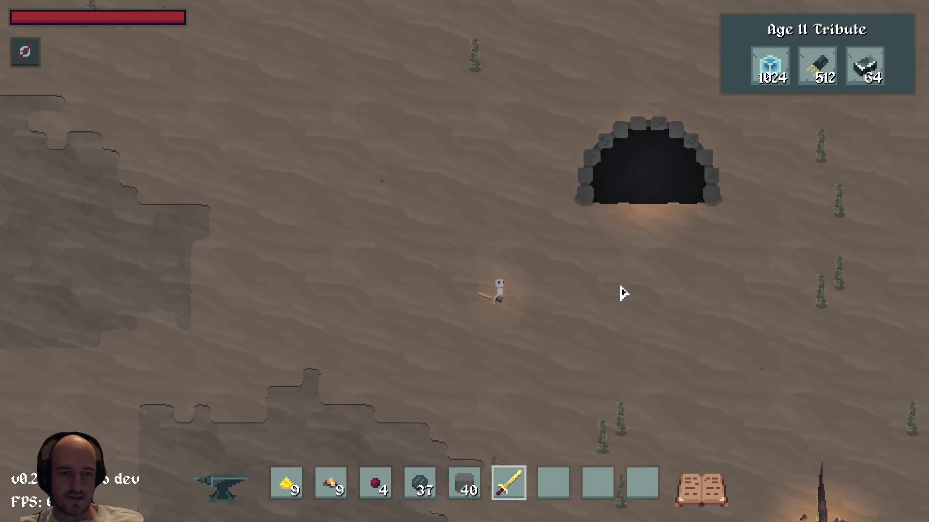
key(s)
key(d)
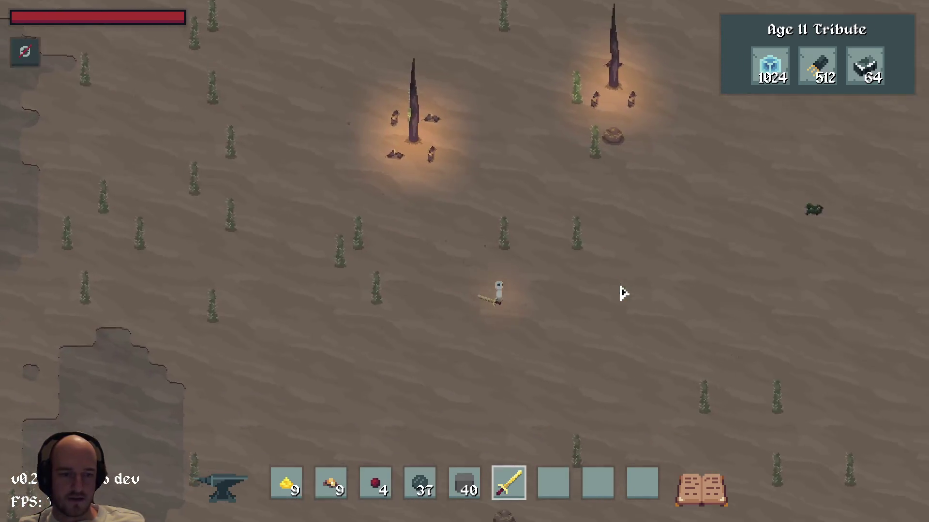
key(w)
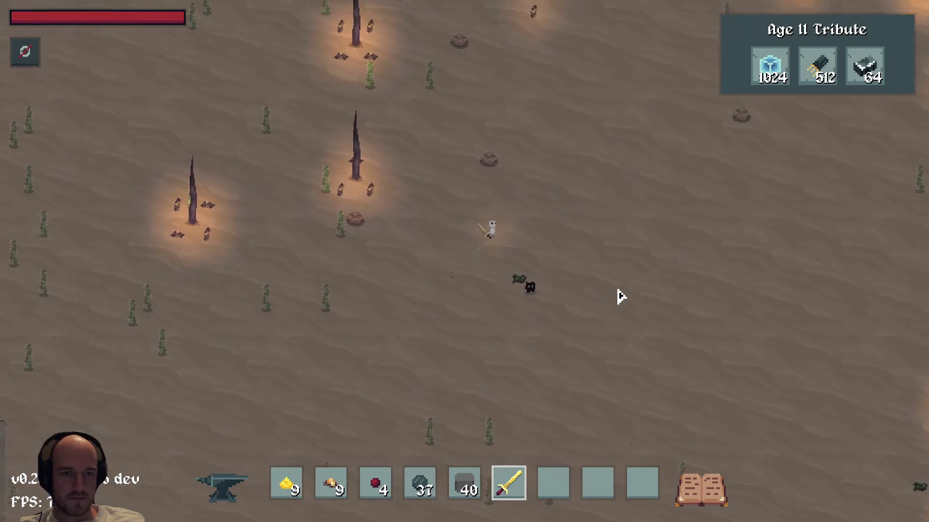
key(w)
scroll(619, 298, down, 2)
scroll(615, 299, up, 4)
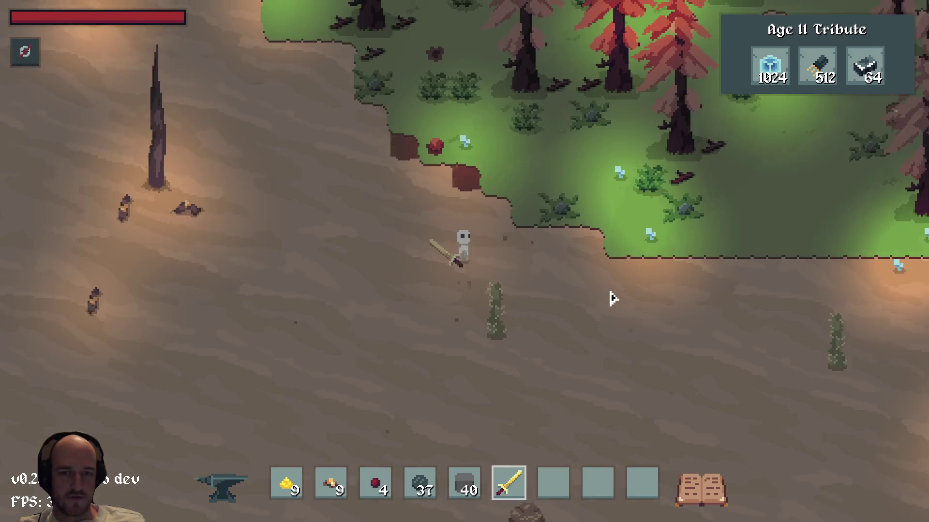
Briefly toggle the F3 debug overlay, dig up a dirt pile and collect the Gall drop
key(F3)
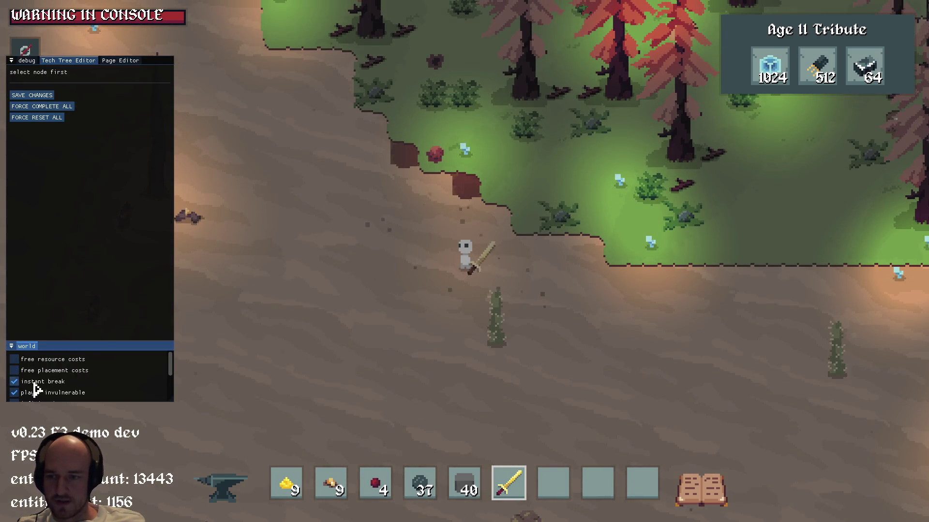
key(F3)
key(w)
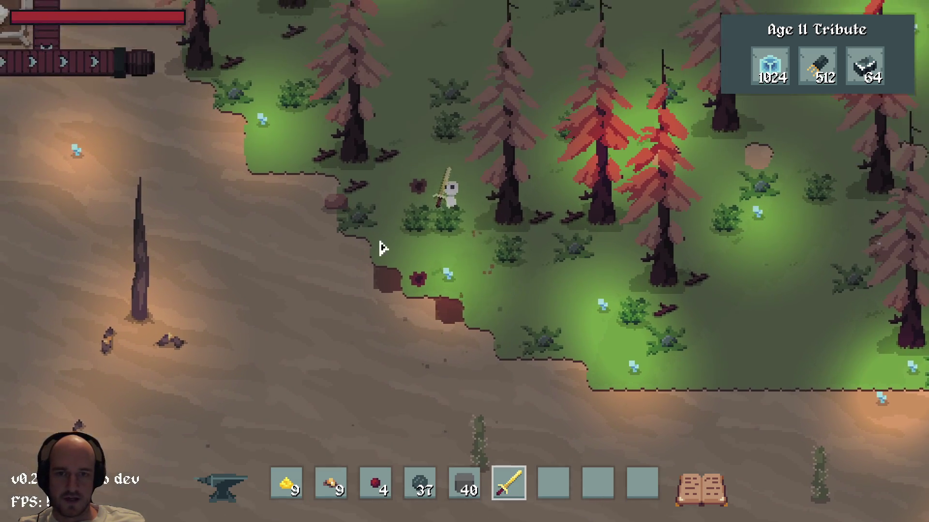
key(a)
click(373, 264)
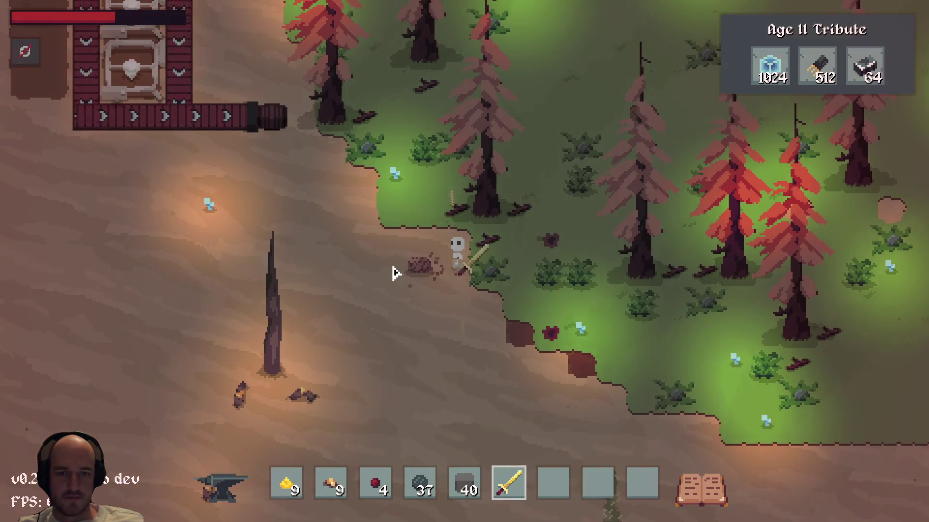
key(a)
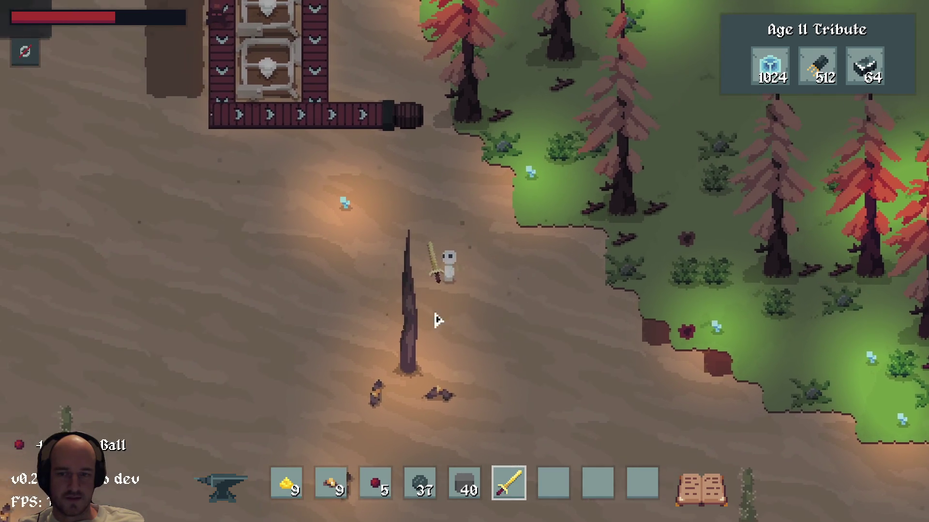
Head down-left through the desert, defeat the small black creature and collect the rock and gold dust
key(s)
key(a)
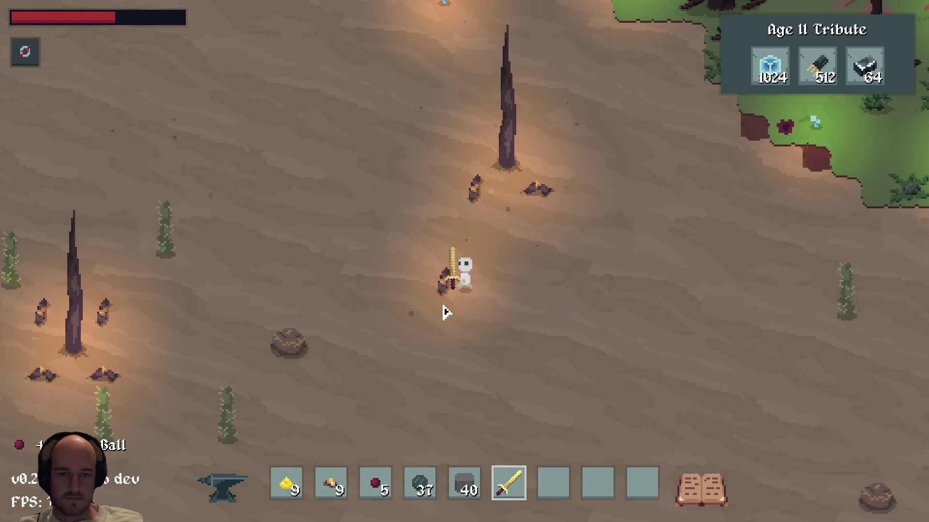
key(s)
key(a)
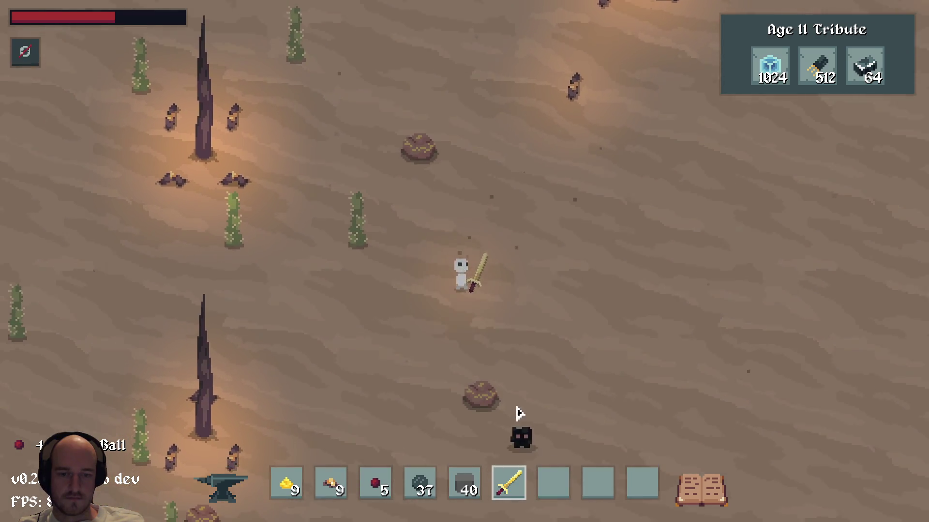
key(s)
key(d)
click(484, 368)
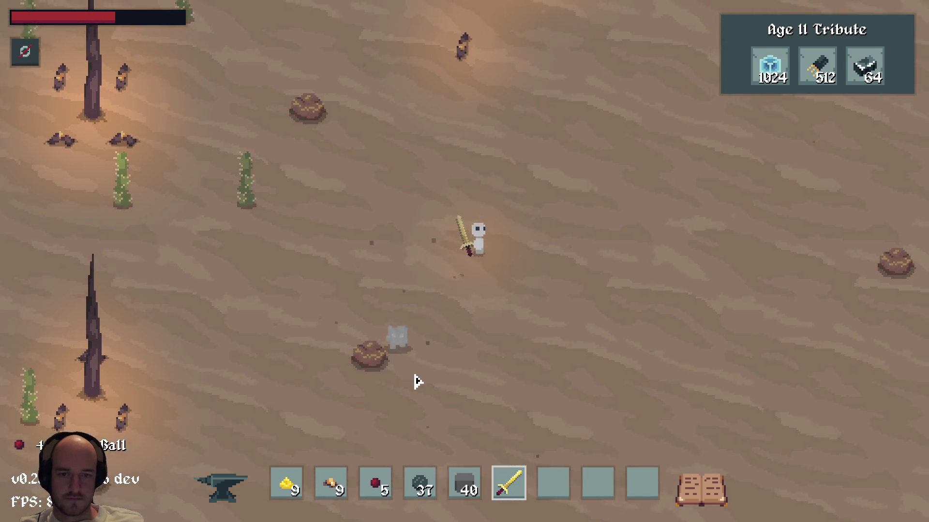
key(s)
key(a)
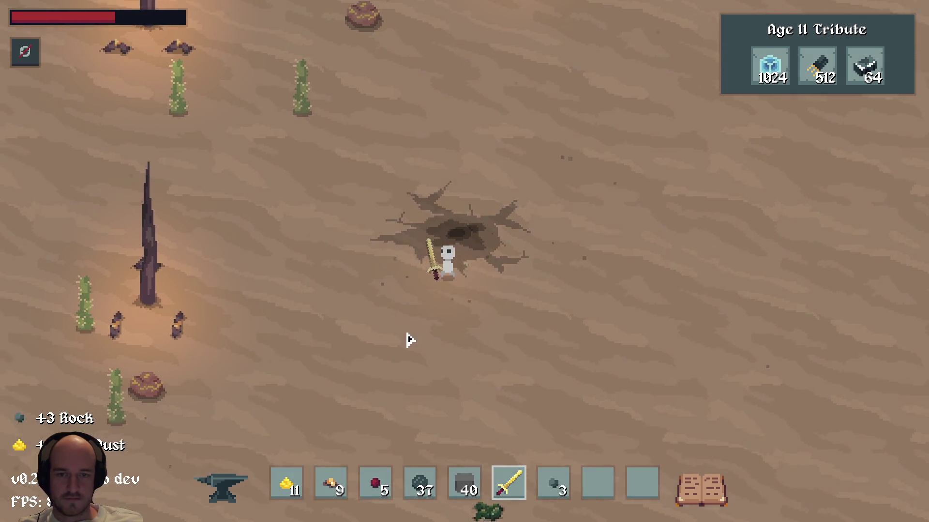
Walk up-left across the desert, then quit the game back to the debugger with Escape
key(a)
key(w)
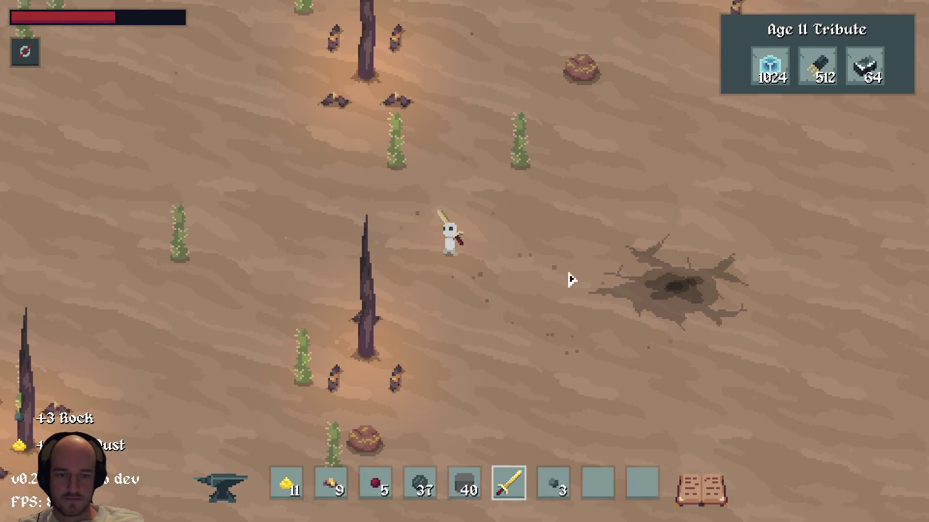
key(w)
scroll(573, 274, down, 2)
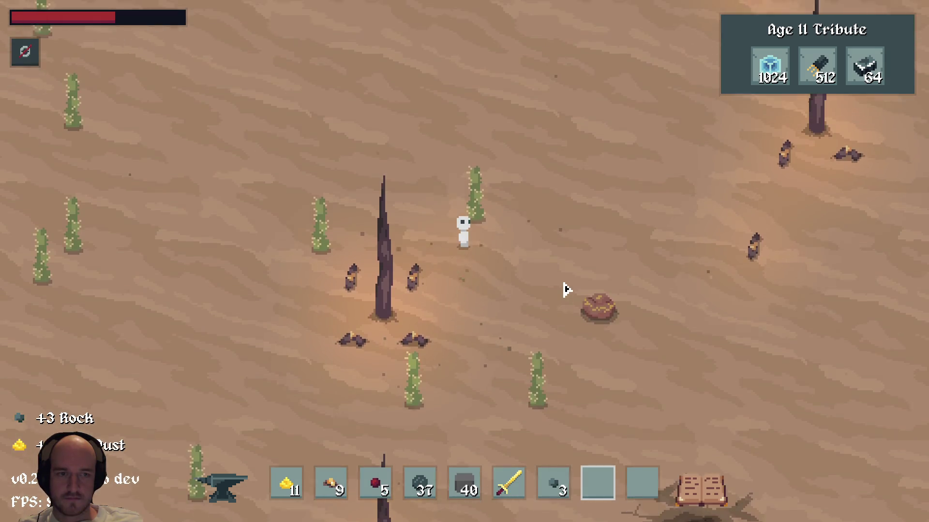
key(w)
key(a)
key(Escape)
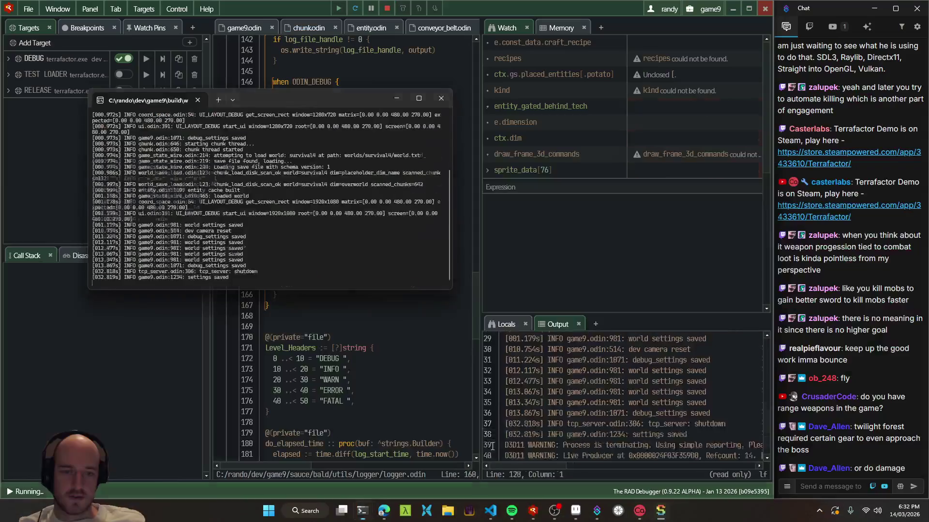
Return to Aseprite and pan and zoom around the desert sketch pad to find the slime
key(alt+Tab)
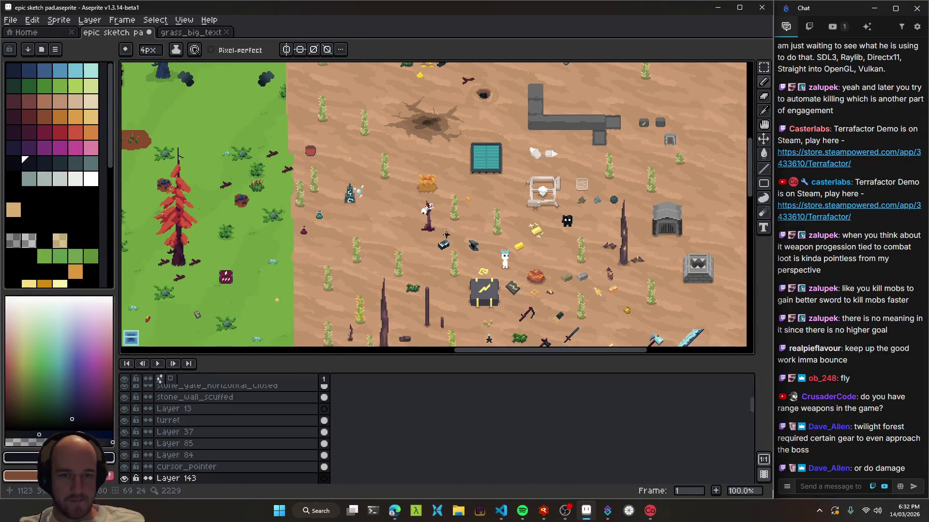
mouse_move(480, 256)
mouse_down()
mouse_move(415, 229)
mouse_move(422, 218)
mouse_up()
scroll(447, 225, up, 1)
drag(439, 164, 439, 196)
mouse_move(339, 183)
mouse_down()
mouse_move(471, 232)
mouse_move(356, 261)
mouse_up()
scroll(357, 262, down, 1)
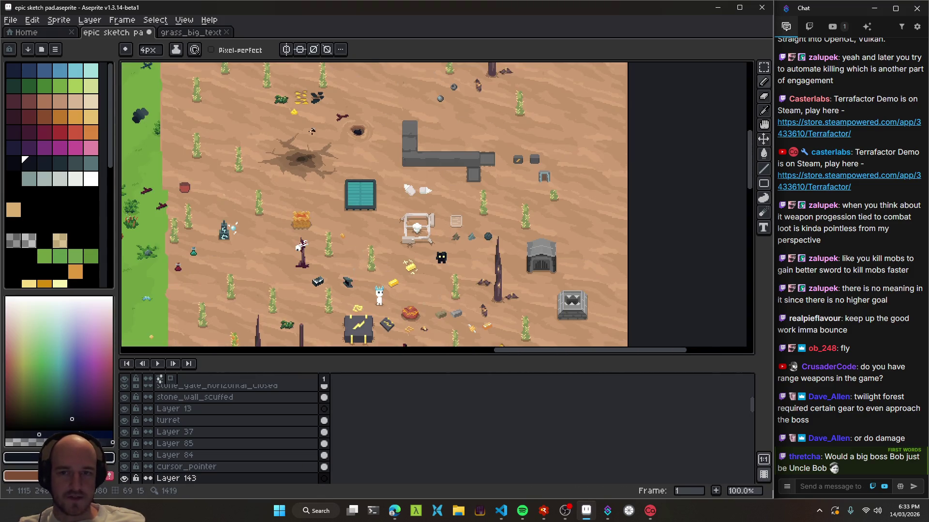
drag(314, 127, 331, 188)
mouse_move(447, 230)
mouse_down()
mouse_move(423, 205)
mouse_move(383, 212)
mouse_move(399, 201)
mouse_move(461, 251)
mouse_move(398, 236)
mouse_move(510, 294)
mouse_move(394, 221)
mouse_up()
scroll(439, 252, up, 5)
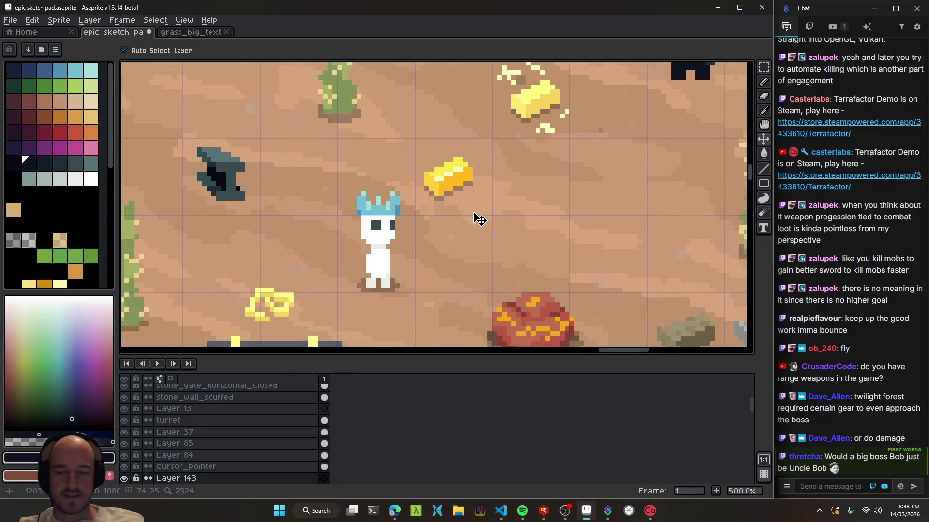
drag(427, 221, 481, 234)
Select the slime's crown layer and frame the slime, anvil and gold area
click(458, 222)
scroll(473, 214, down, 3)
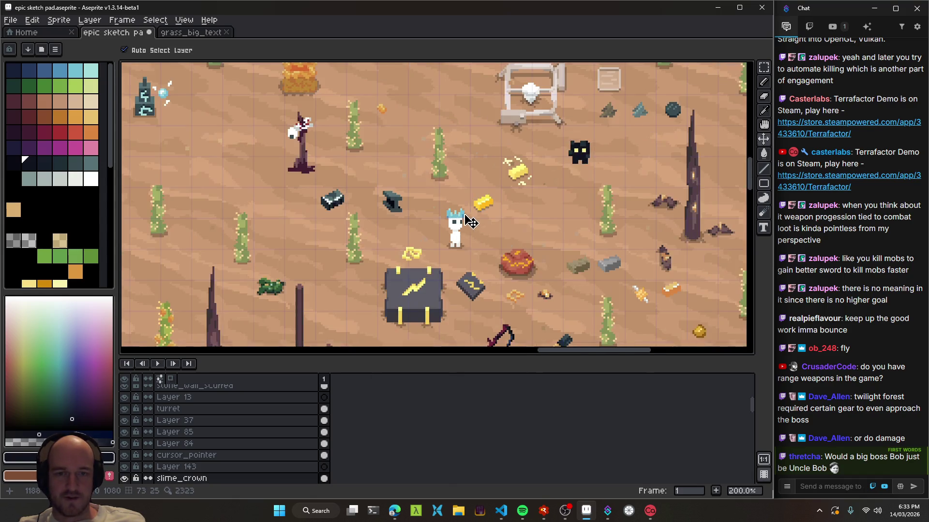
scroll(474, 214, down, 1)
scroll(473, 215, up, 1)
drag(345, 226, 547, 236)
scroll(547, 236, down, 2)
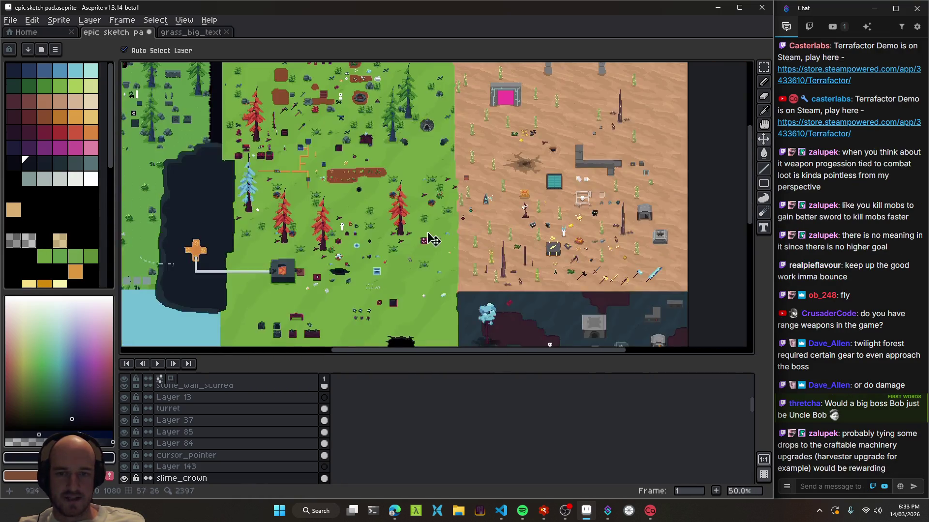
drag(363, 239, 449, 226)
drag(622, 219, 464, 249)
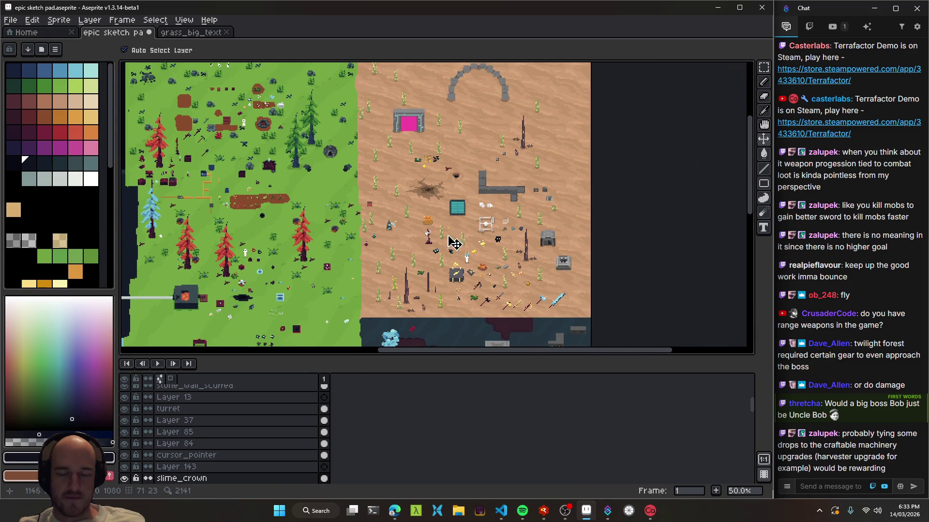
scroll(437, 236, down, 1)
scroll(433, 234, up, 2)
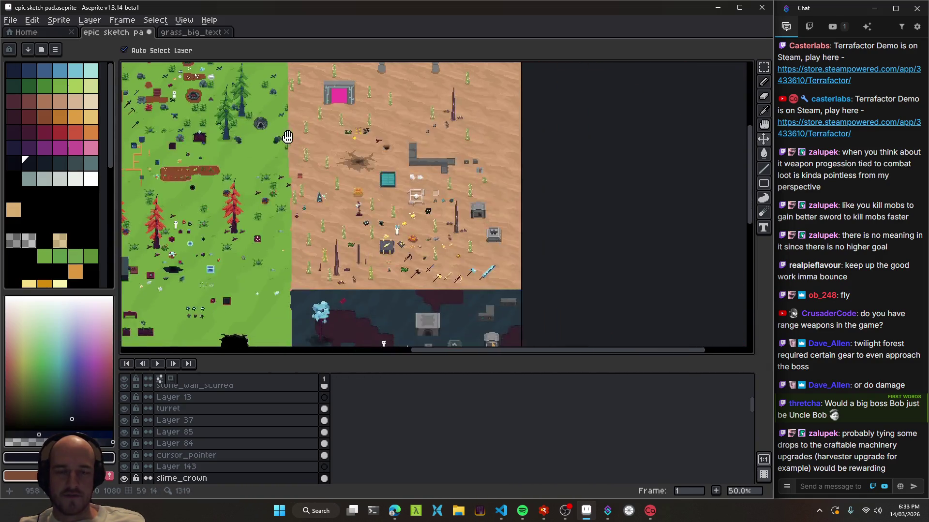
scroll(433, 234, up, 1)
drag(307, 241, 446, 294)
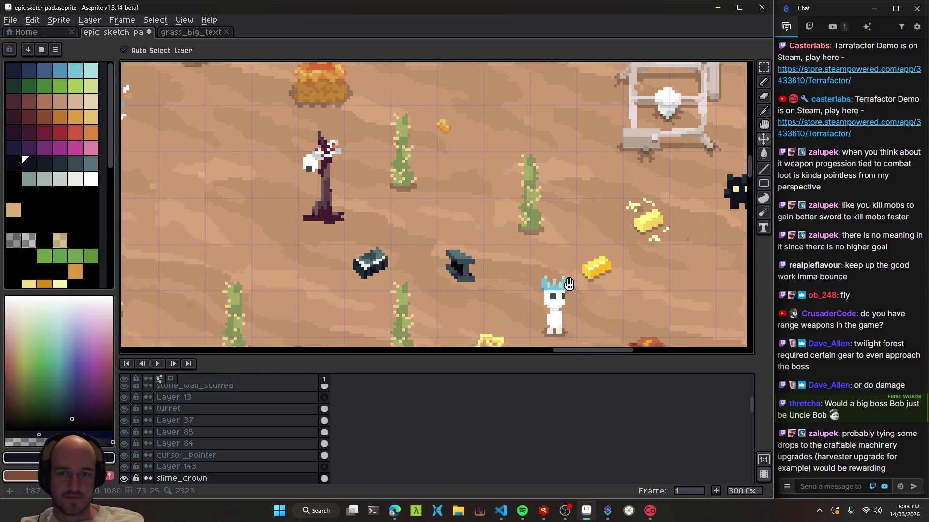
Zoom in close on the slime's crown, then bring up the scratch.txt notes
scroll(543, 321, up, 1)
scroll(363, 284, down, 3)
scroll(377, 218, up, 2)
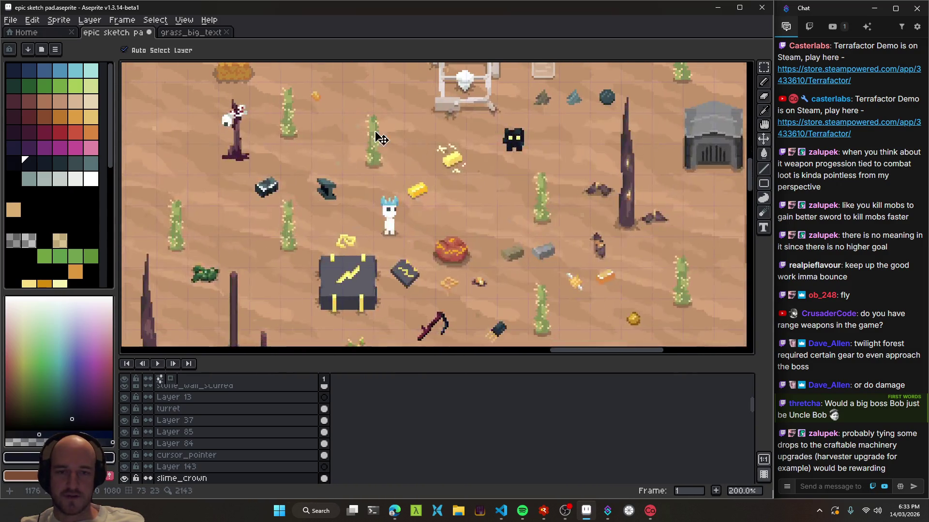
drag(383, 142, 394, 159)
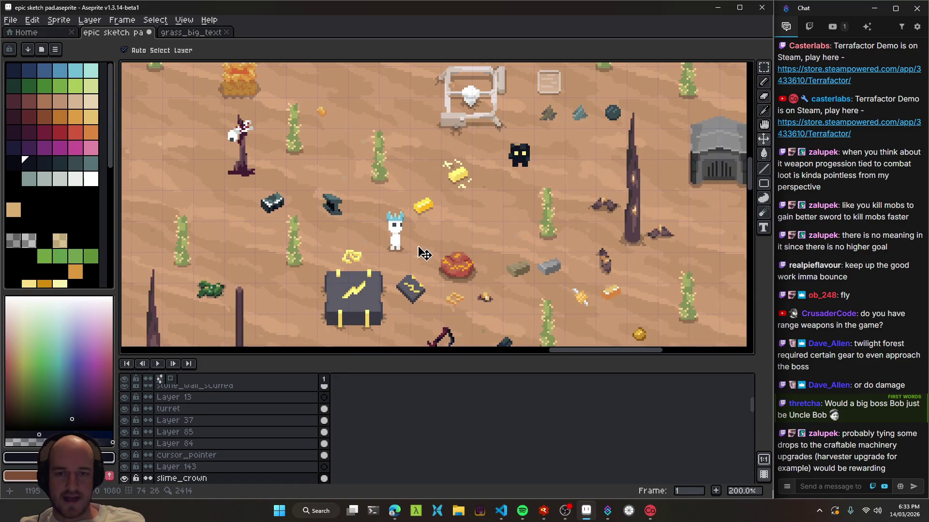
drag(421, 252, 388, 255)
scroll(459, 259, up, 1)
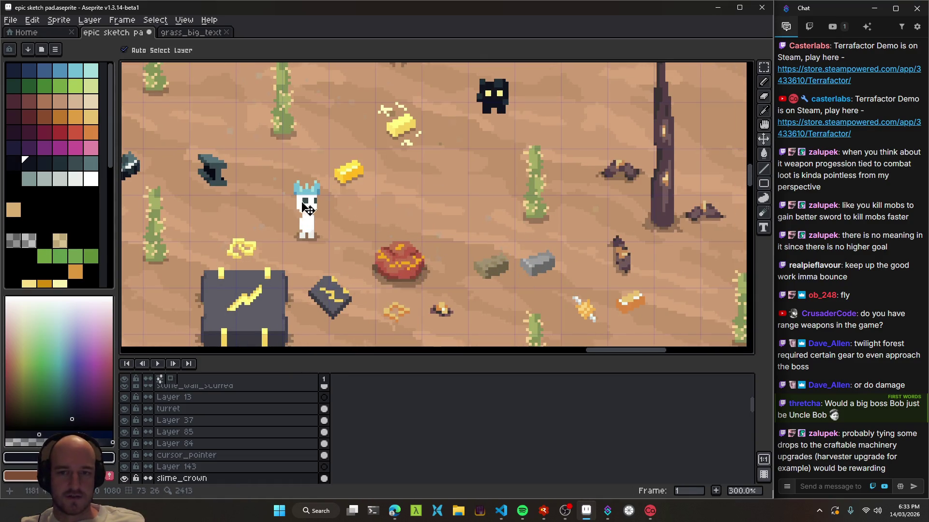
scroll(319, 201, up, 6)
scroll(310, 198, up, 1)
drag(311, 196, 508, 193)
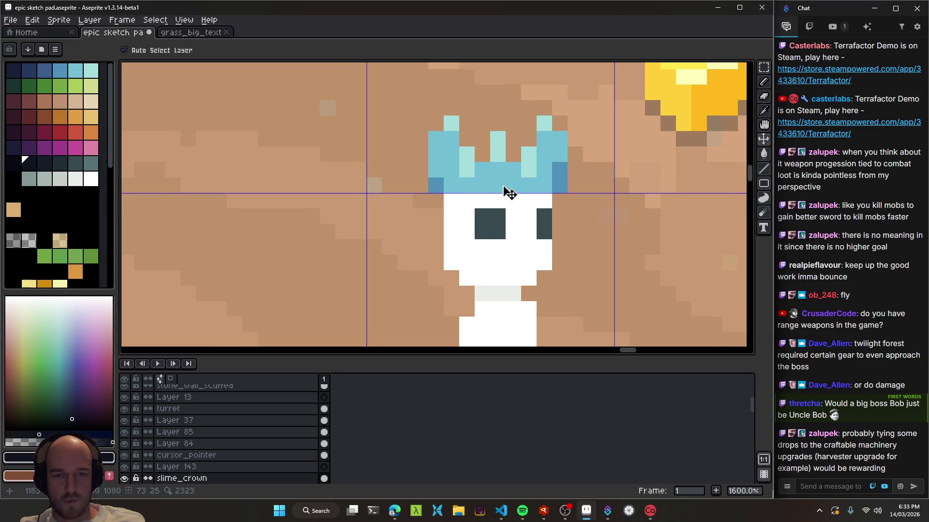
scroll(517, 194, down, 1)
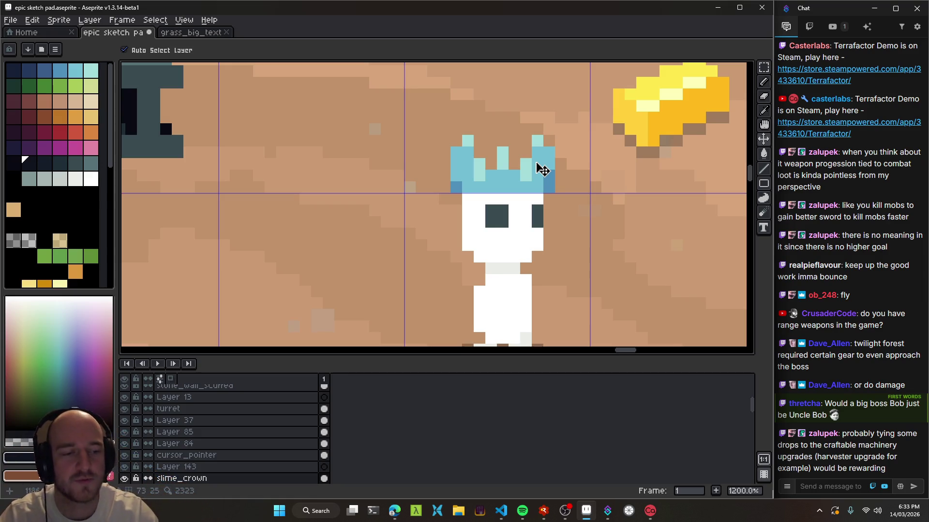
scroll(543, 169, down, 4)
scroll(473, 202, down, 2)
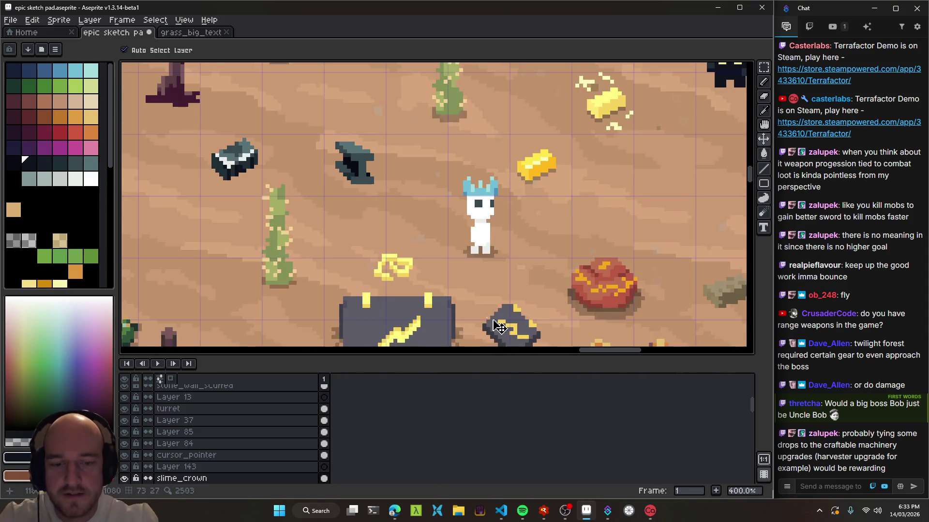
click(501, 510)
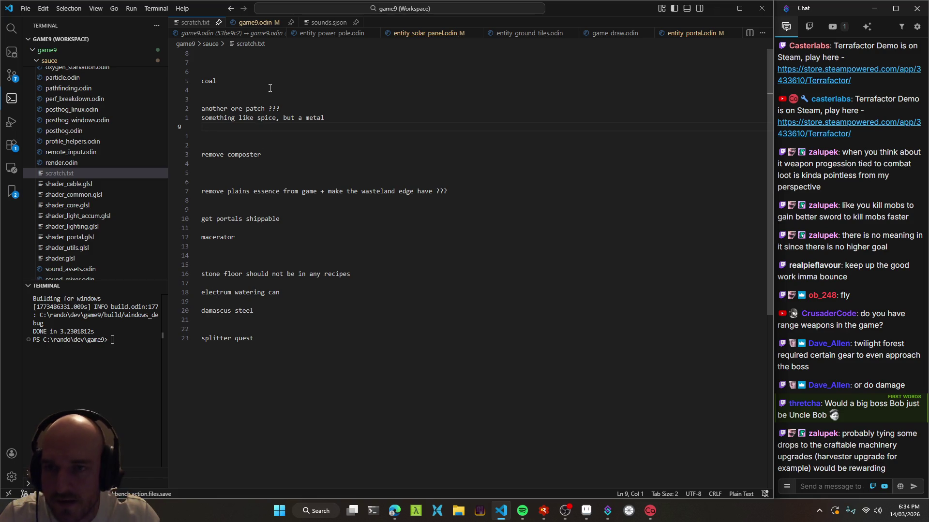
Add a 'harvester upgrade' line at the top of scratch.txt, then return to Aseprite
key(Return)
key(Return)
key(Return)
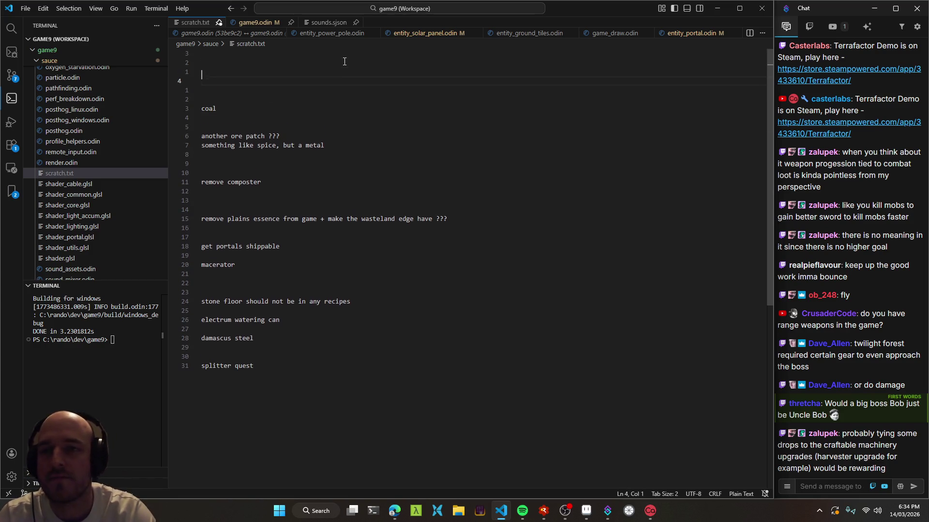
text(arveharv)
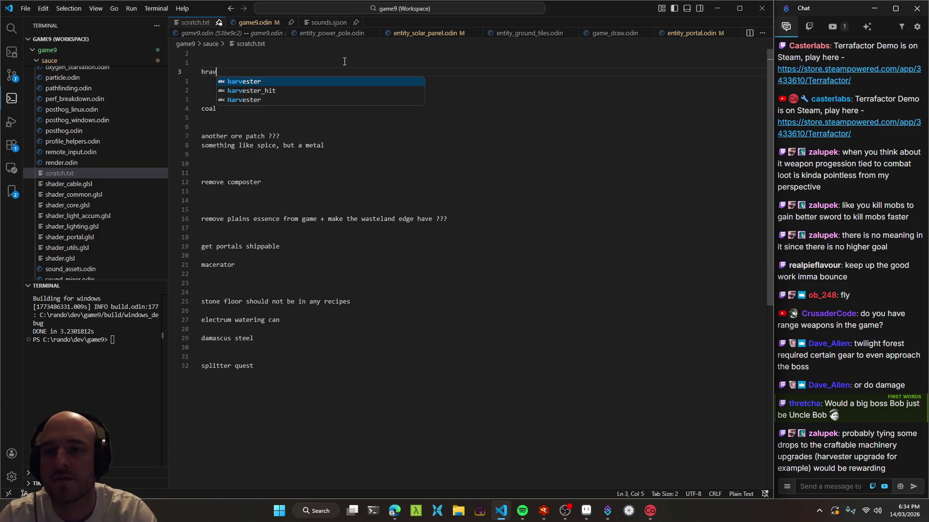
key(BackSpace)
key(BackSpace)
key(BackSpace)
text(r)
key(BackSpace)
text(arvester upgrad)
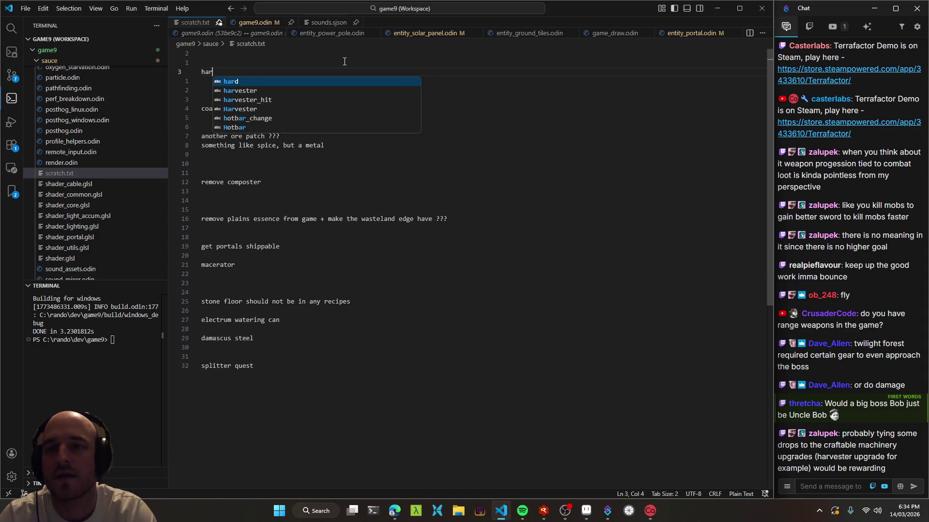
key(Tab)
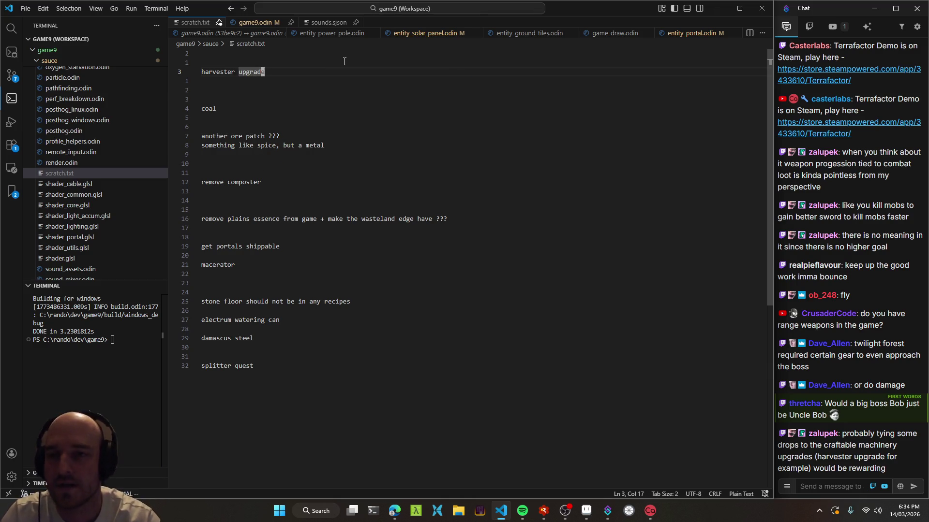
key(Return)
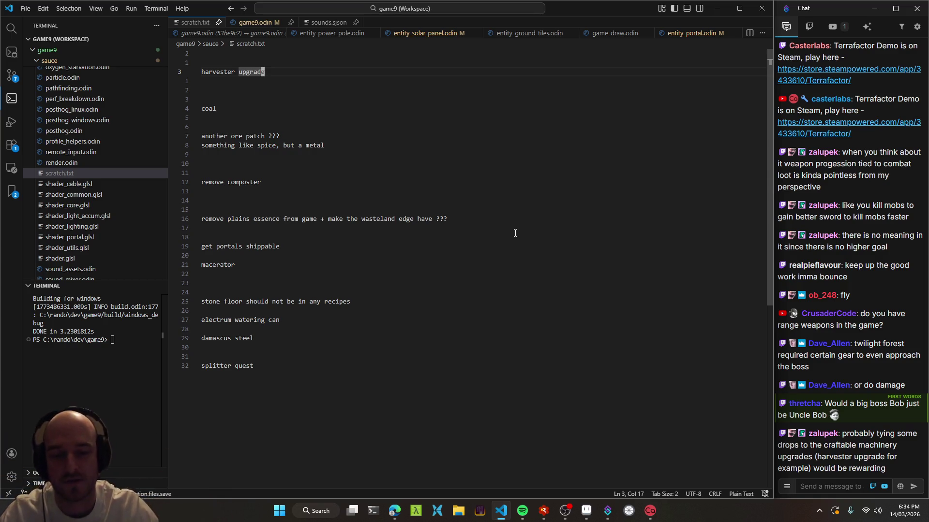
click(501, 511)
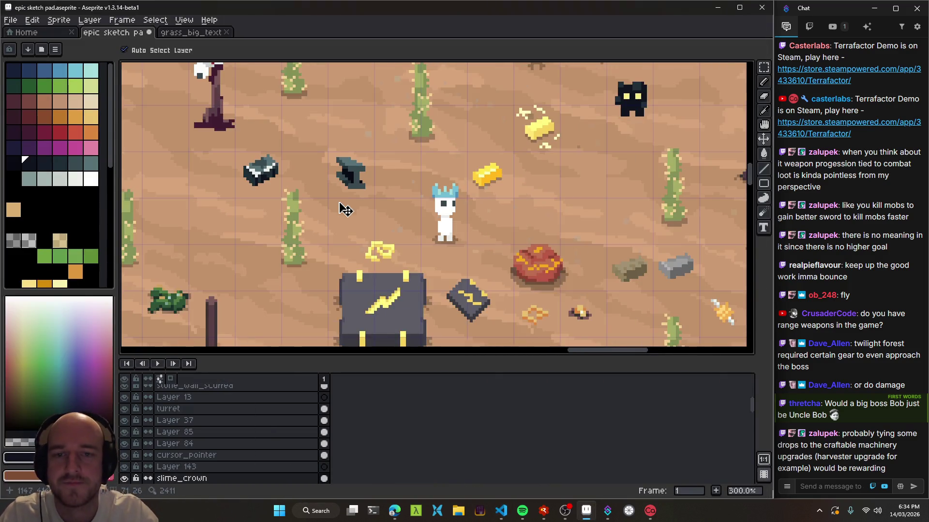
Bring the grass area into view, select Bob's layer, and pan to the stone gate
scroll(345, 209, down, 1)
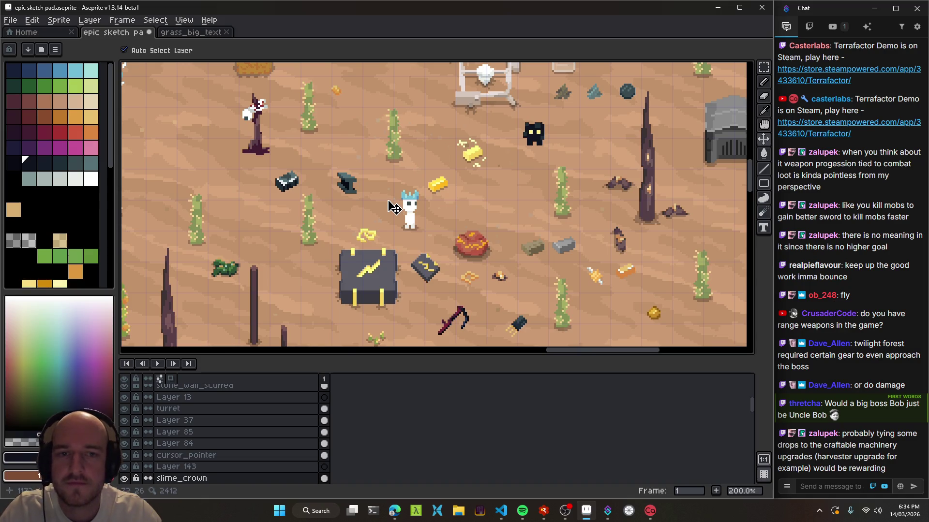
scroll(422, 237, down, 1)
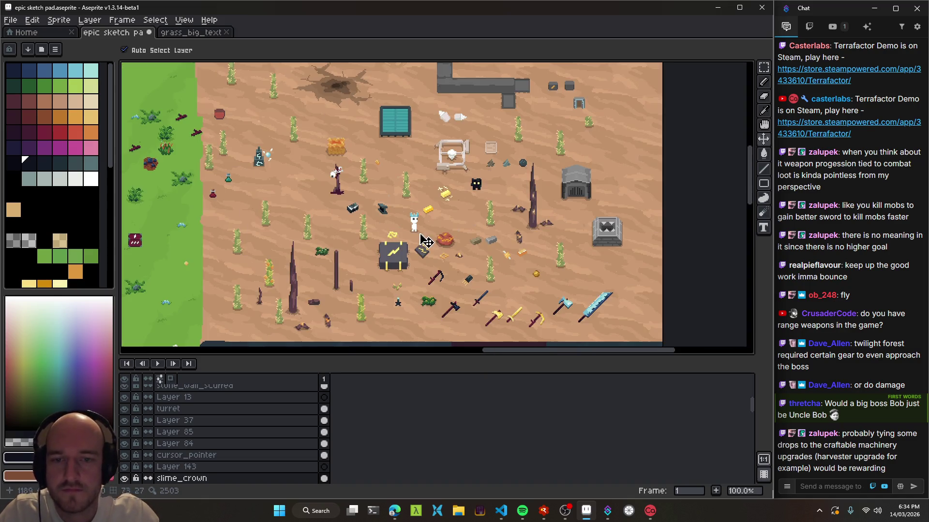
mouse_move(314, 200)
mouse_down()
mouse_move(549, 196)
mouse_move(357, 203)
mouse_up()
scroll(498, 196, up, 2)
click(502, 200)
mouse_move(500, 207)
mouse_down()
mouse_move(419, 138)
mouse_move(435, 114)
mouse_up()
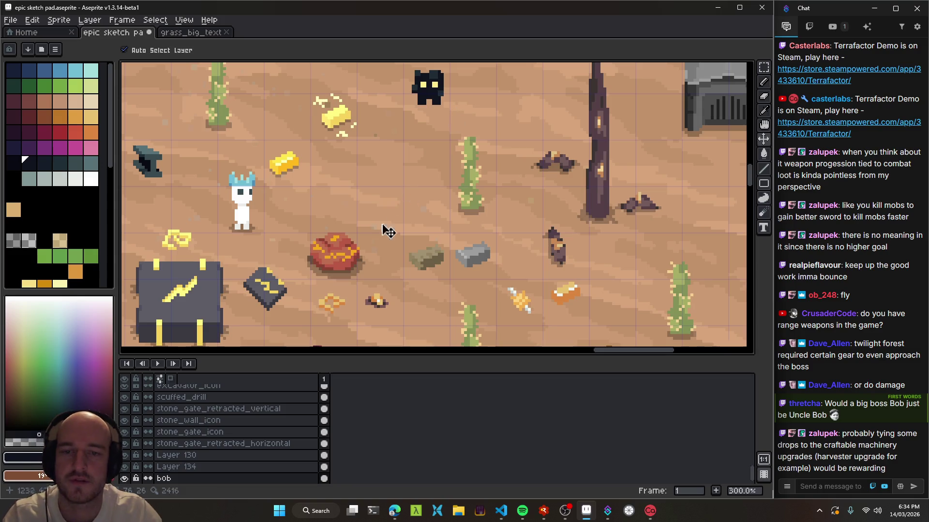
scroll(332, 266, up, 3)
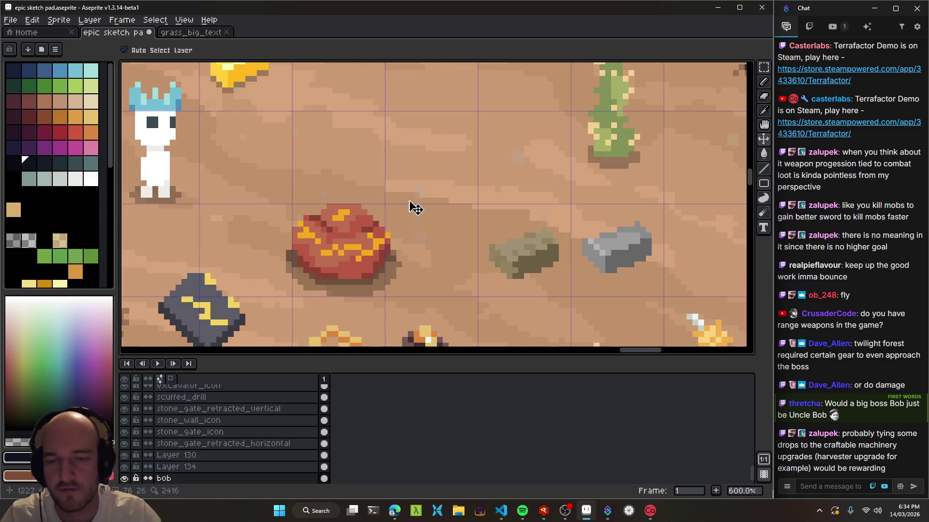
scroll(415, 208, down, 5)
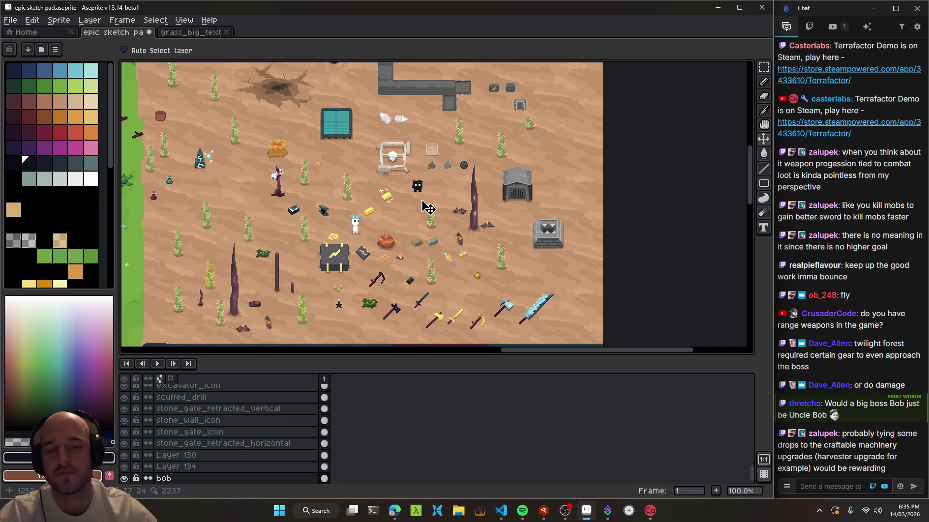
Glance at scratch.txt, then return to the desert sketch pad and scroll around it
click(501, 510)
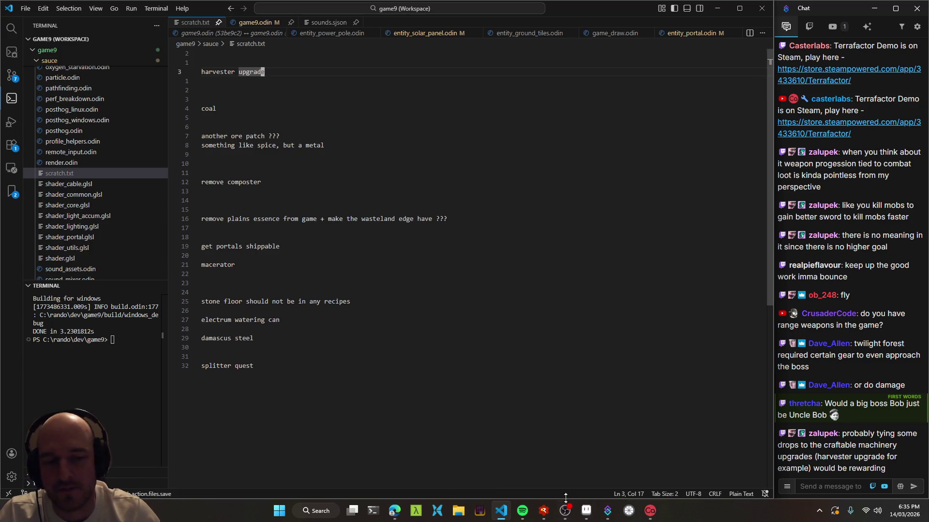
click(587, 512)
drag(287, 174, 343, 219)
scroll(365, 249, up, 5)
scroll(364, 250, right, 4)
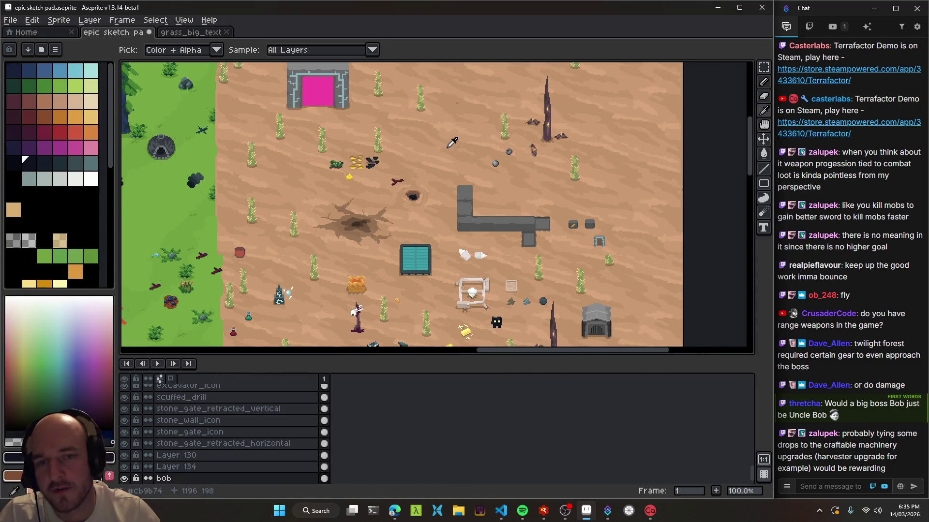
scroll(426, 202, up, 1)
scroll(425, 202, right, 3)
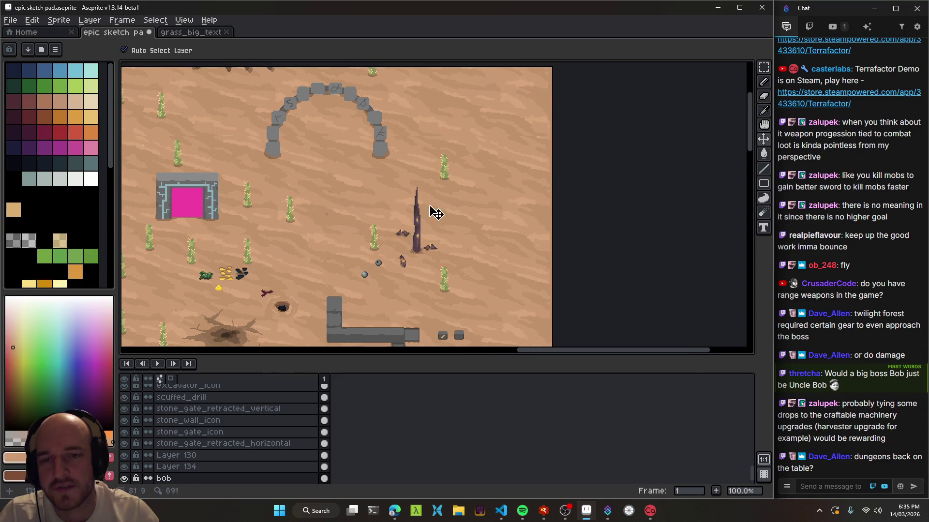
scroll(431, 250, down, 3)
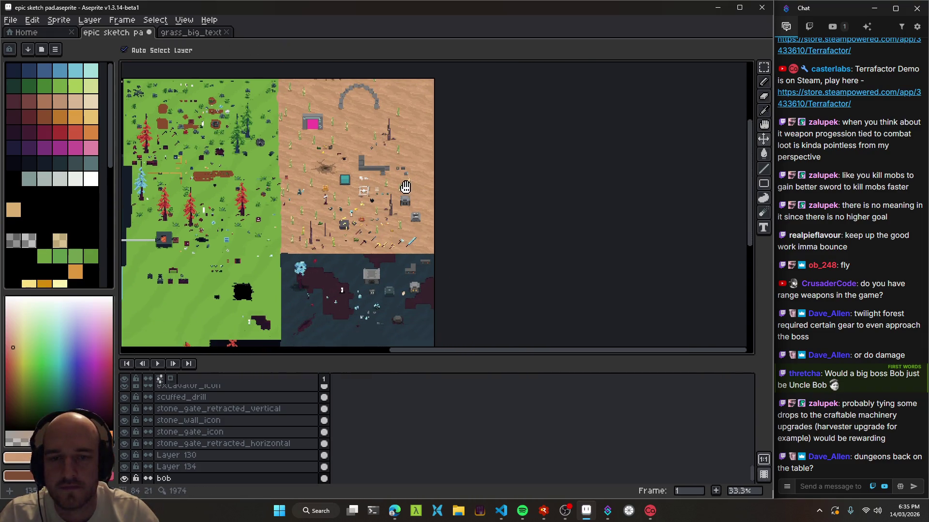
Pan across the sprite sheet to view Bob and the desert items, then switch to the debugger
drag(412, 193, 430, 201)
mouse_move(463, 243)
mouse_down()
mouse_move(487, 287)
mouse_move(446, 178)
mouse_move(684, 209)
mouse_move(434, 263)
mouse_up()
scroll(434, 262, up, 3)
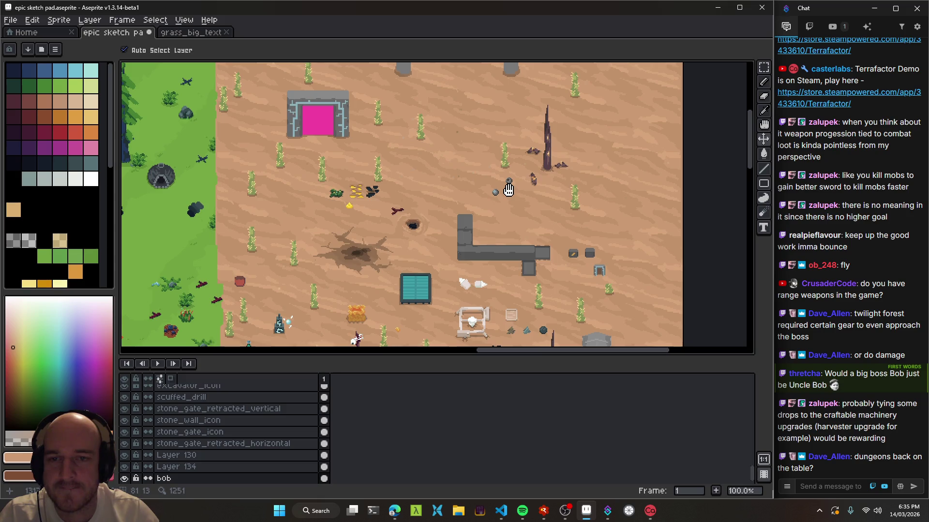
mouse_move(499, 194)
mouse_down()
mouse_move(332, 228)
mouse_move(422, 192)
mouse_up()
mouse_move(409, 245)
mouse_down()
mouse_move(481, 216)
mouse_move(519, 221)
mouse_up()
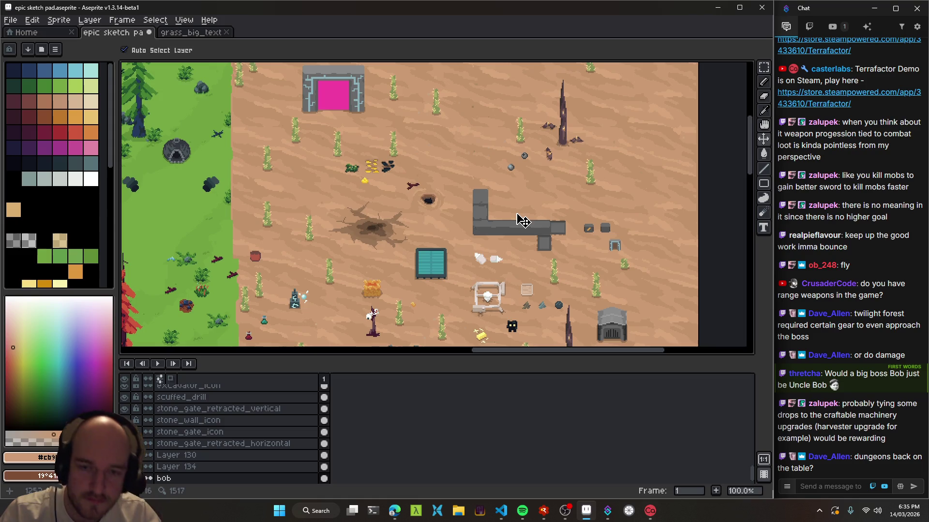
drag(519, 221, 266, 136)
drag(304, 198, 371, 198)
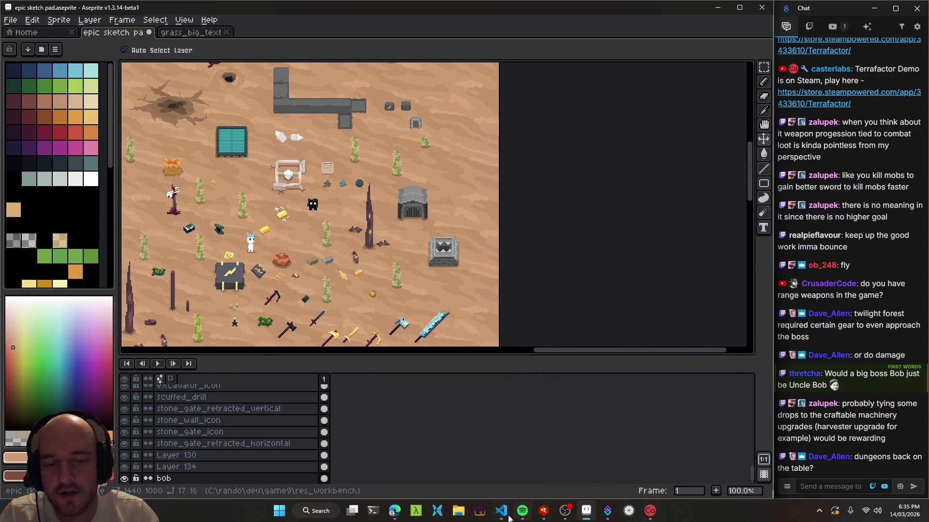
key(alt+Tab)
key(alt+Tab)
Launch the game and inspect the Divining Rod recipe with the debug tech tree editor
key(F5)
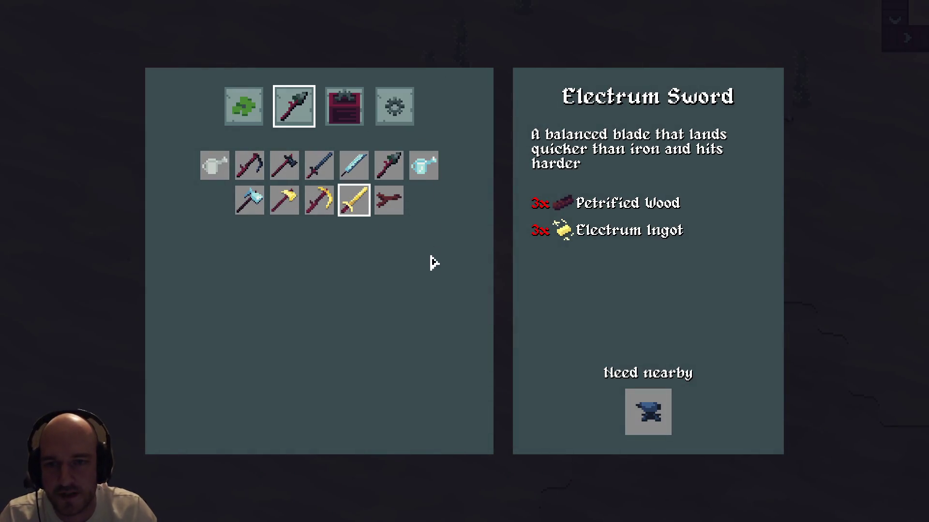
key(Escape)
key(Tab)
key(Tab)
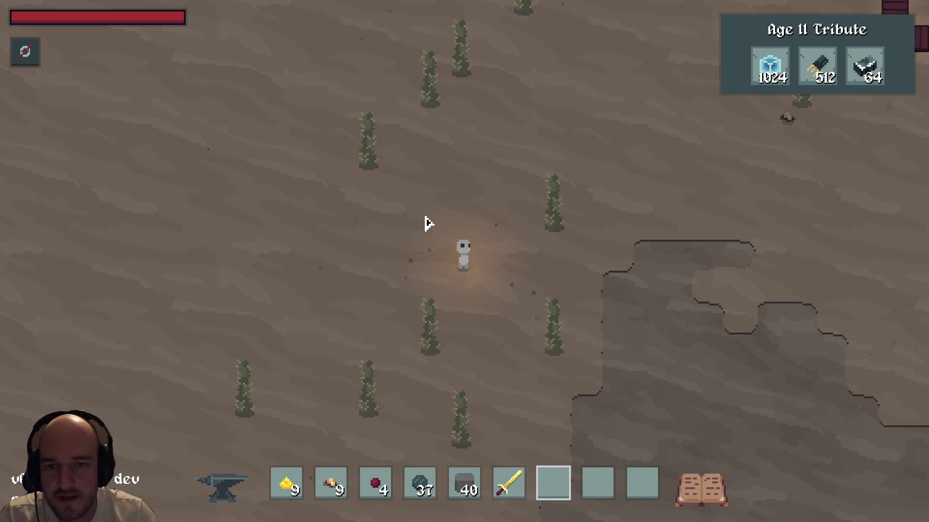
key(c)
click(387, 206)
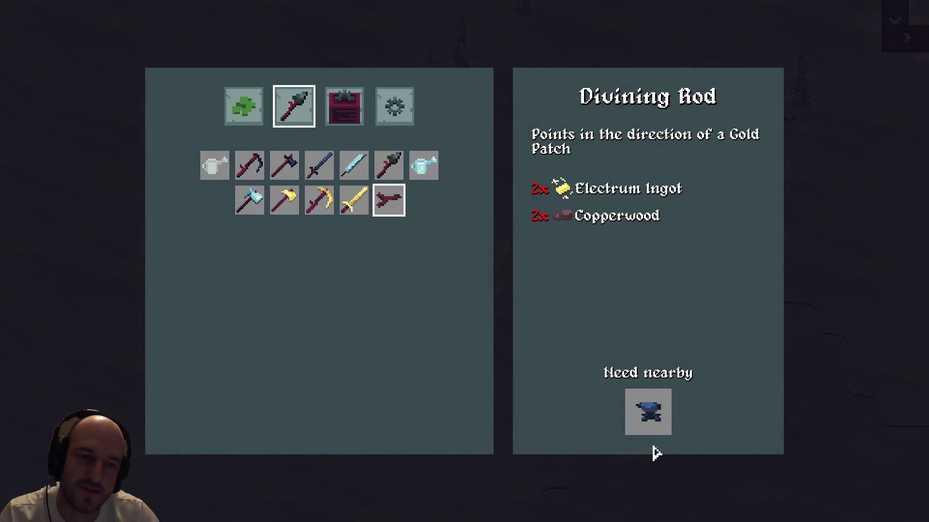
key(F1)
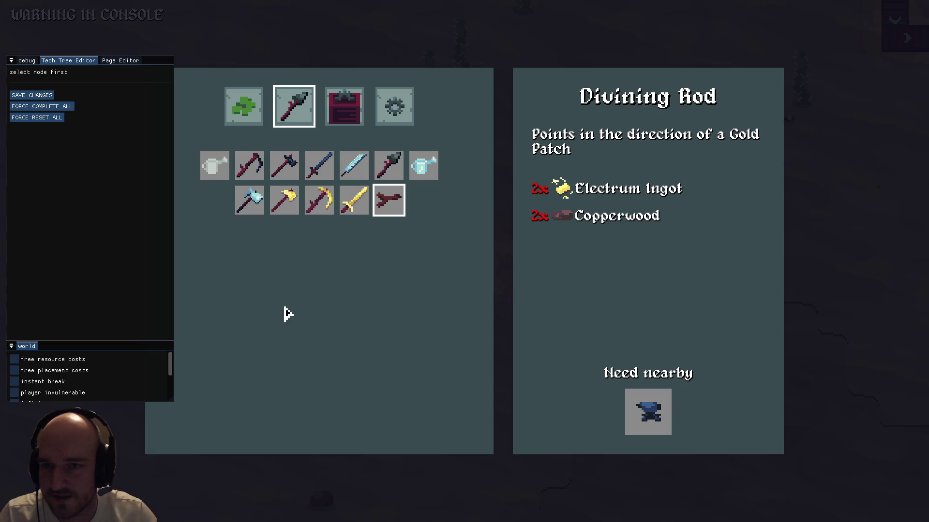
click(243, 106)
click(294, 109)
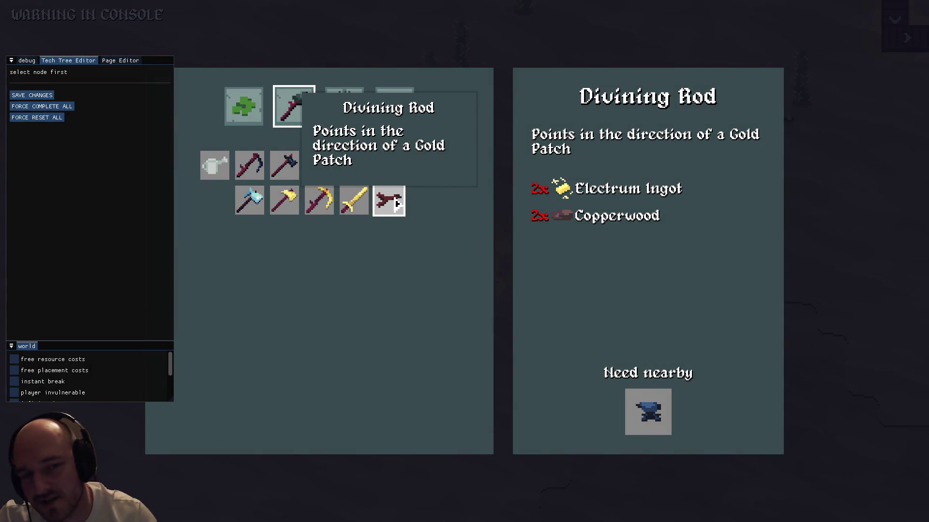
Close the menus and walk the character east, then north past the portal
key(Escape)
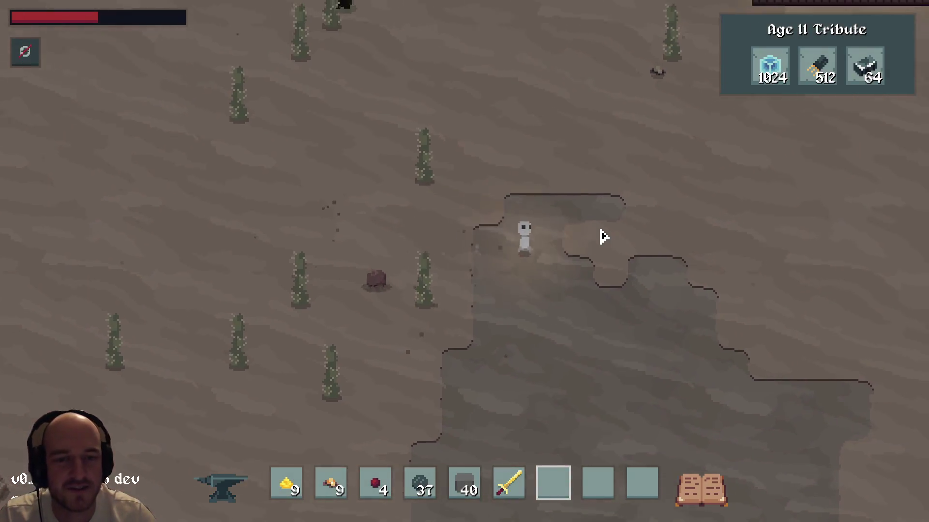
key(d)
key(w)
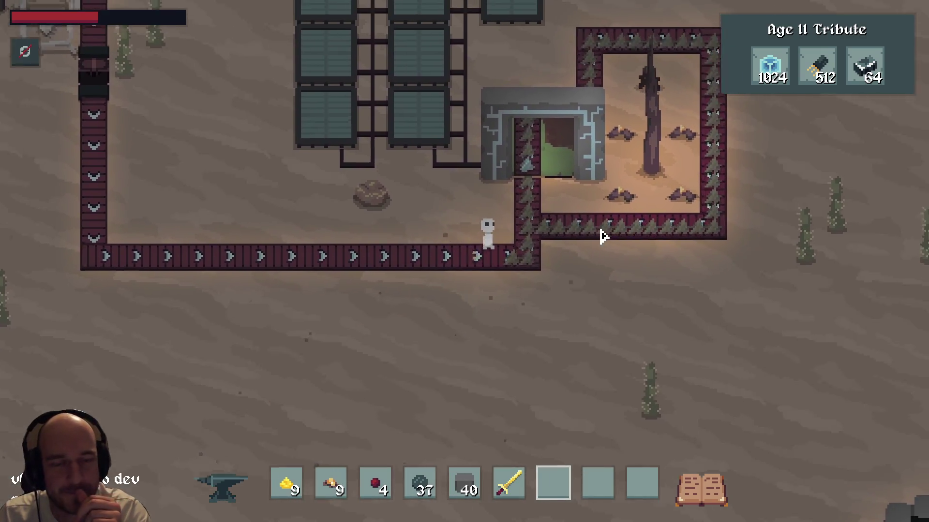
key(w)
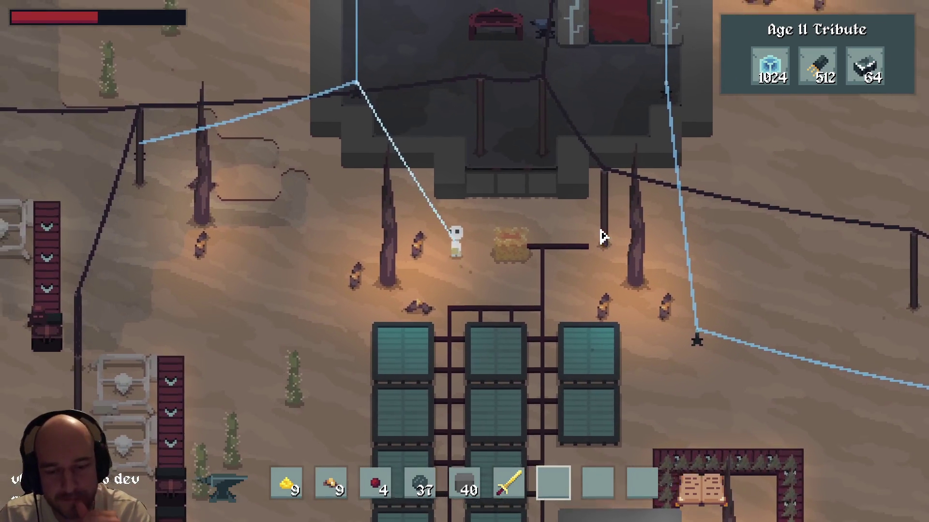
Switch the stream to the webcam scene, then bring scratch.txt up in VS Code
mouse_move(505, 515)
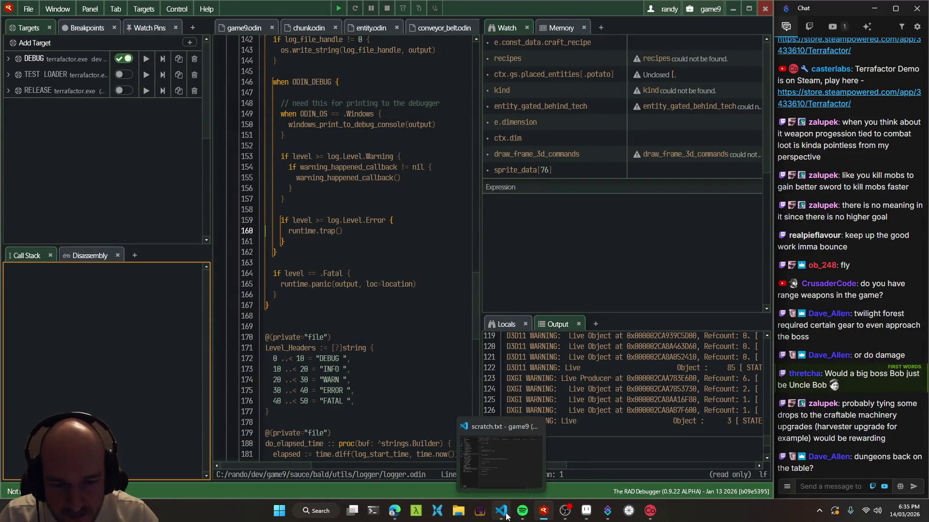
click(564, 511)
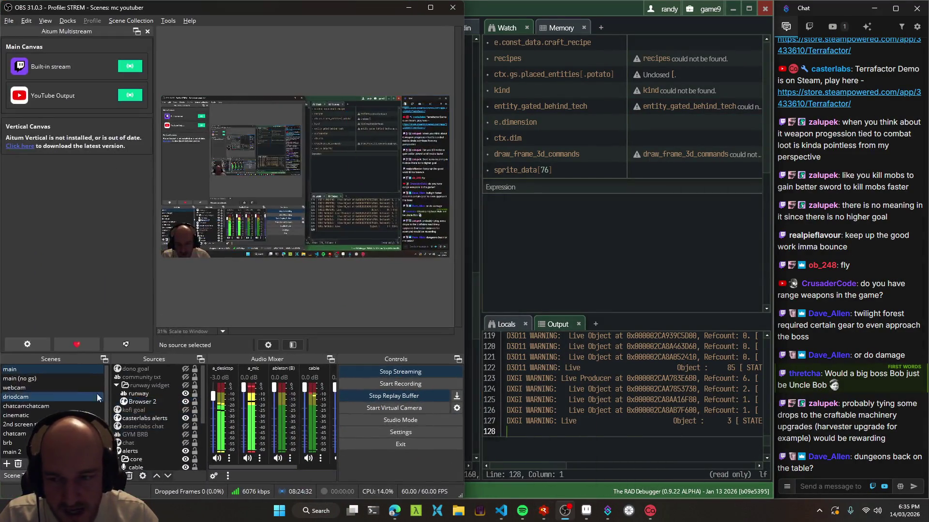
click(106, 395)
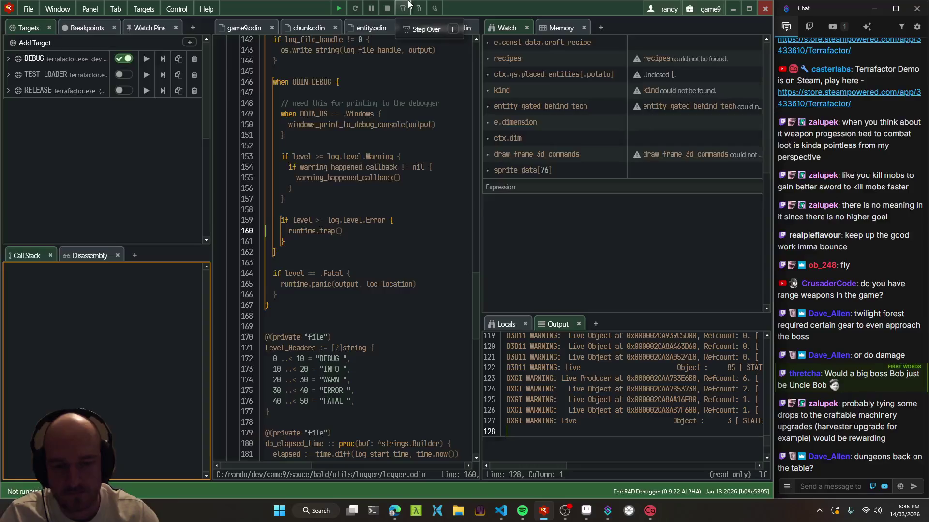
click(503, 512)
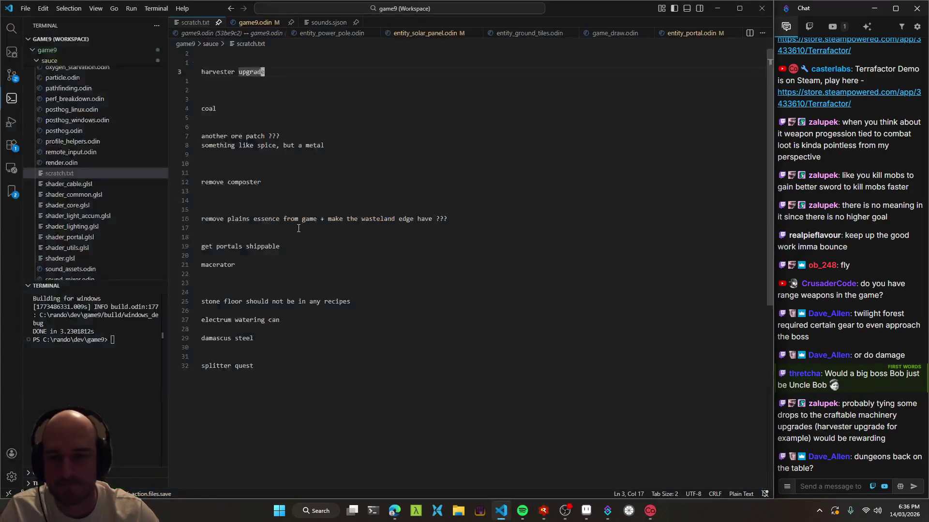
Finish the 'made from mob drops' note, save, and add a 'ranged enemy' idea line
text(ade from mob drops)
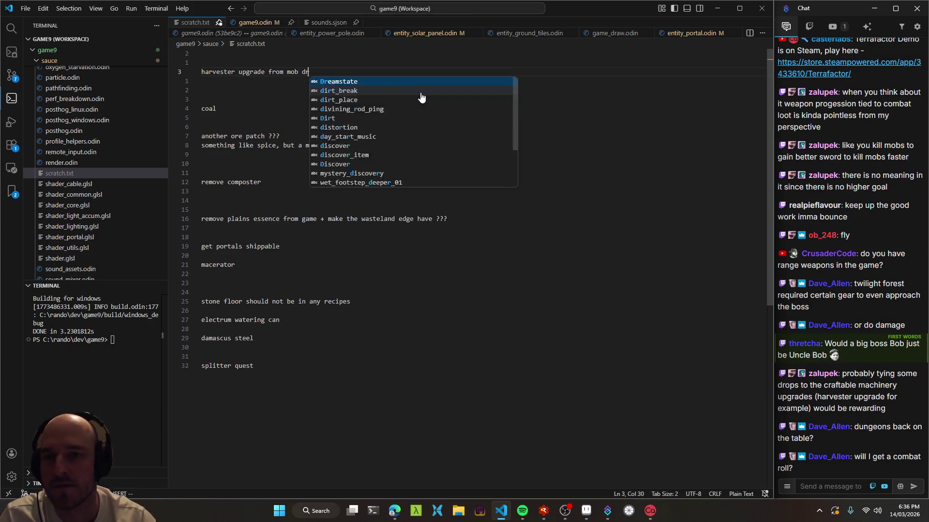
key(Escape)
key(ctrl+s)
key(o)
key(Return)
text(ranged enemy)
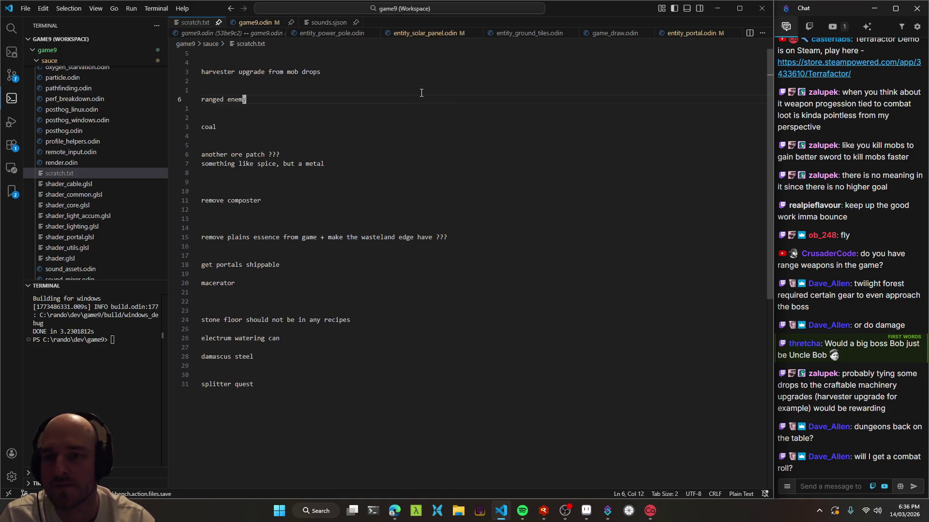
key(Escape)
key(k)
key(d)
key(d)
key(k)
key(d)
key(d)
Add a 'desert sub-biome oasis thing' idea below the ranged enemy line
key(O)
key(Escape)
key(j)
key(o)
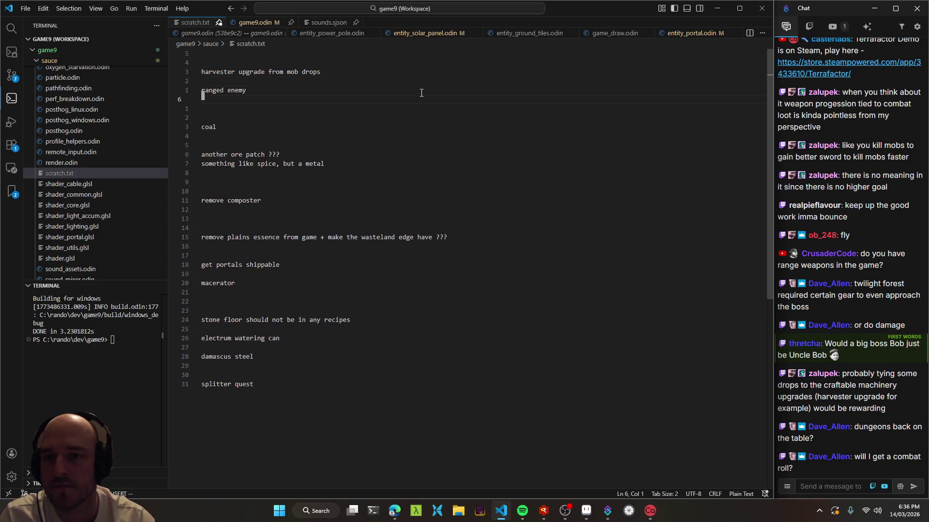
key(Return)
text(desert sub-biome oasis thing ?)
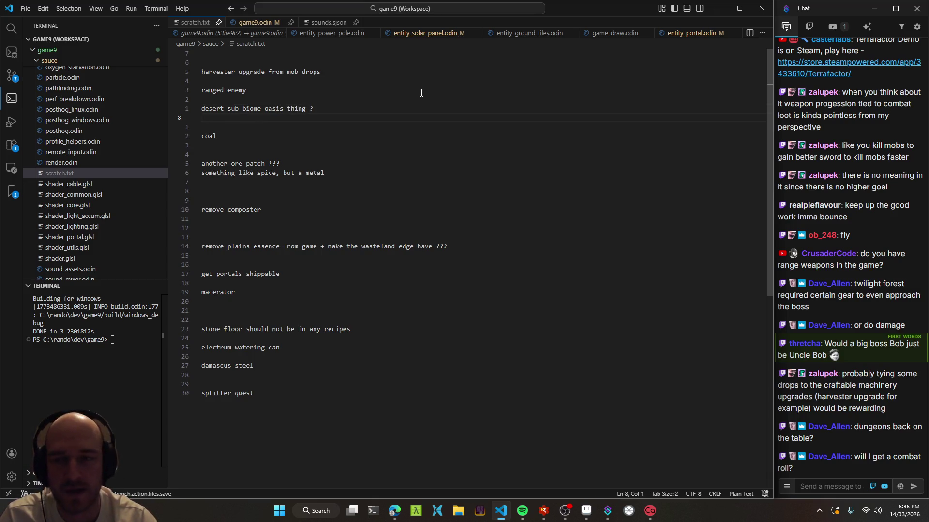
Add a combat roll / dash trinket idea on a new line
key(shift+o)
key(Return)
key(Return)
key(Return)
text(combat roll)
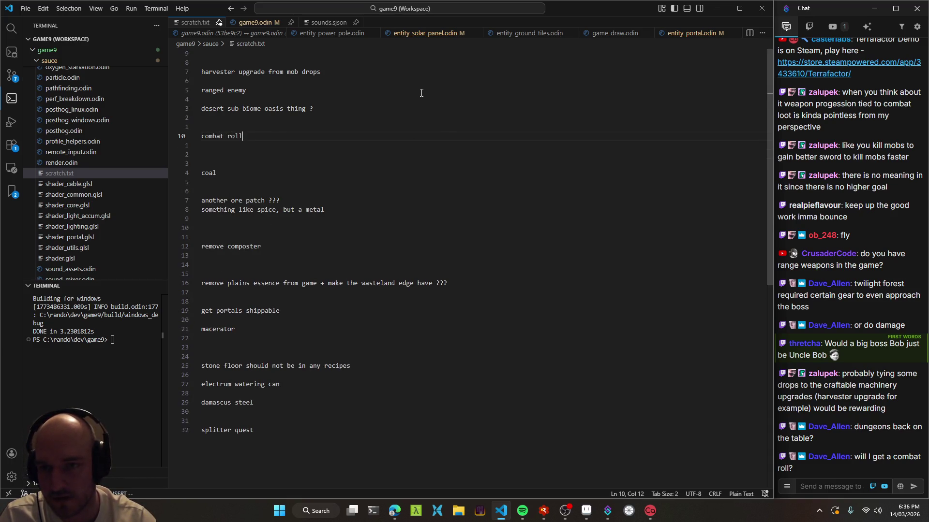
text( trinket)
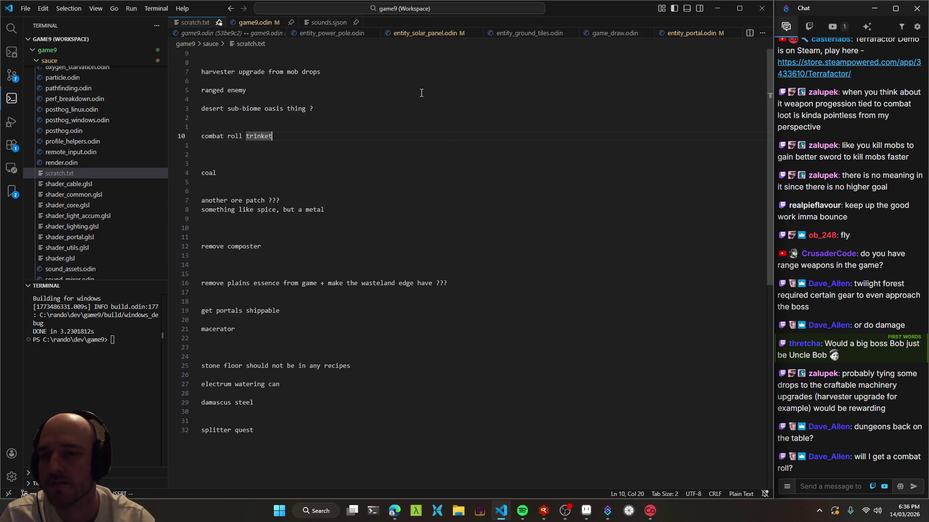
text(/ dash )
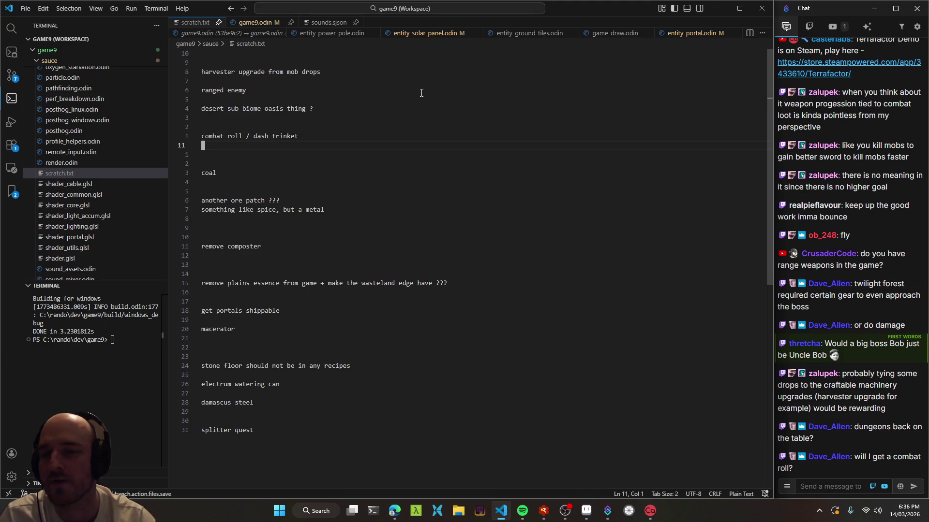
text(o)
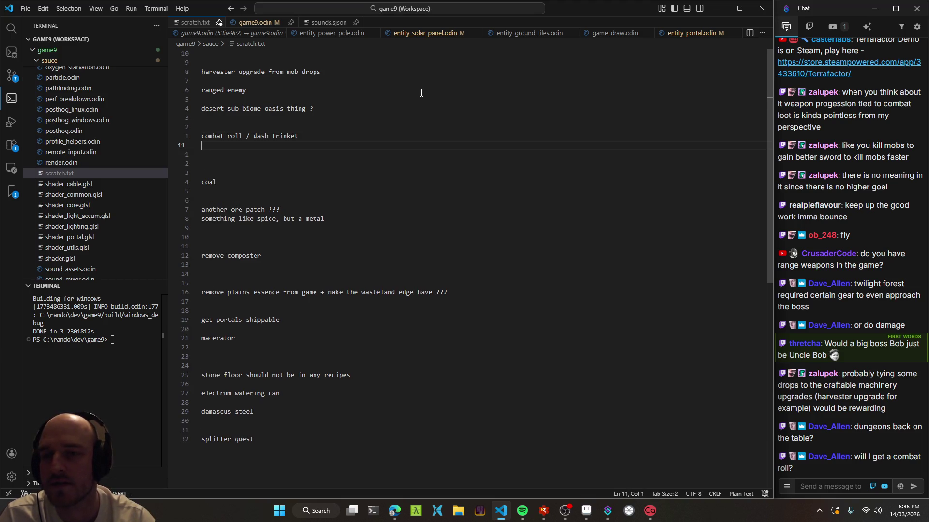
key(Return)
Add the slime crown idea line, save, and delete surplus blank lines
text(slime )
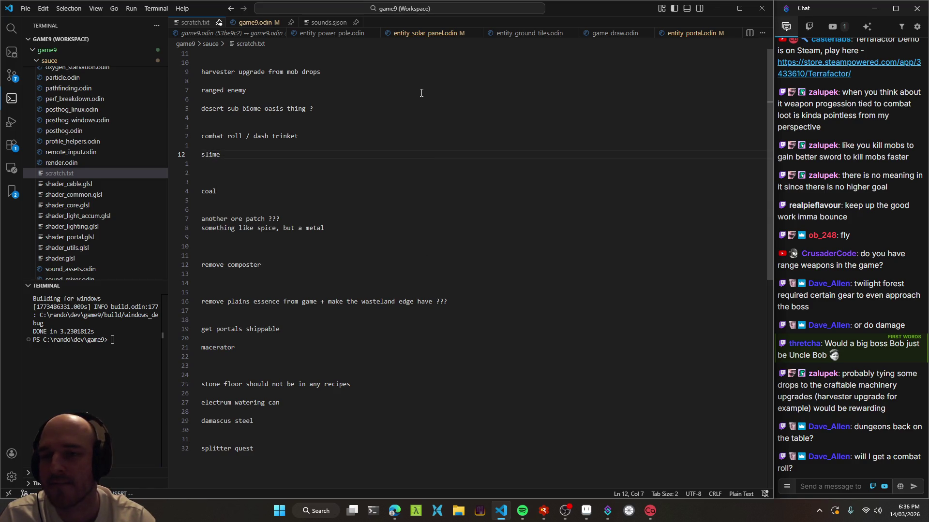
text(crown)
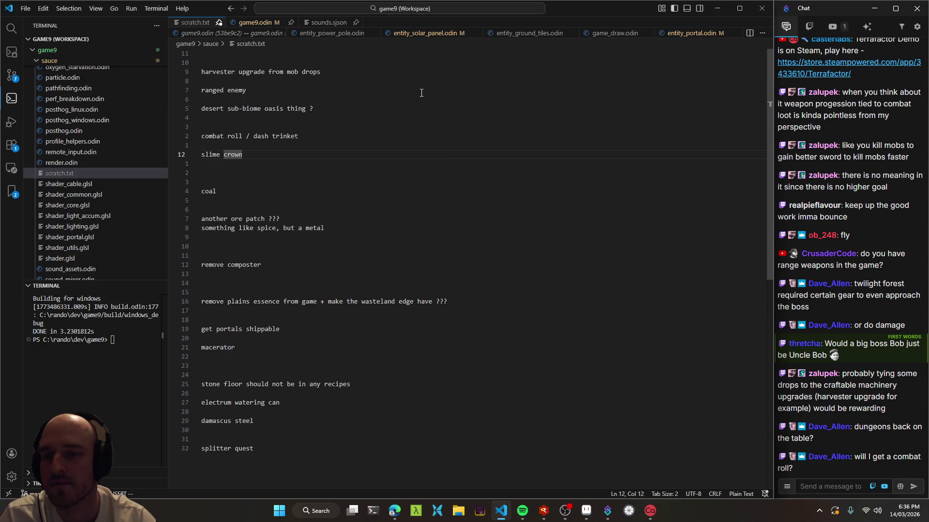
text( so)
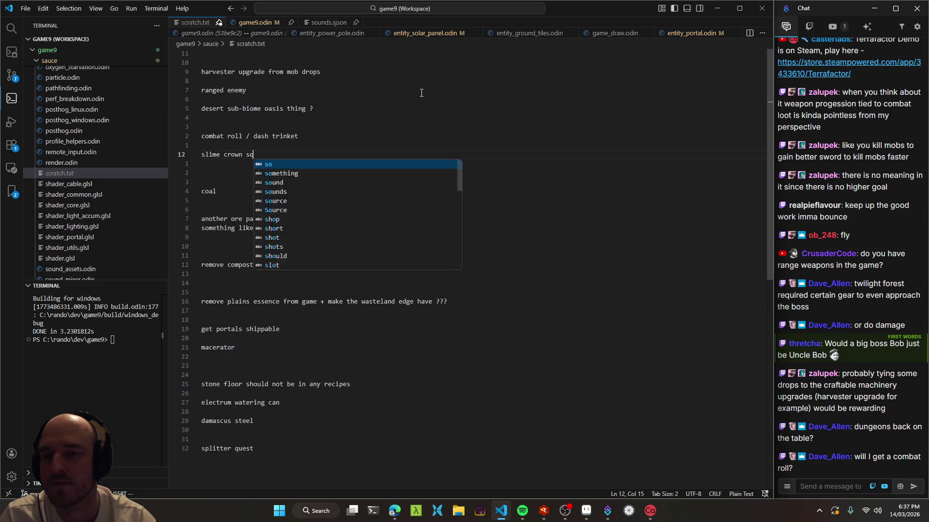
text( slimes are now fre)
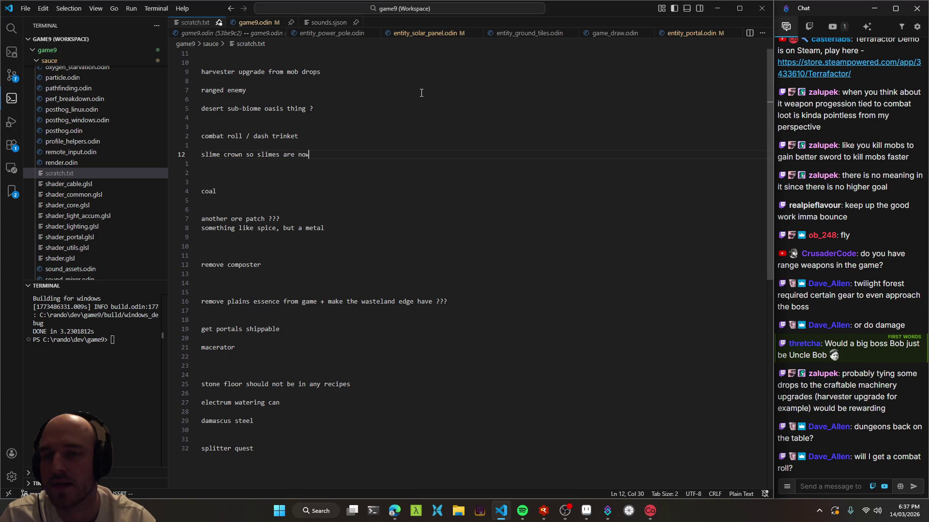
key(ctrl+s)
key(o)
key(Return)
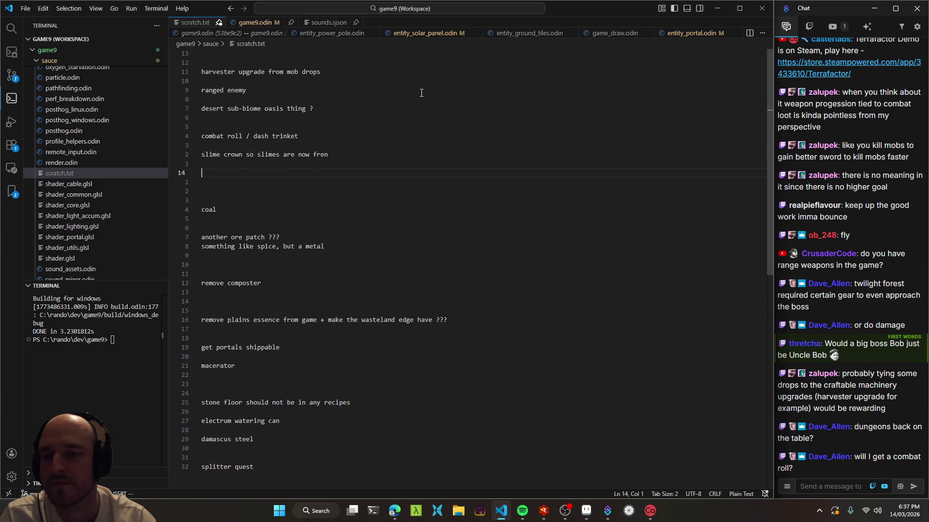
key(j)
key(j)
key(d)
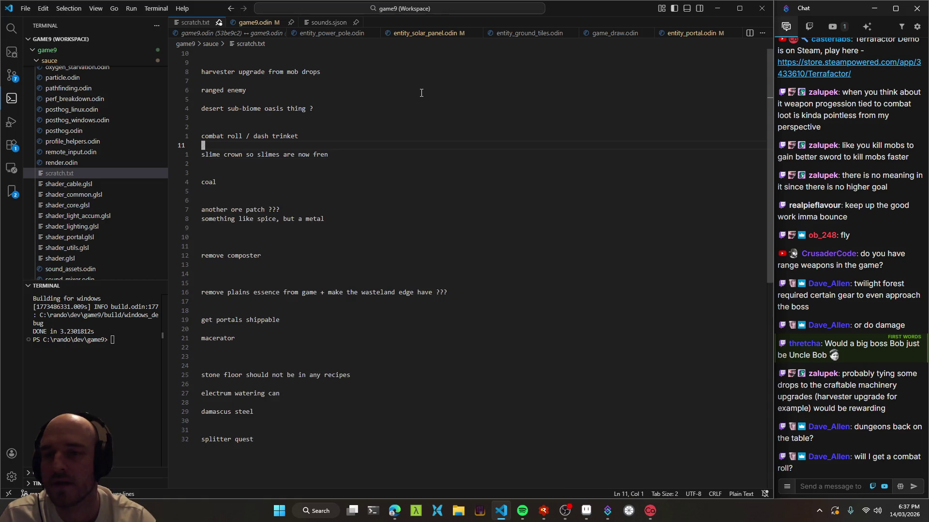
Add a 'Boots o' Swiftness' item with a % move speed bonus below the dash trinket
key(o)
key(Return)
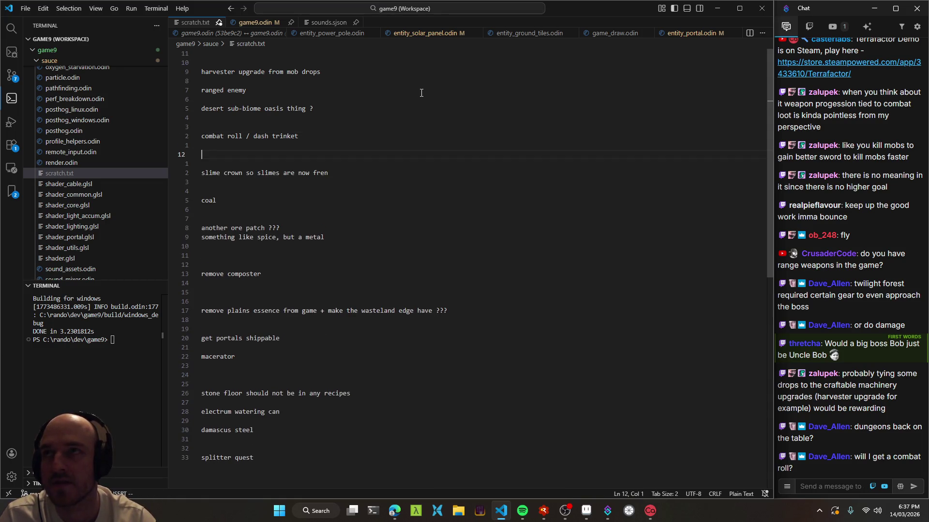
text(1.)
key(BackSpace)
key(BackSpace)
text(+50)
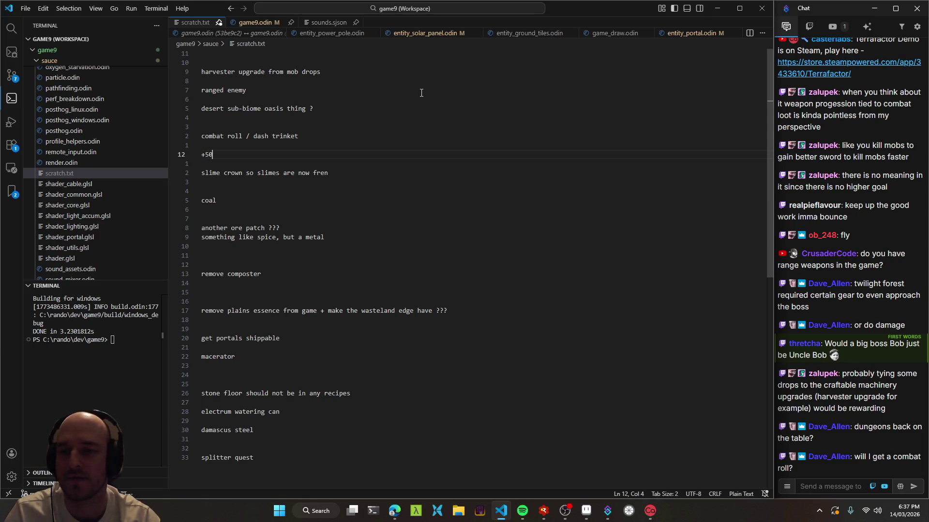
text(% )
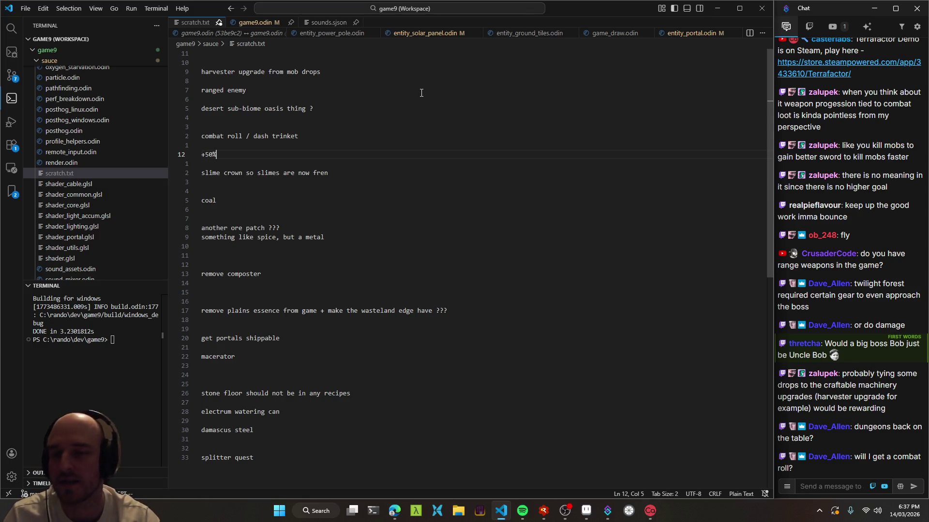
text(move speed)
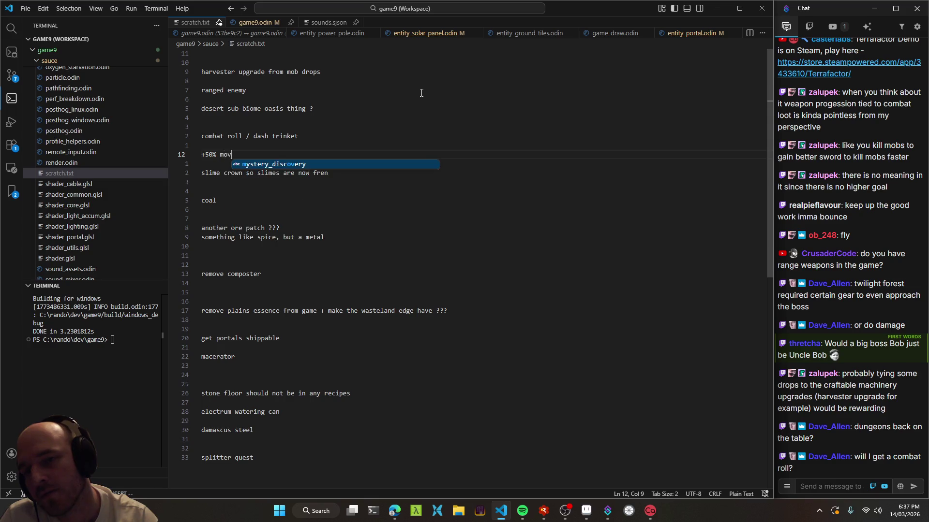
key(Escape)
key(0)
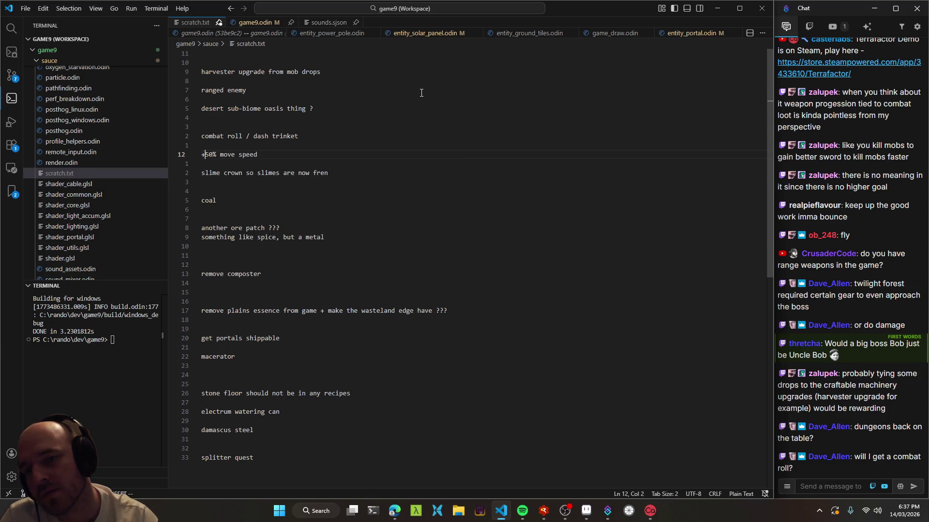
text(Boots o' Swiftness)
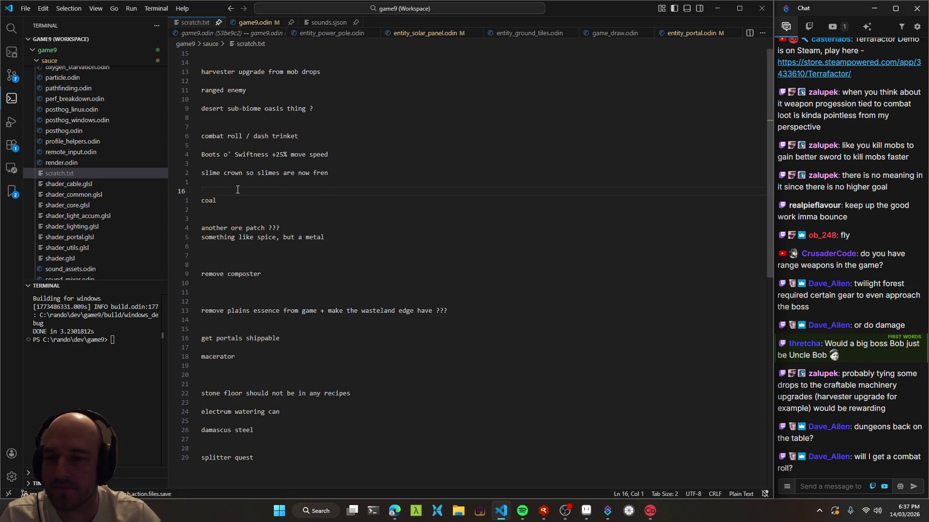
Select the block of new idea lines, clear the selection, and return to Aseprite
drag(211, 133, 351, 173)
click(351, 174)
key(shift+v)
key(k)
key(k)
key(k)
click(312, 111)
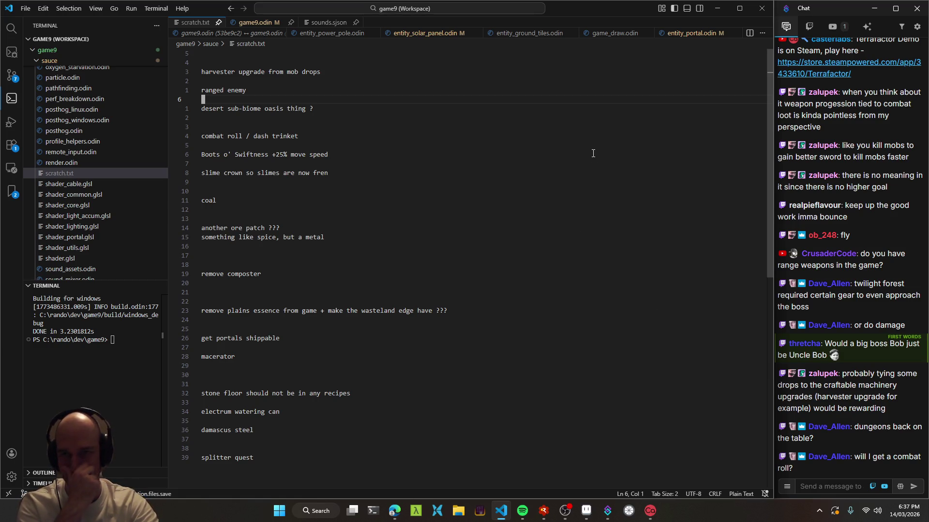
key(alt+Tab)
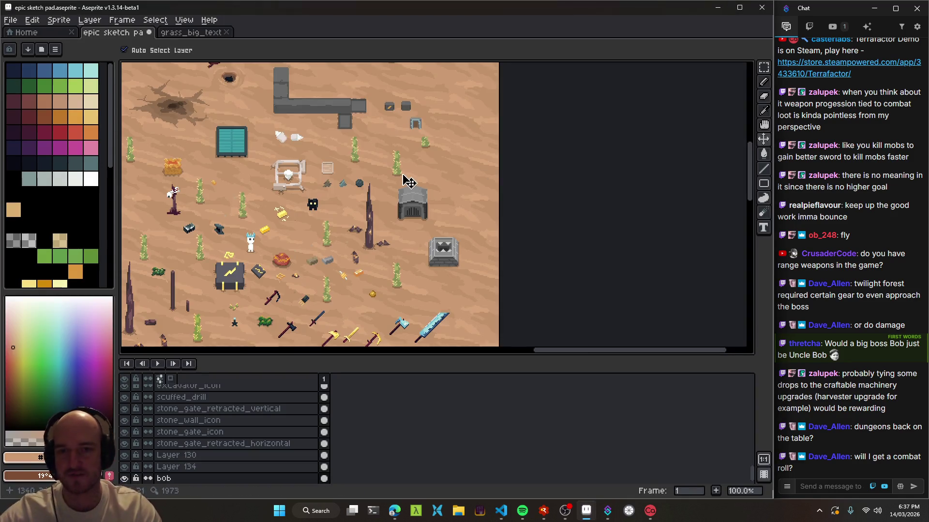
Widen the sketch pad canvas to 1880 px, anchored so new space is added on the right
scroll(455, 189, down, 2)
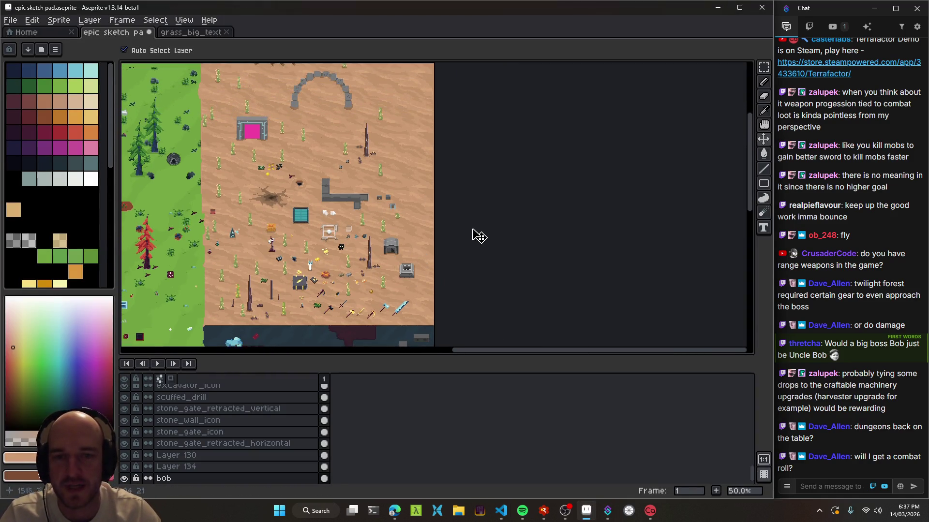
key(i)
key(ctrl+alt+c)
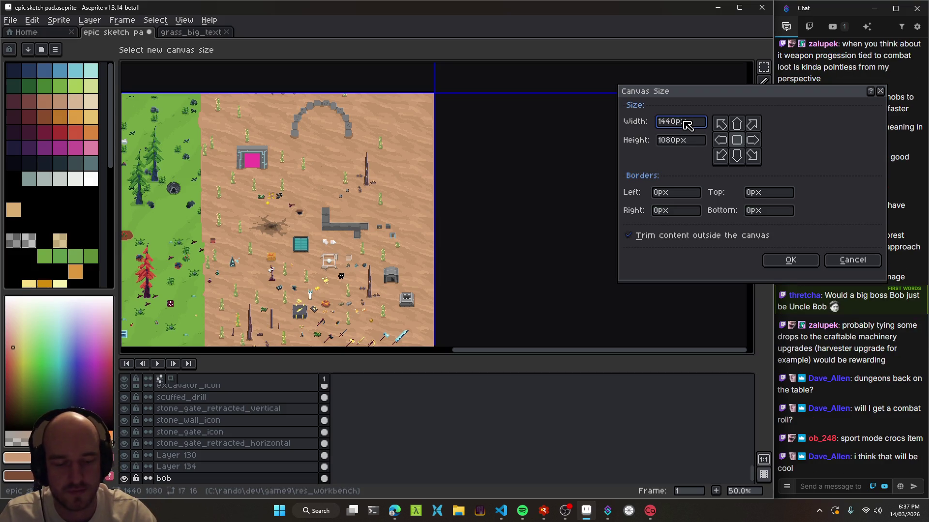
text(40+)
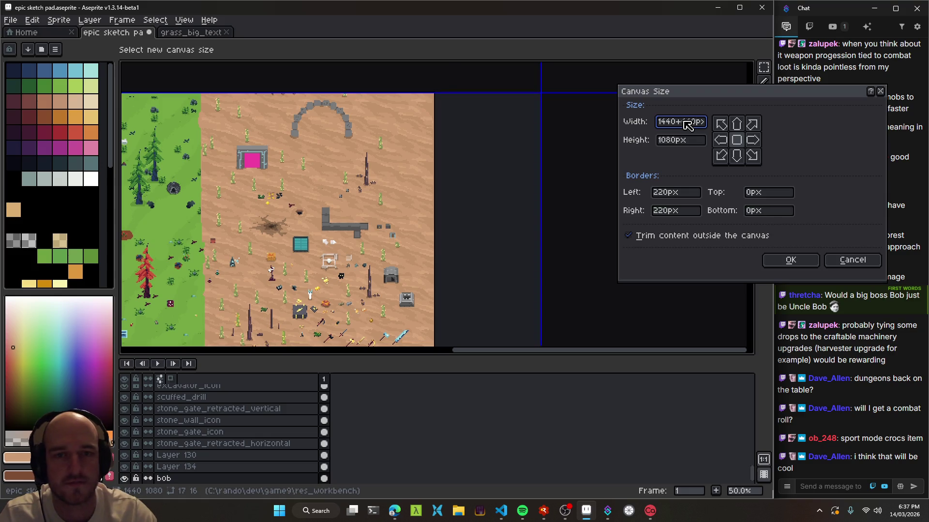
click(721, 140)
click(790, 260)
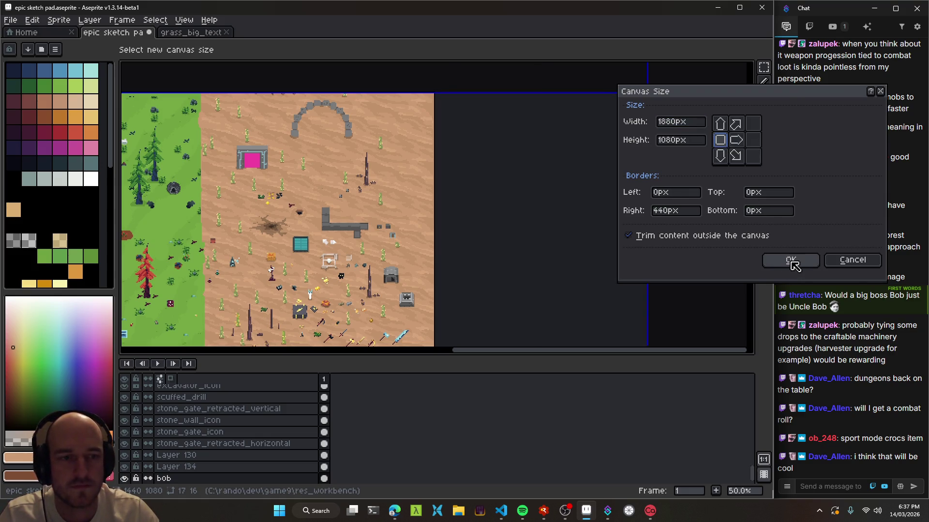
Save the widened sketch pad, look it over, and bring scratch.txt to the front
mouse_move(510, 224)
mouse_down()
mouse_move(478, 183)
mouse_move(450, 92)
mouse_move(489, 193)
mouse_move(535, 213)
mouse_up()
key(ctrl+s)
drag(498, 159, 525, 200)
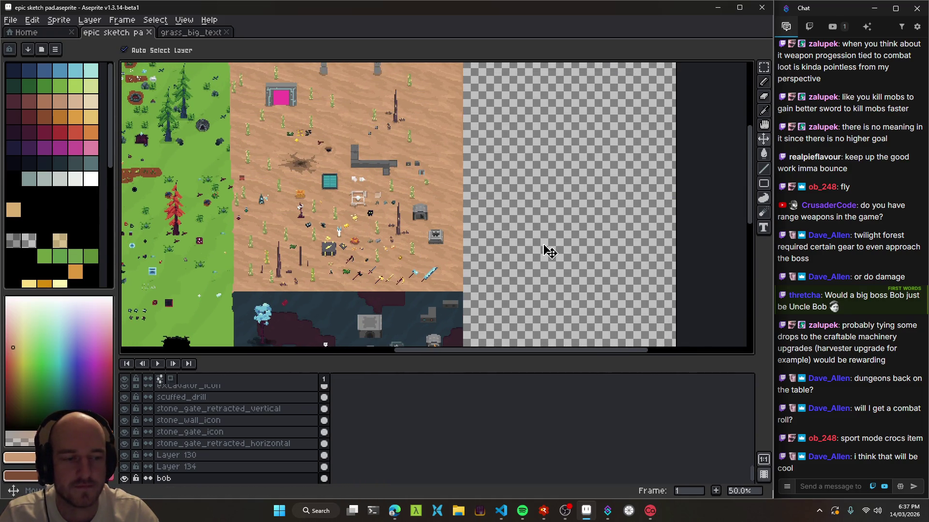
drag(456, 177, 438, 196)
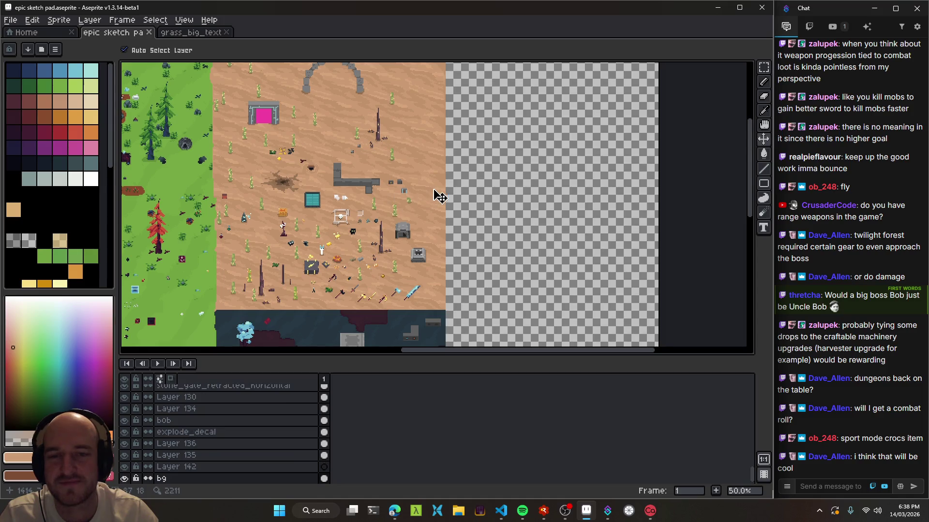
scroll(433, 204, up, 3)
scroll(434, 213, down, 4)
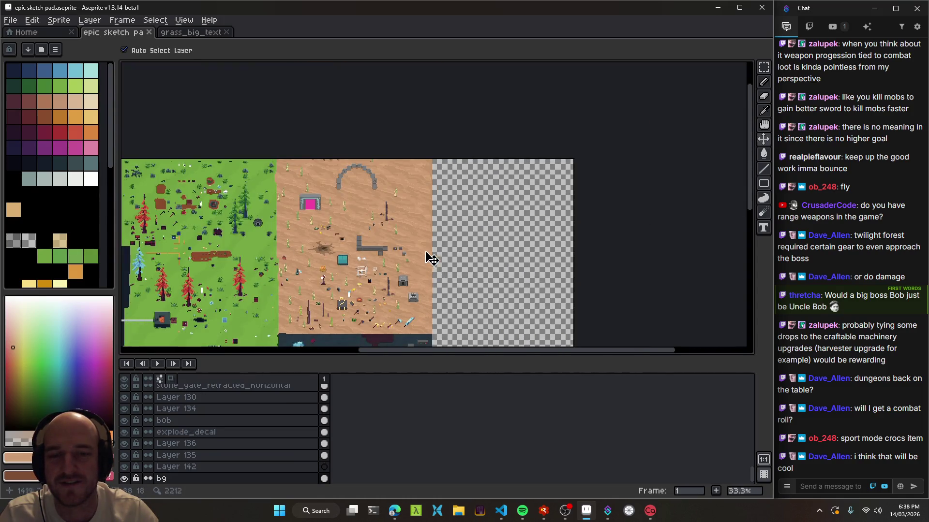
scroll(432, 261, up, 3)
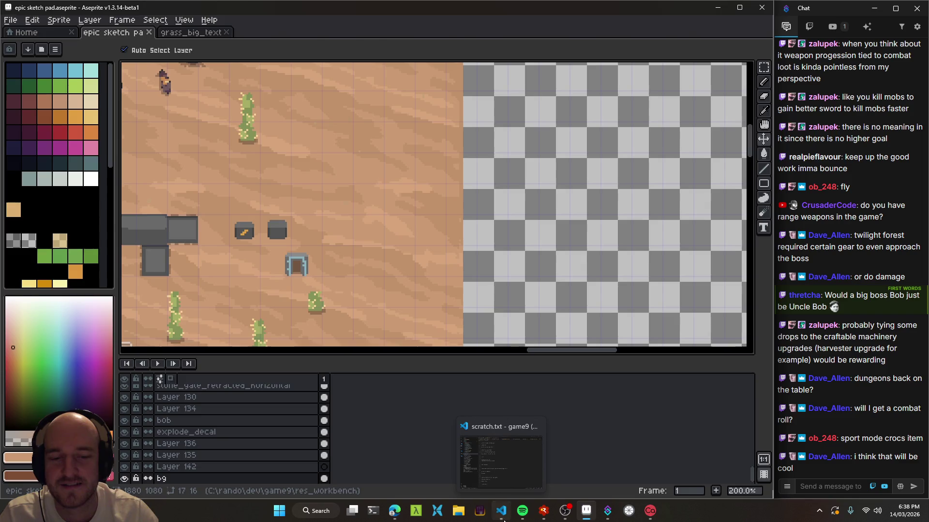
click(504, 520)
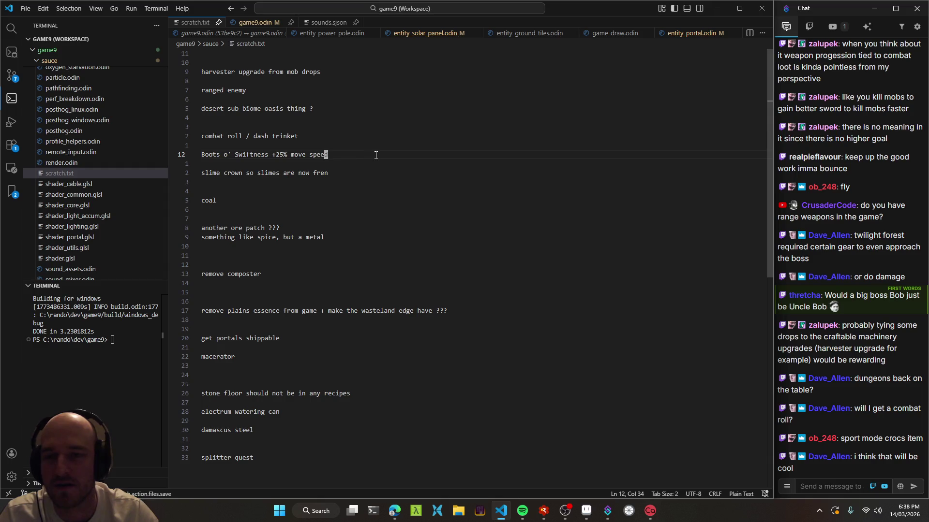
Add '(or sport-mode crocs)' on a new line below Boots o' Swiftness, then return to Aseprite
key(Return)
key(Return)
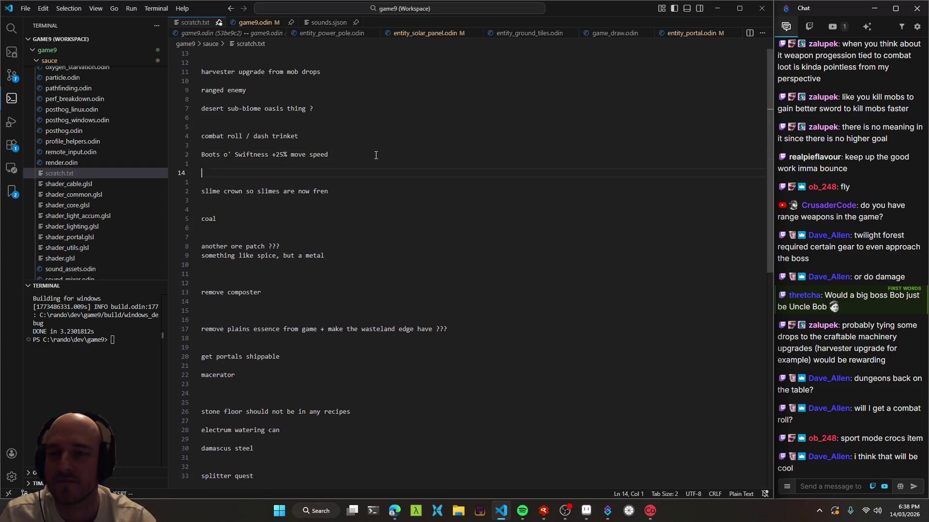
text((or sport-mod)
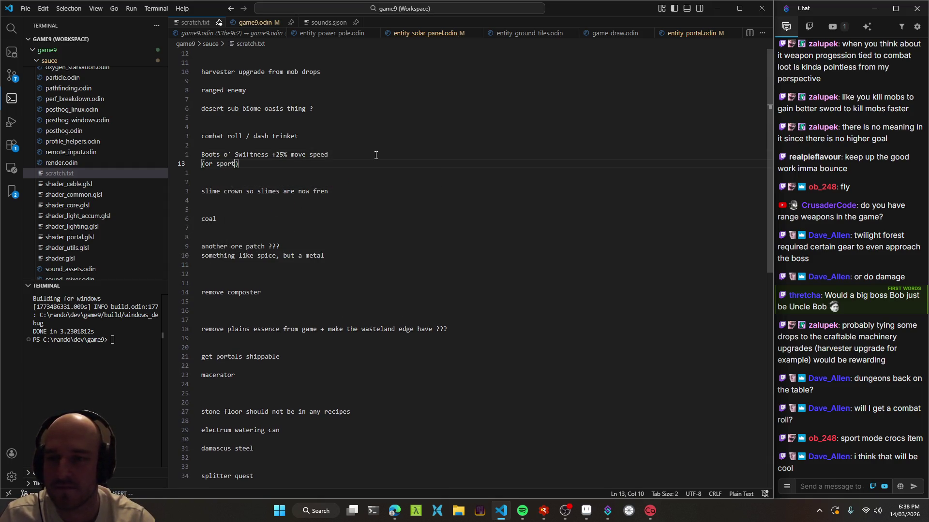
text(e crocs)
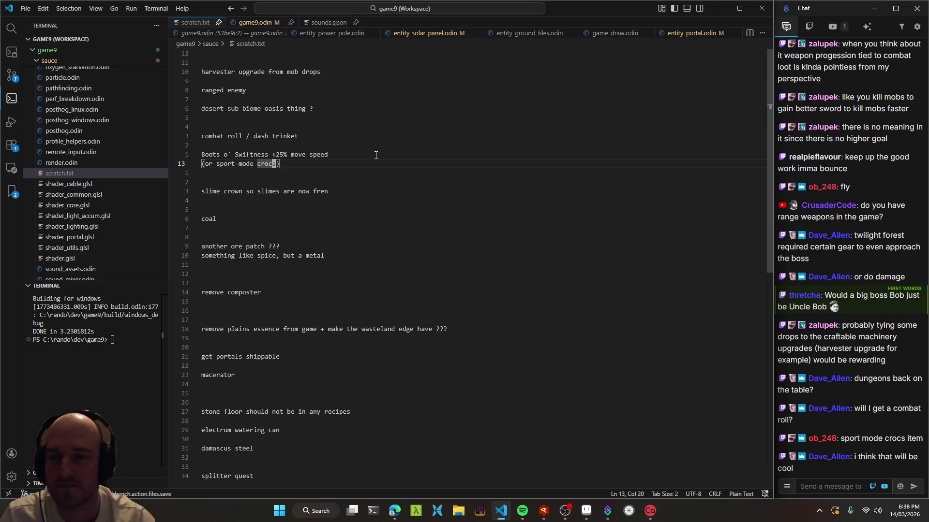
key(alt+Tab)
key(F5)
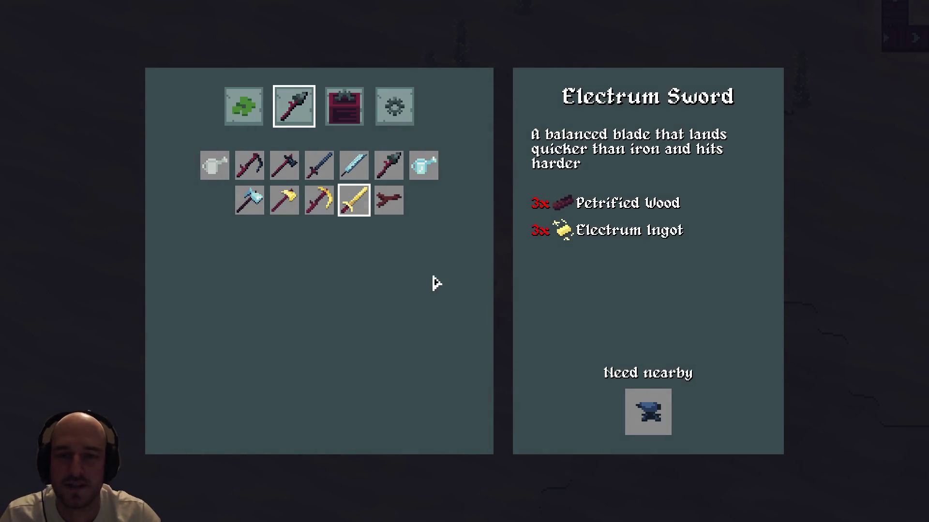
key(Escape)
key(alt+Tab)
key(alt+Tab)
Find space beside Bob in the desert scene and add a new empty layer for the croc
mouse_move(522, 234)
mouse_down()
mouse_move(398, 249)
mouse_move(493, 274)
mouse_move(417, 205)
mouse_move(432, 195)
mouse_move(459, 137)
mouse_up()
drag(556, 185, 467, 241)
scroll(338, 212, down, 4)
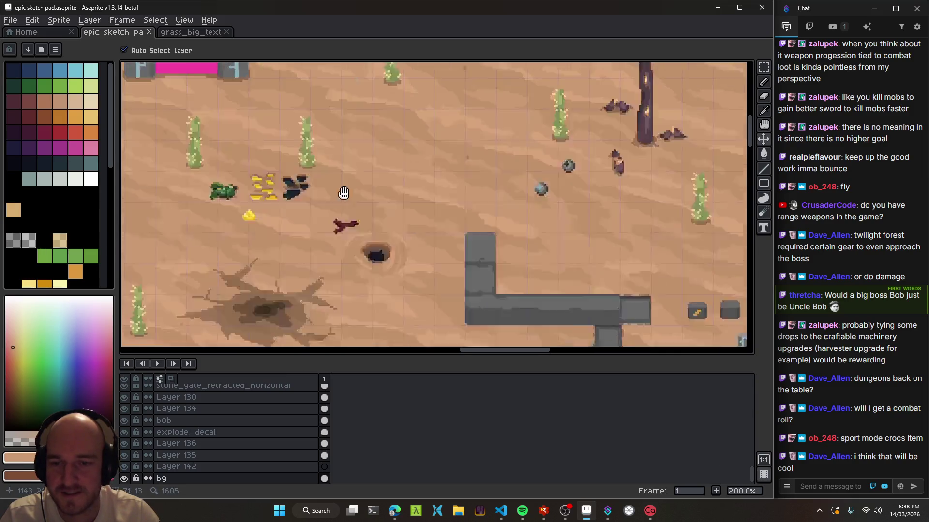
scroll(456, 249, up, 5)
click(503, 238)
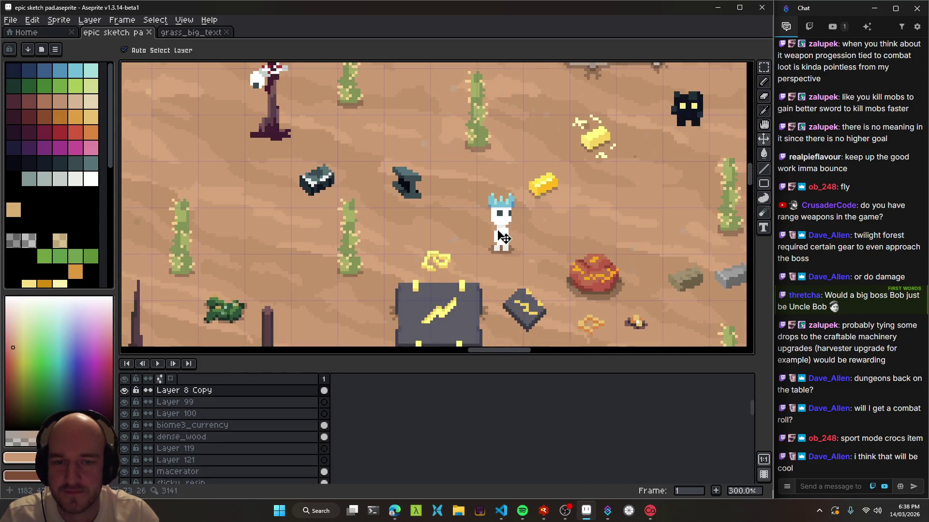
scroll(503, 238, right, 3)
scroll(435, 205, up, 1)
key(shift+n)
scroll(445, 209, up, 5)
Draw the light-green croc body right of Bob with a 2px pencil
key(b)
click(75, 86)
key(minus)
key(minus)
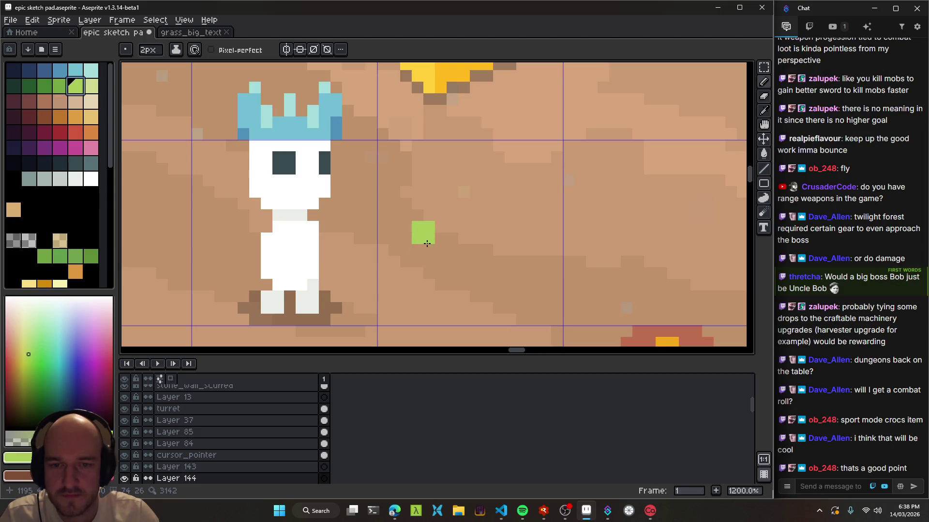
mouse_move(425, 246)
mouse_down()
mouse_move(498, 261)
mouse_move(496, 251)
mouse_up()
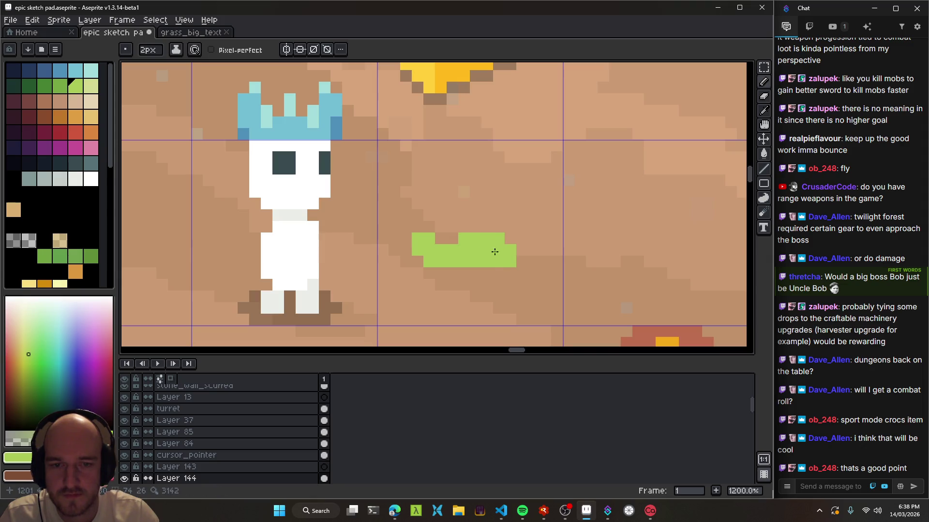
scroll(485, 250, up, 3)
Add four dark-green spots to the croc
key(alt)
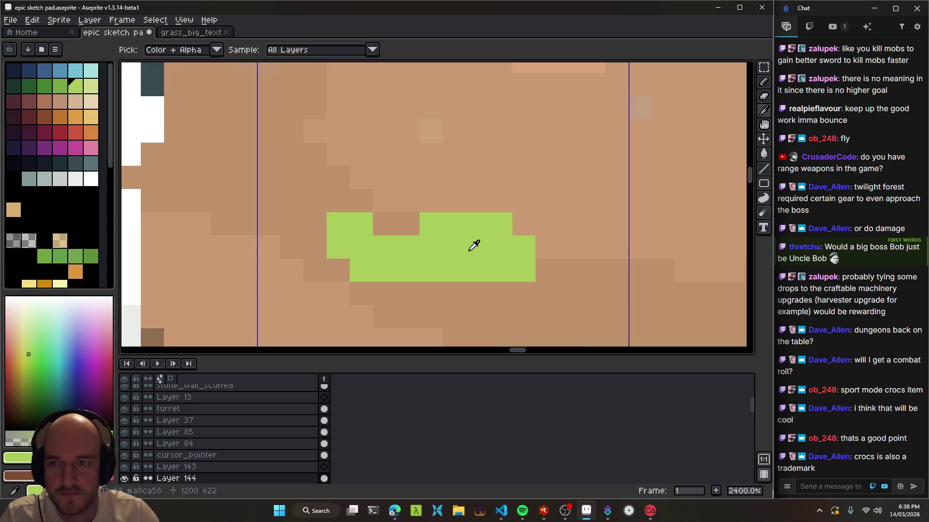
click(60, 86)
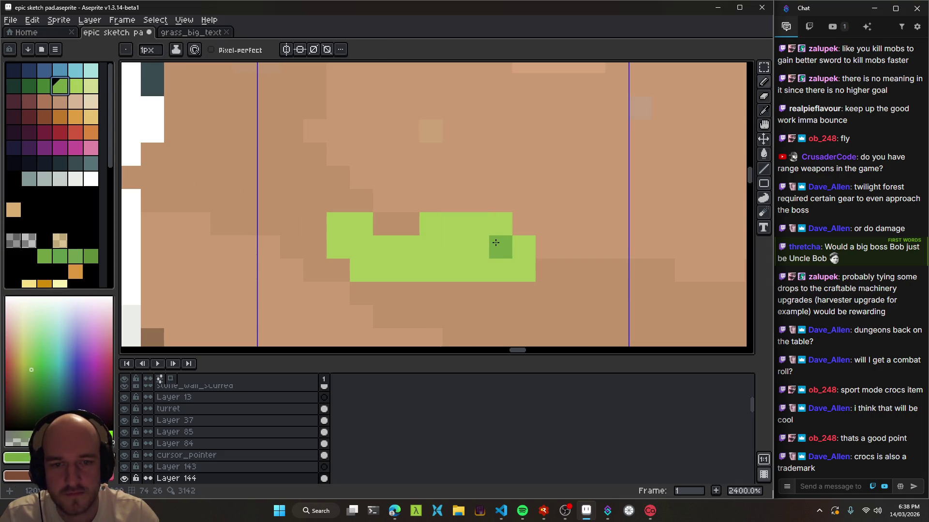
click(477, 247)
click(454, 246)
click(431, 223)
click(501, 270)
scroll(512, 295, down, 10)
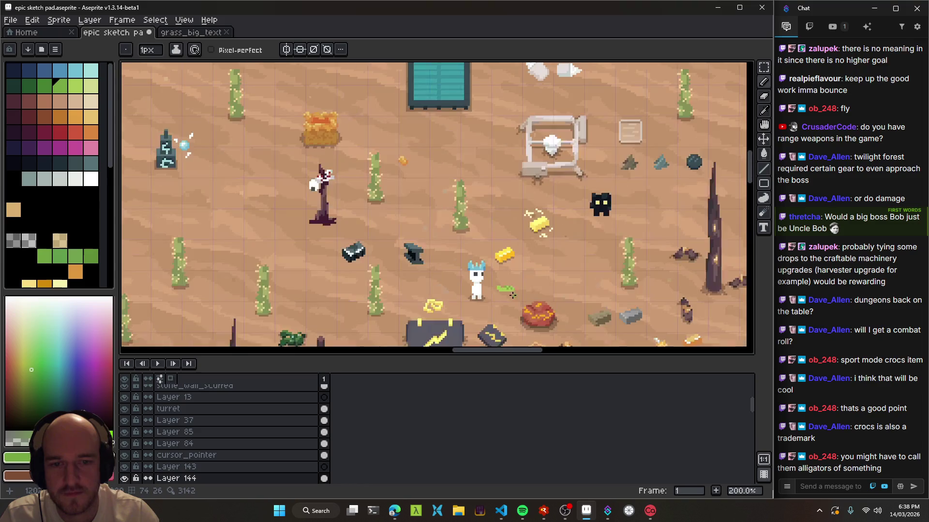
scroll(513, 295, up, 10)
Erase the croc's left edge and a stray pixel, then touch up its pixels in dark and light green
key(e)
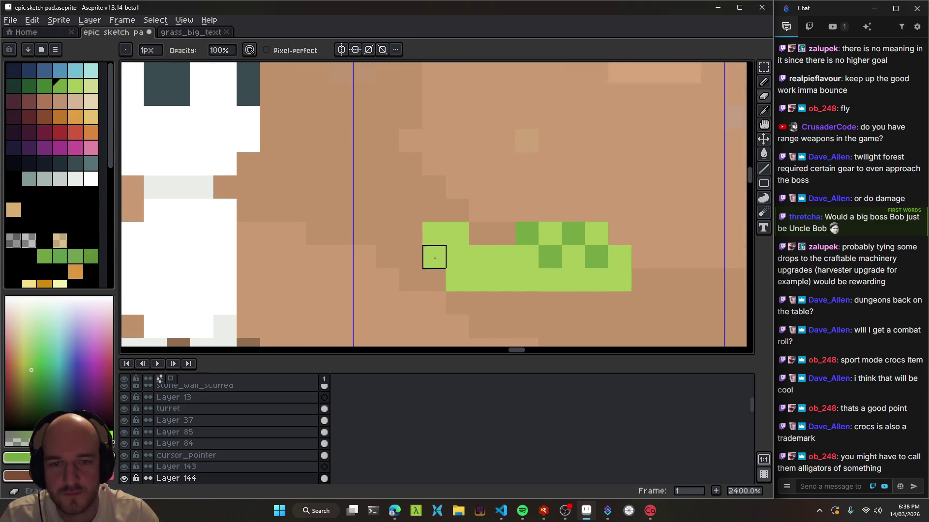
drag(434, 258, 434, 234)
click(458, 238)
key(b)
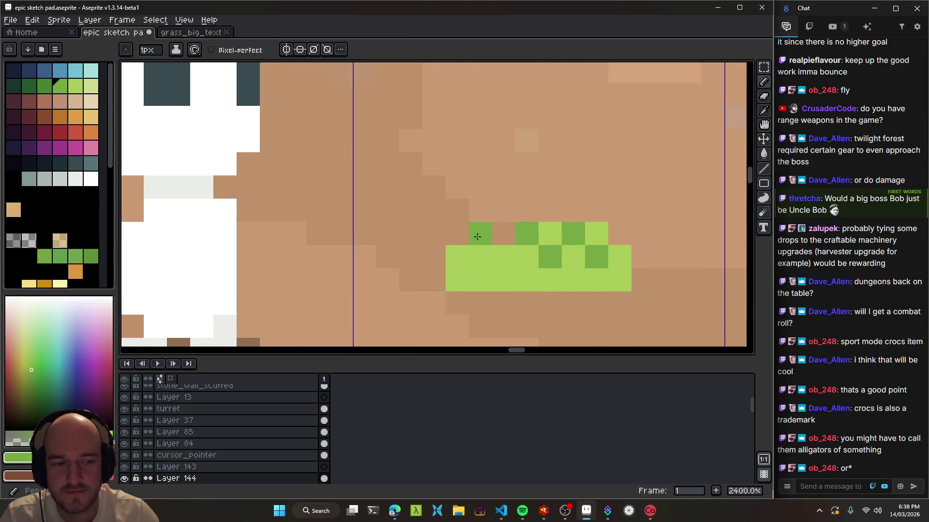
click(481, 261)
click(527, 257)
alt+click(503, 257)
click(526, 257)
click(481, 233)
click(480, 257)
Shade the croc's bottom edge dark green
scroll(532, 294, down, 7)
scroll(532, 294, down, 3)
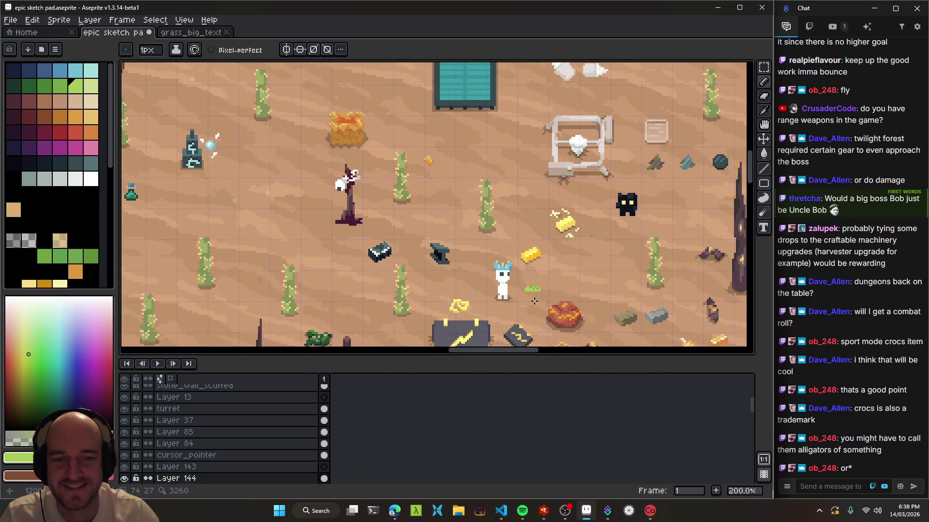
scroll(534, 302, down, 2)
scroll(536, 306, up, 12)
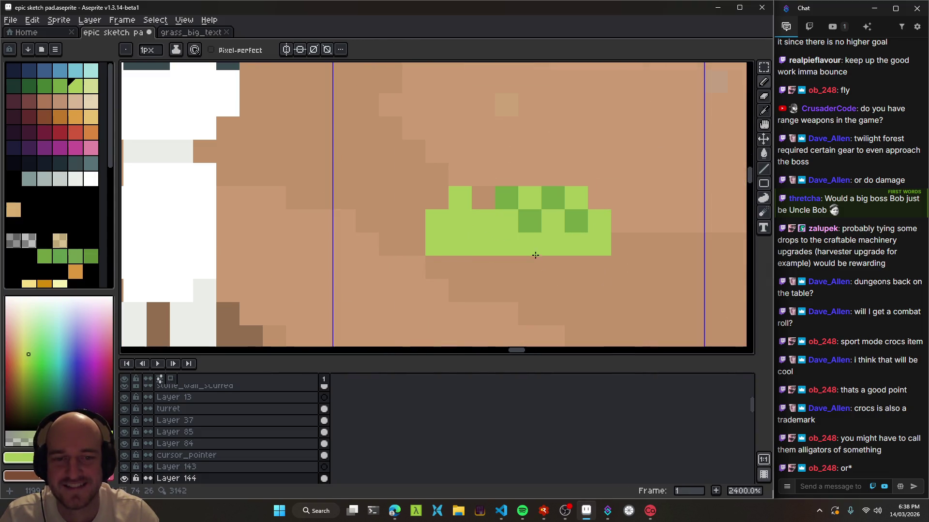
drag(444, 249, 478, 248)
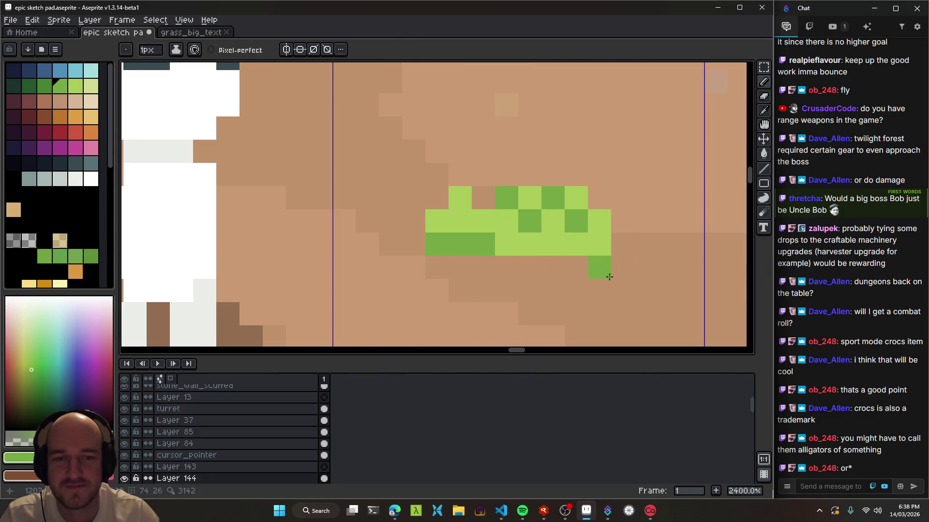
scroll(613, 275, down, 11)
scroll(586, 278, up, 9)
Move the croc up-left beside Bob and outline a second croc below it
key(v)
mouse_move(582, 242)
mouse_down()
mouse_move(564, 240)
mouse_move(536, 174)
mouse_move(385, 203)
mouse_move(384, 179)
mouse_up()
key(b)
mouse_move(330, 255)
mouse_down()
mouse_move(425, 308)
mouse_move(412, 288)
mouse_move(411, 255)
mouse_move(350, 230)
mouse_up()
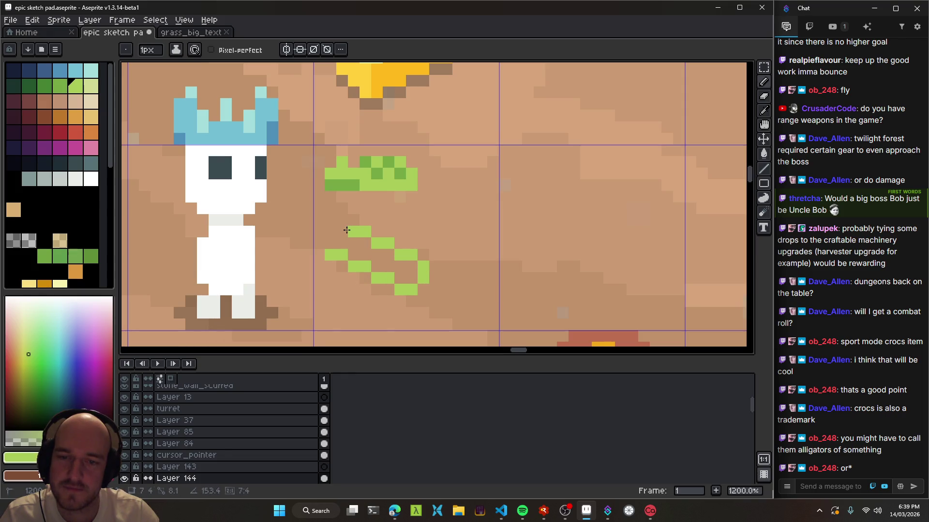
Fill the second croc solid green, then sample darker green and try yellow-green shading colours
key(g)
click(386, 259)
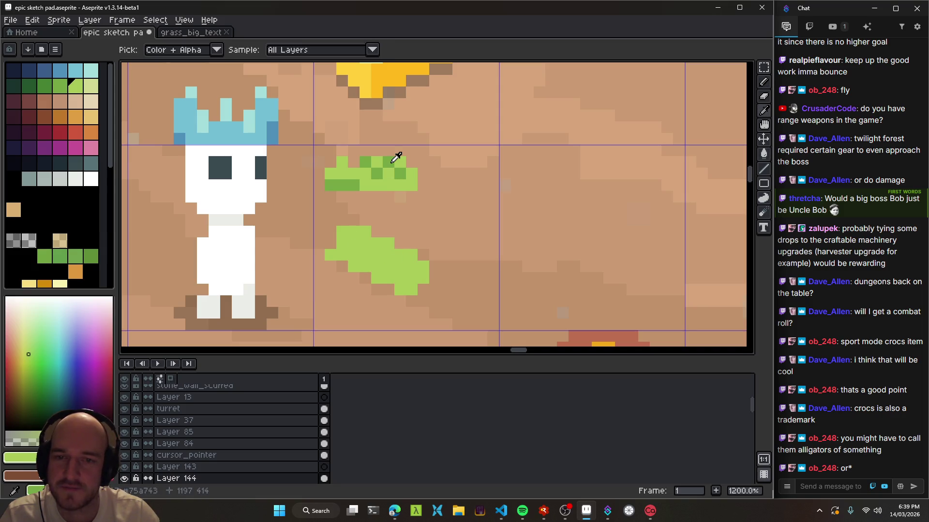
alt+click(394, 161)
key(b)
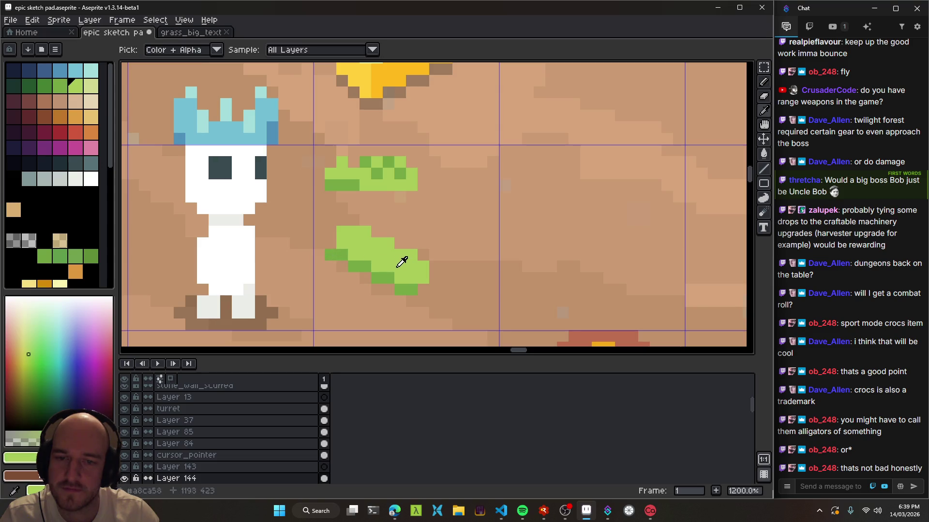
click(90, 86)
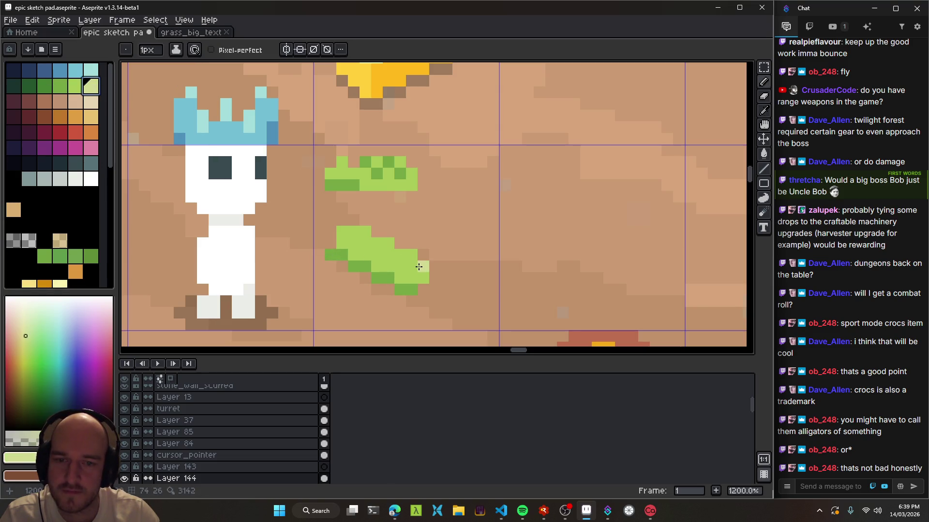
click(77, 92)
click(31, 361)
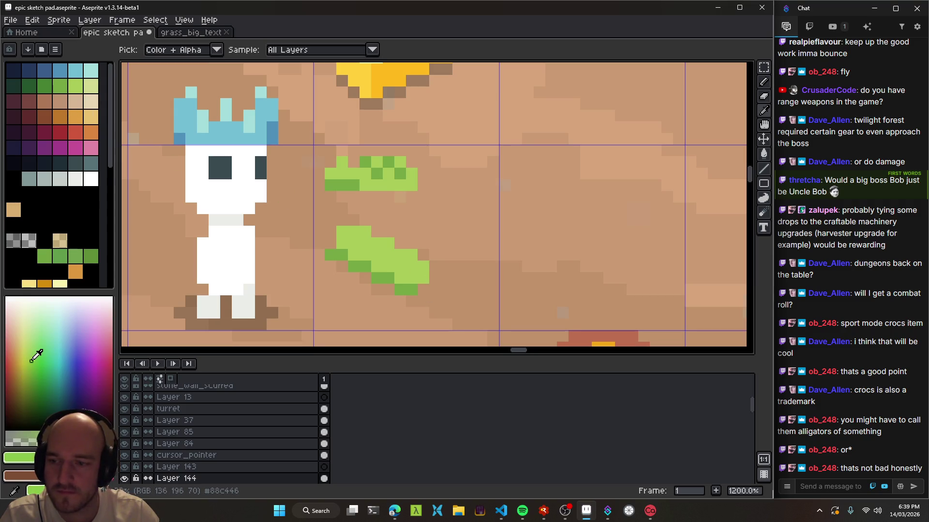